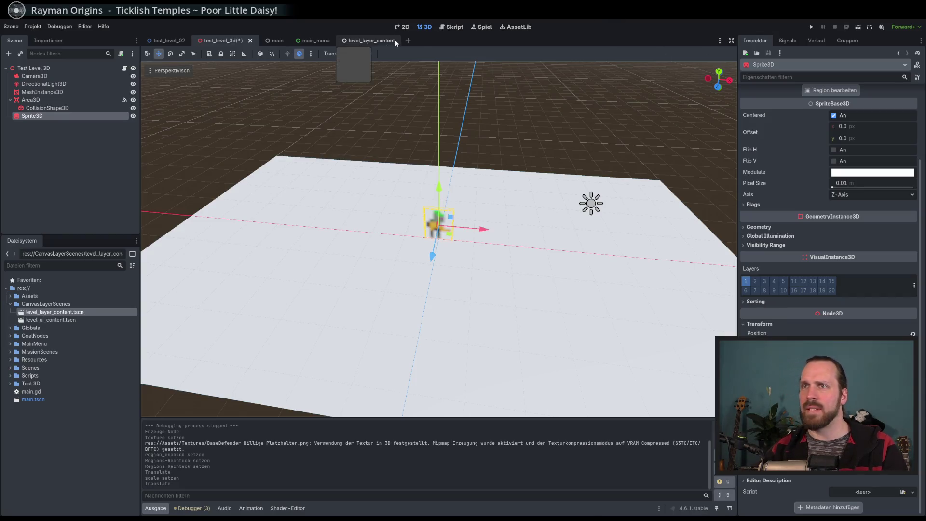
Step: Read the Sprite3D class documentation from the node's context menu
right_click(38, 117)
left_click(114, 298)
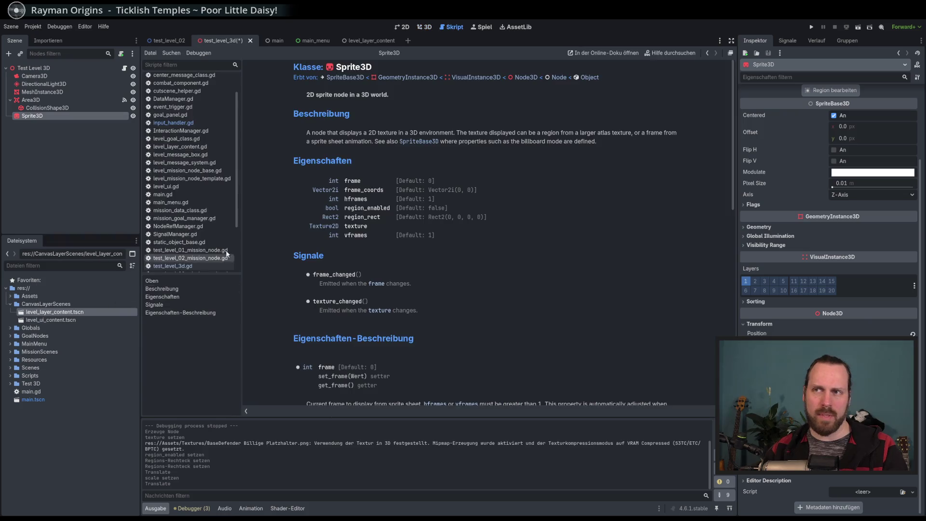
scroll(503, 195, "down", 10)
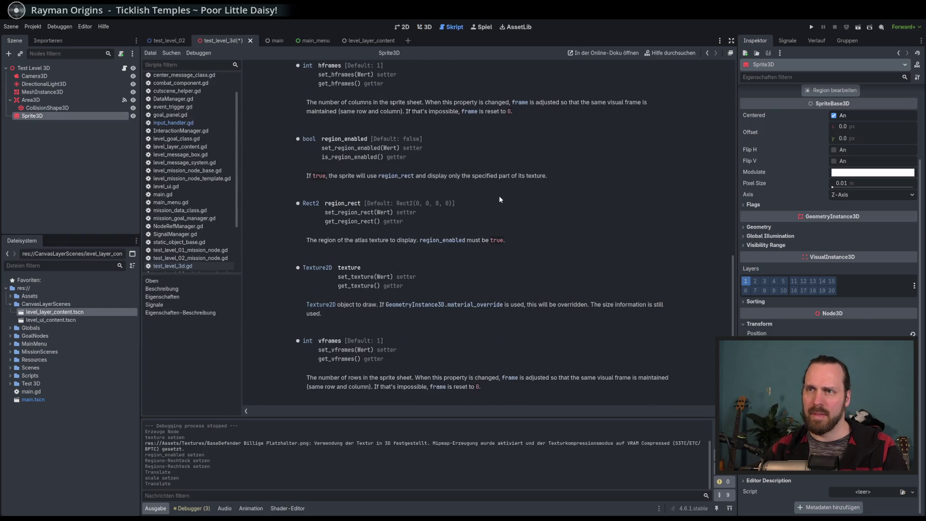
scroll(498, 195, "up", 10)
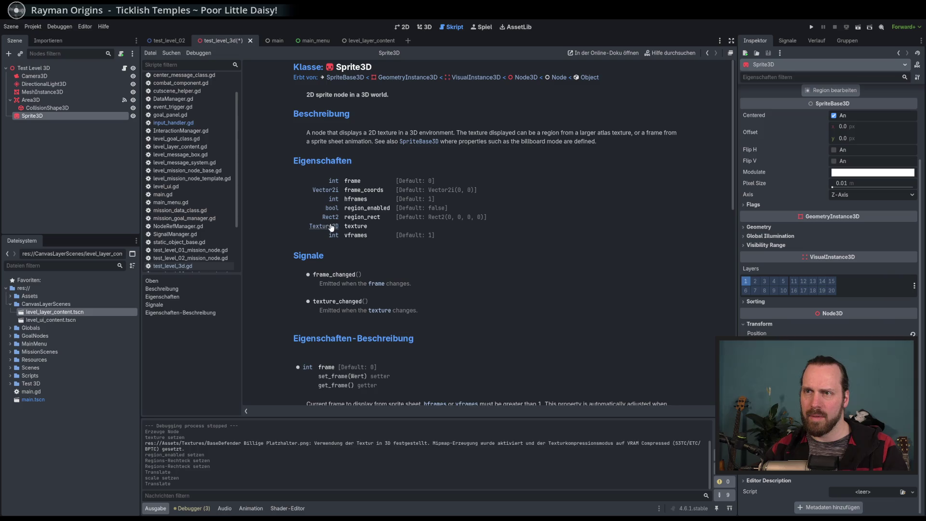
scroll(359, 227, "down", 10)
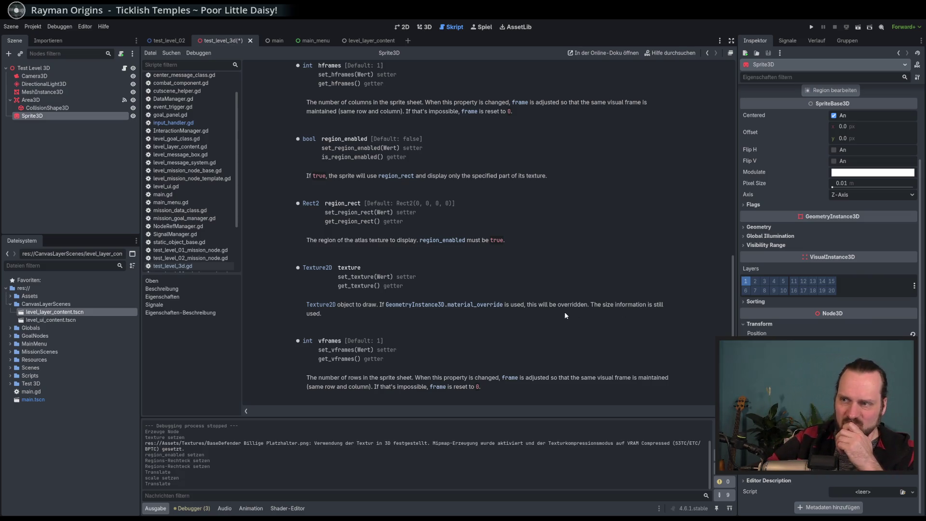
scroll(878, 294, "up", 2)
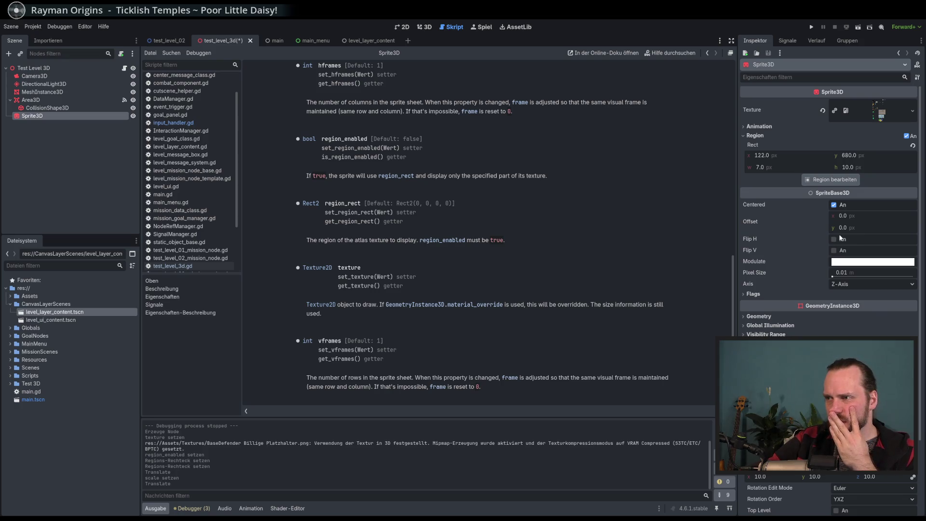
mouse_move(752, 276)
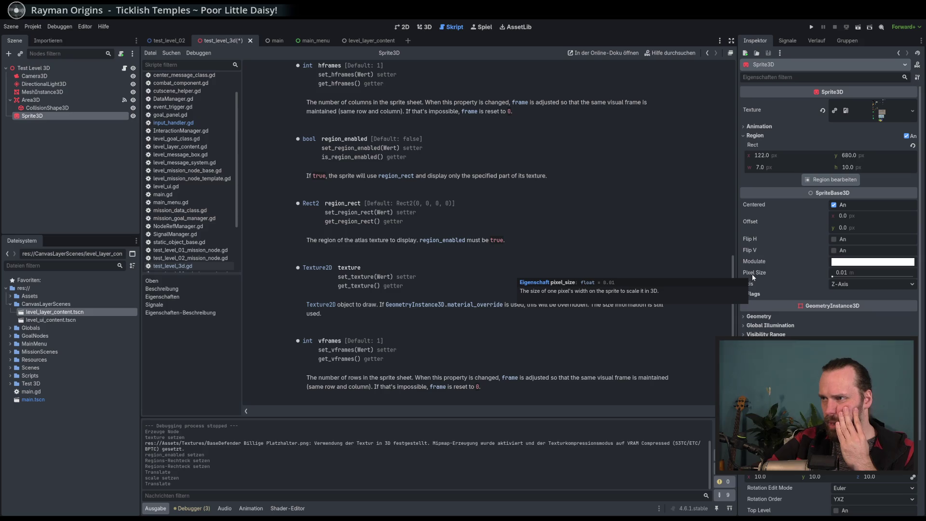
Step: Back in the 3D view, try other Pixel Size values, then reset it to the default 0.01
left_click(423, 26)
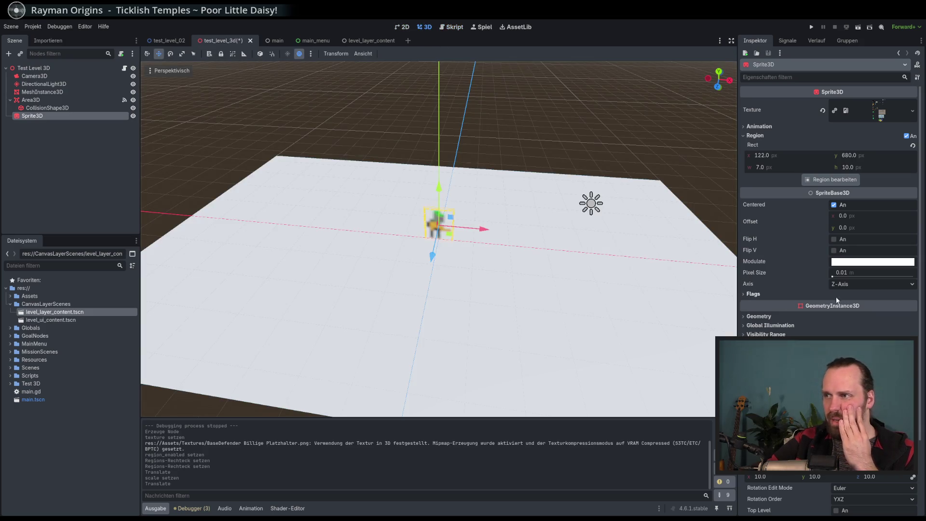
left_click_drag(836, 279, 836, 278)
scroll(628, 287, "down", 8)
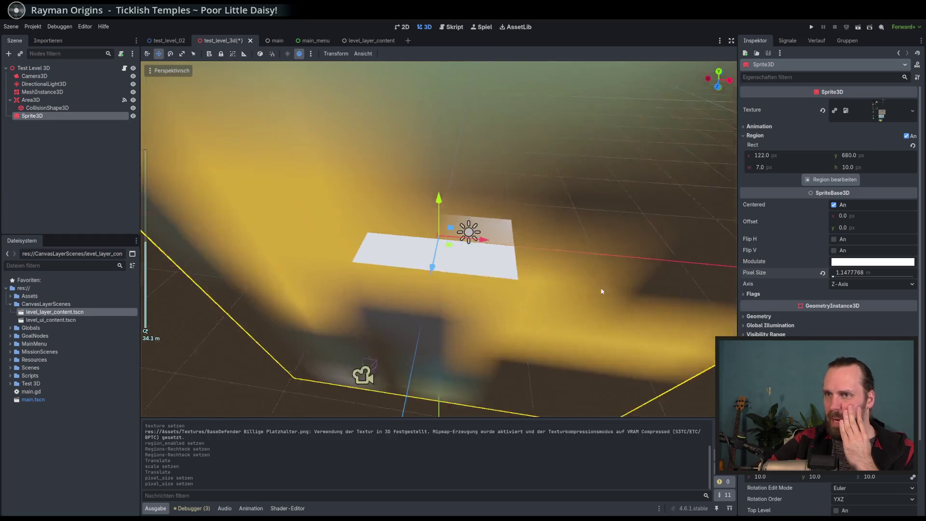
left_click_drag(602, 264, 581, 274)
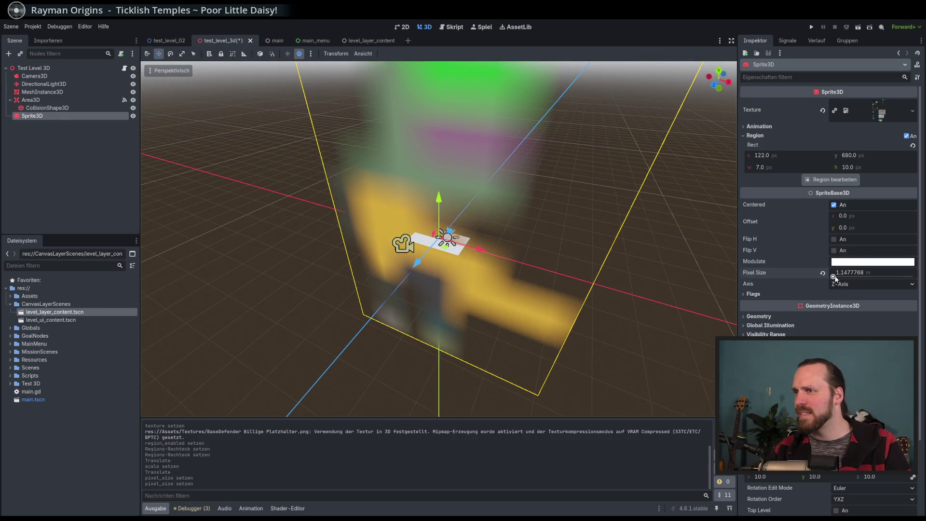
mouse_move(832, 278)
left_mouse_down()
mouse_move(841, 277)
mouse_move(831, 277)
left_mouse_up()
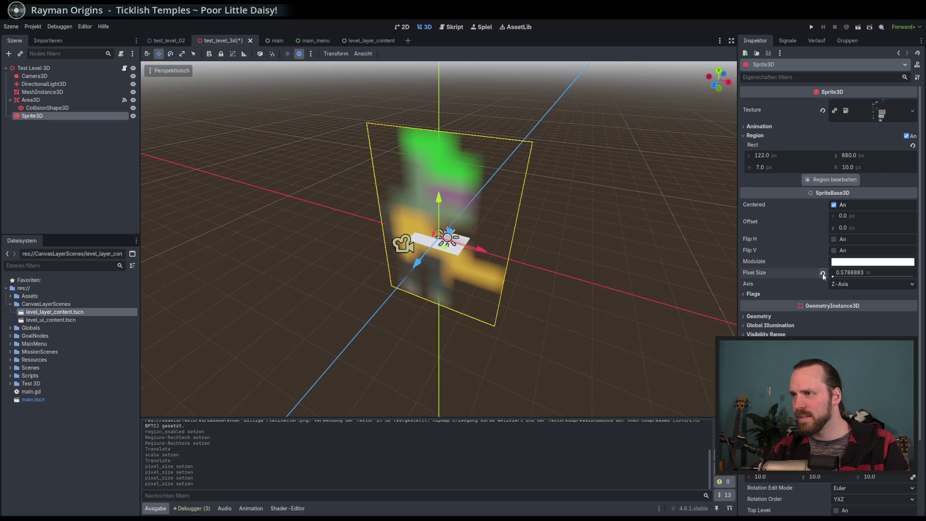
left_click(822, 273)
scroll(436, 238, "up", 6)
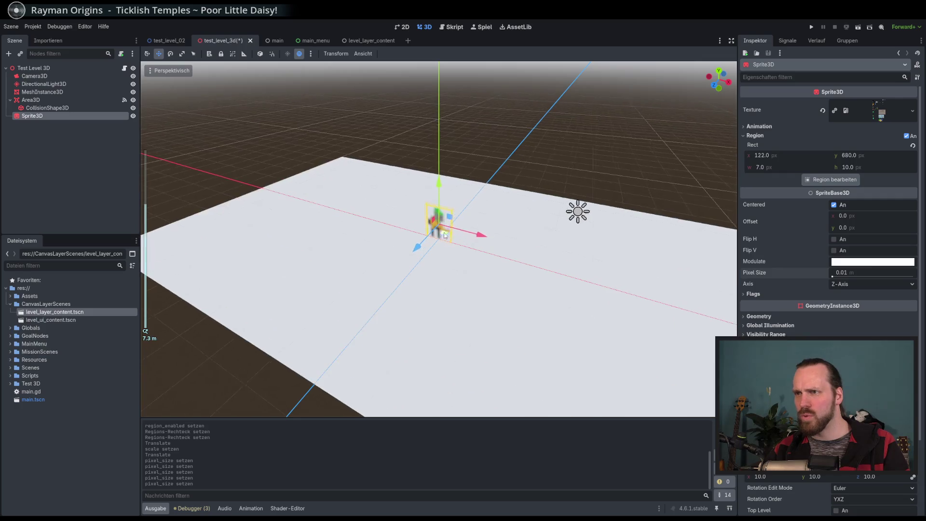
Step: Expand the sprite's Flags and toggle Transparent and Shaded to compare the results
left_click(820, 294)
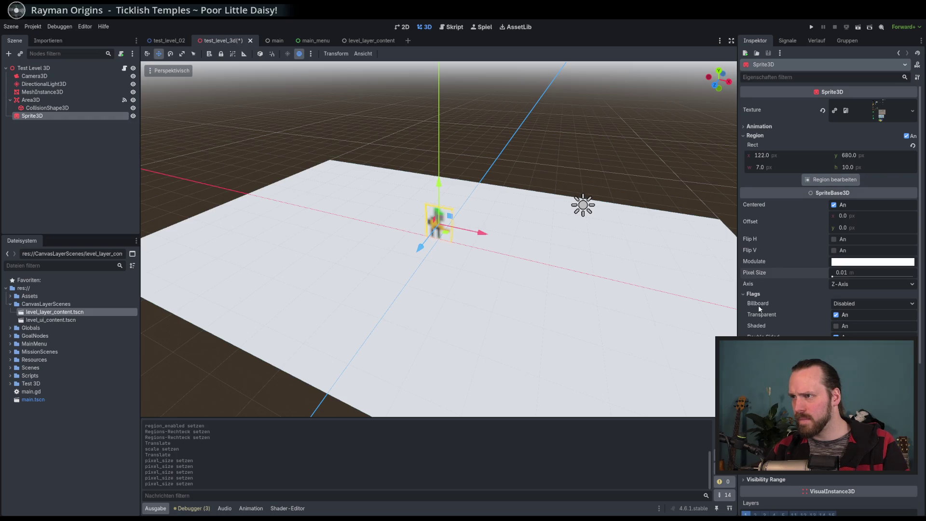
left_click(836, 315)
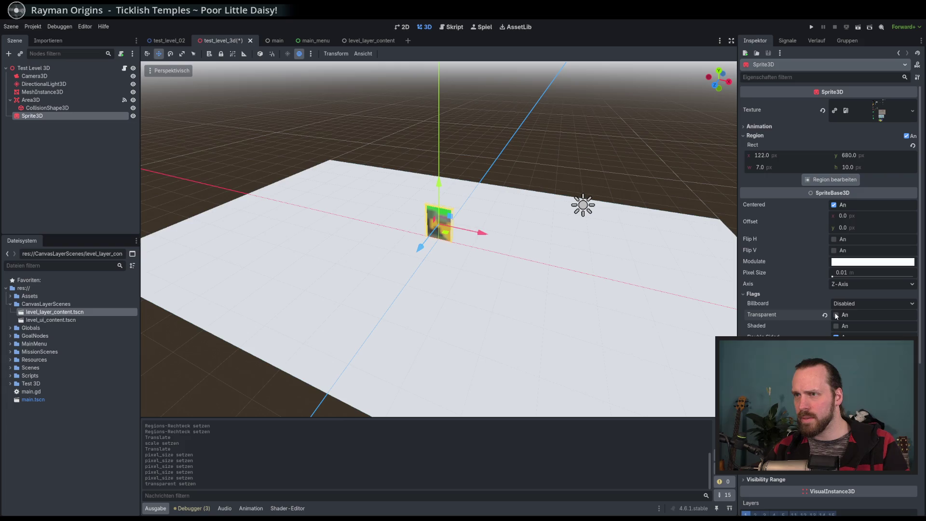
left_click(835, 314)
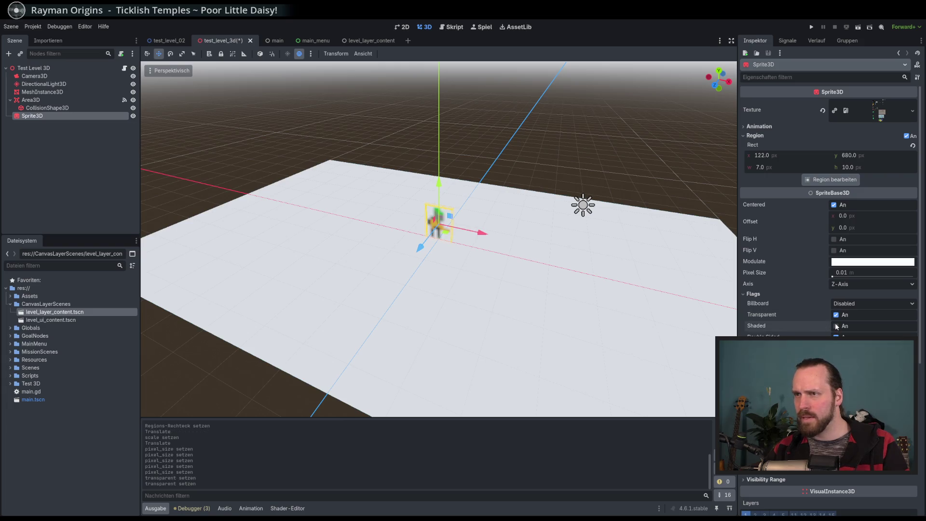
left_click(836, 325)
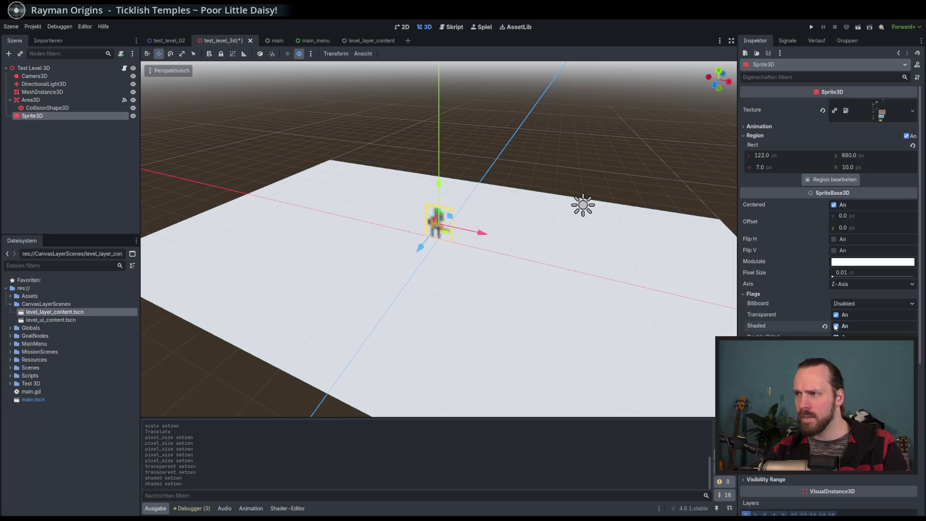
left_click(836, 327)
left_click(836, 326)
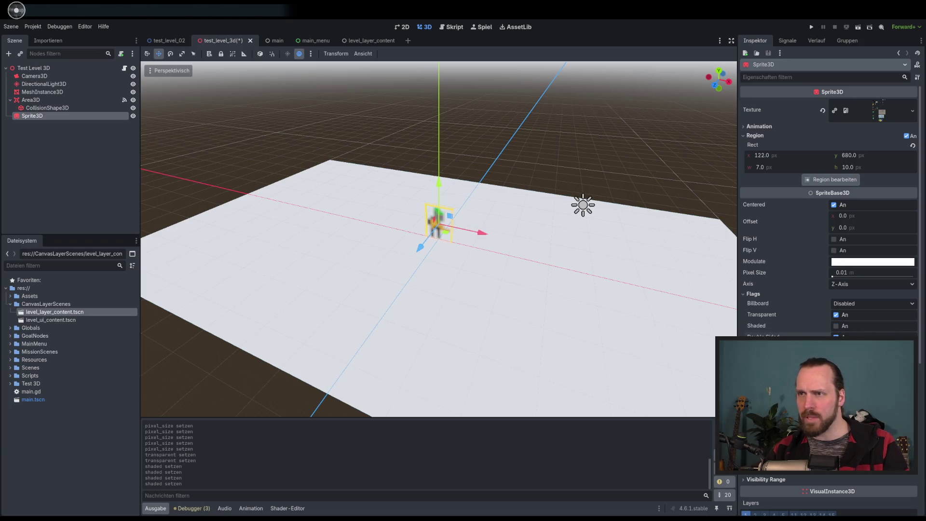
Step: Toggle Double Sided, No Depth Test and Fixed Size, leaving Double Sided on
left_click(835, 337)
mouse_move(482, 241)
left_mouse_down()
mouse_move(337, 232)
mouse_move(289, 217)
left_mouse_up()
left_click(835, 337)
mouse_move(603, 270)
left_mouse_down()
mouse_move(728, 280)
mouse_move(516, 236)
mouse_move(699, 289)
left_mouse_up()
left_click(835, 337)
left_click(836, 337)
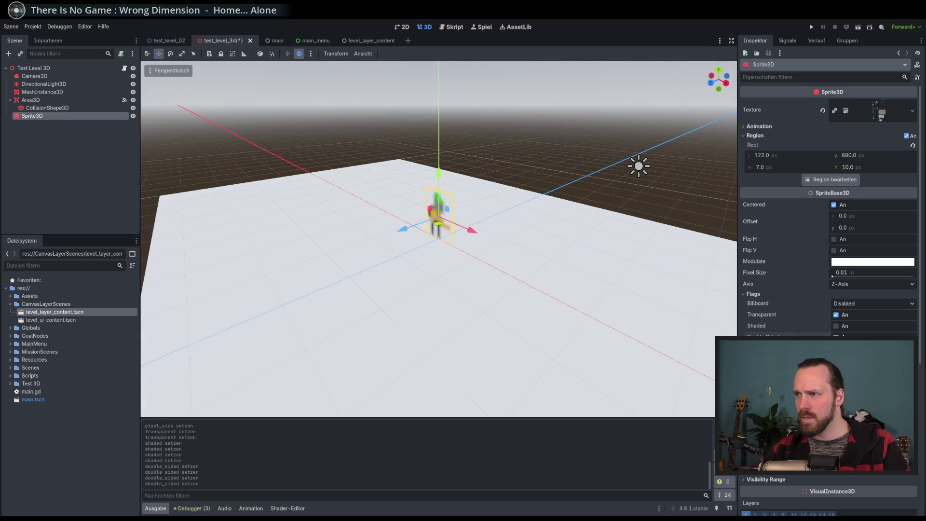
left_click(836, 348)
left_click(835, 359)
left_click(836, 360)
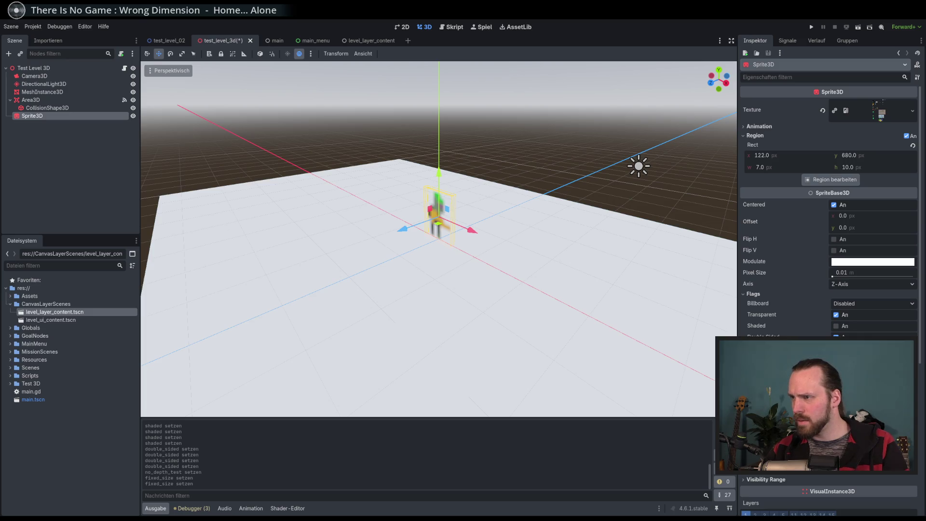
Step: Set the sprite's Texture Filter to Nearest for crisp pixels
left_click(873, 427)
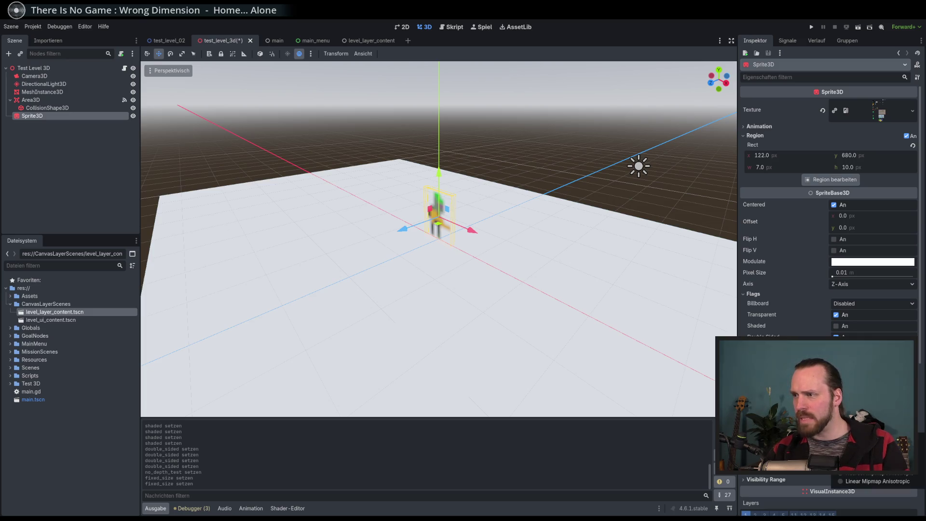
left_click(868, 444)
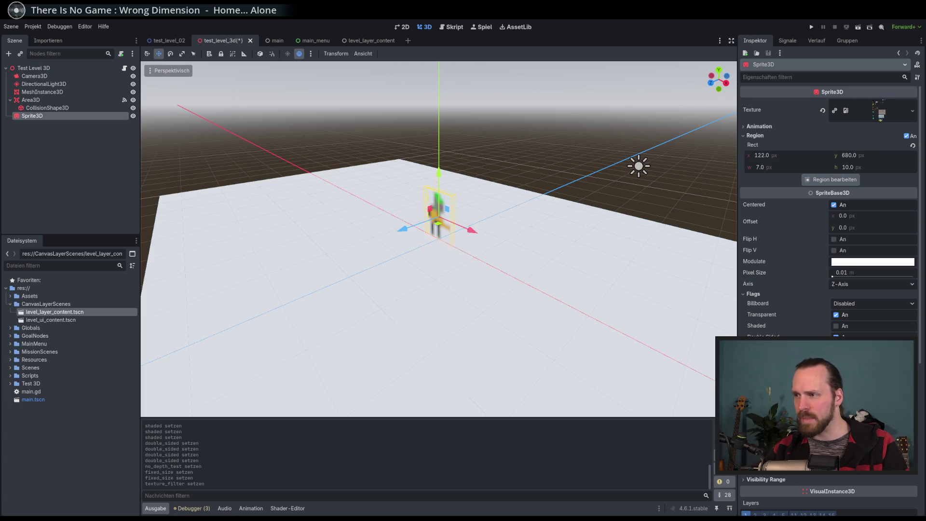
left_click(873, 427)
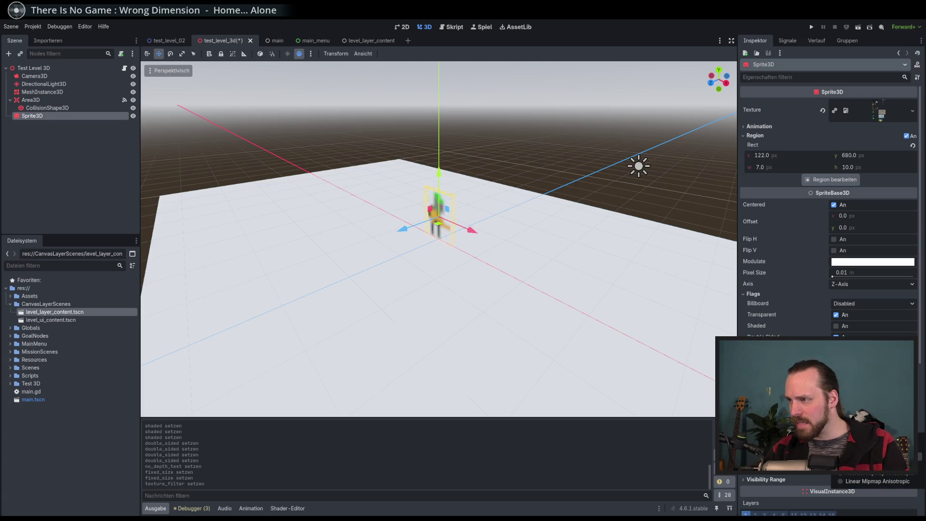
left_click(863, 425)
Step: Orbit and zoom around the sprite to check it, then save the test_level_3d scene
left_click_drag(521, 264, 554, 258)
scroll(458, 251, "up", 6)
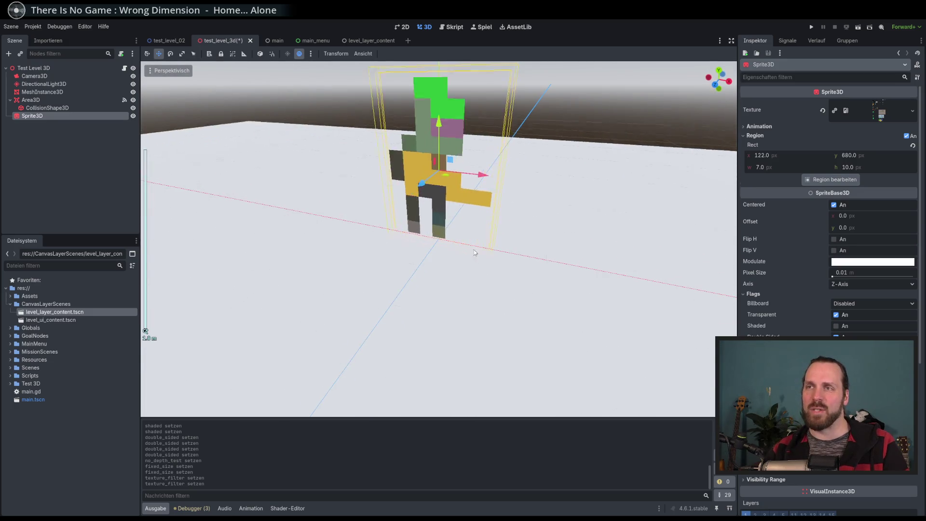
scroll(571, 245, "down", 3)
mouse_move(511, 237)
left_mouse_down()
mouse_move(479, 256)
mouse_move(489, 251)
left_mouse_up()
scroll(501, 244, "up", 2)
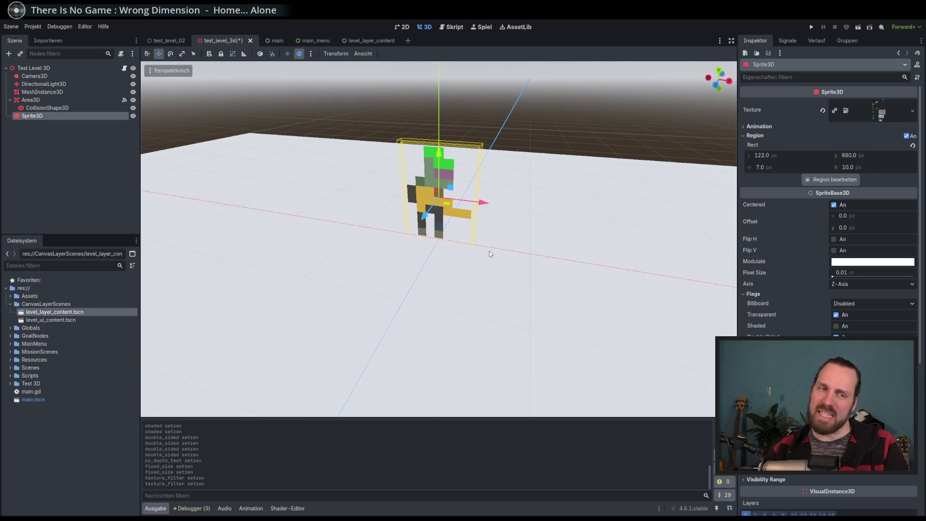
scroll(506, 262, "down", 10)
mouse_move(555, 251)
left_mouse_down()
mouse_move(512, 264)
mouse_move(530, 268)
mouse_move(527, 258)
left_mouse_up()
scroll(520, 264, "down", 3)
key("ctrl+s")
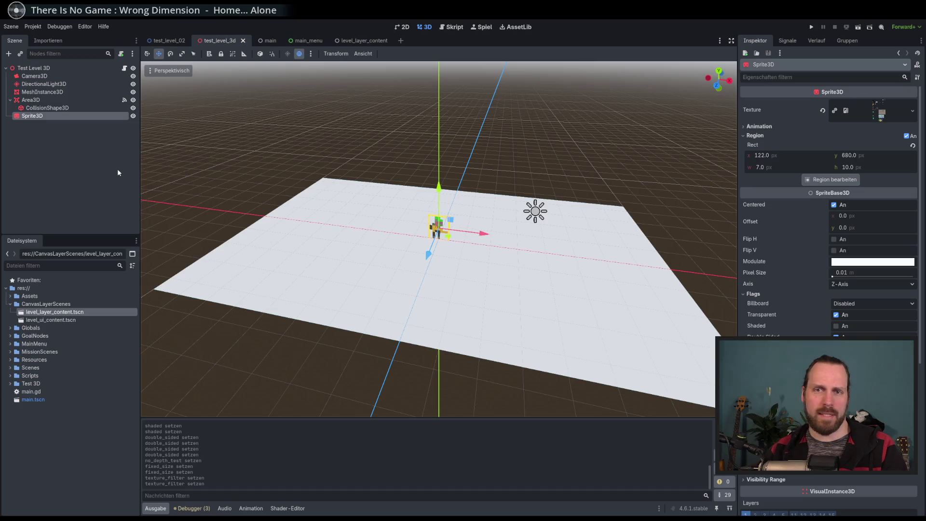
Step: Rename the Sprite3D node to Unit3DTest
left_click(33, 116)
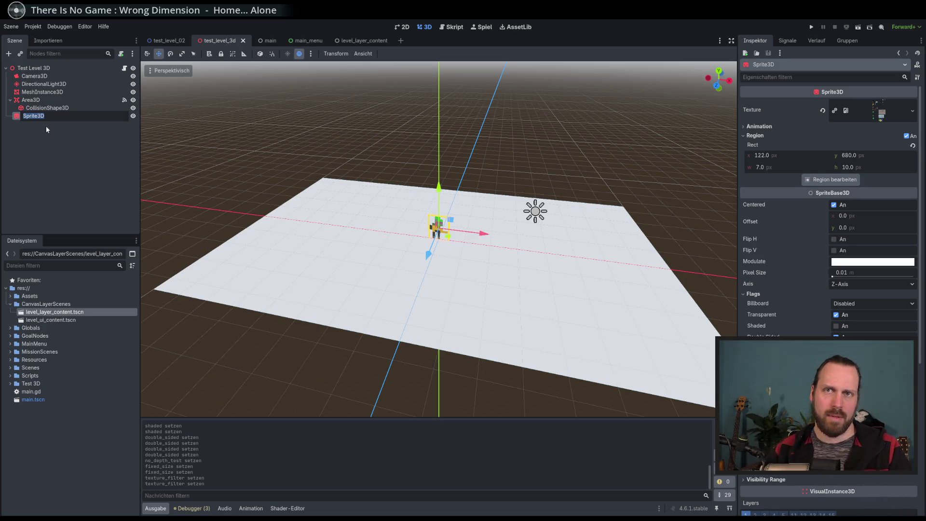
type("UnitS")
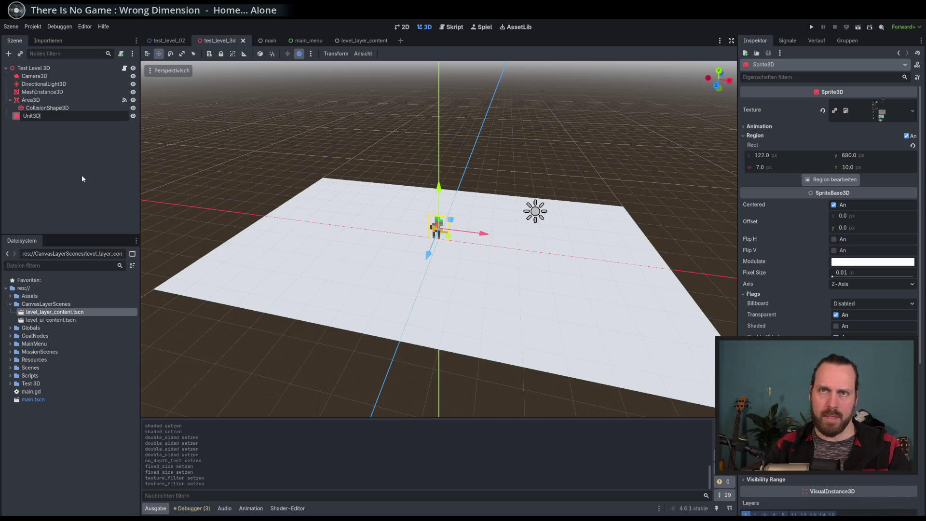
key("BackSpace")
type("Test")
key("Return")
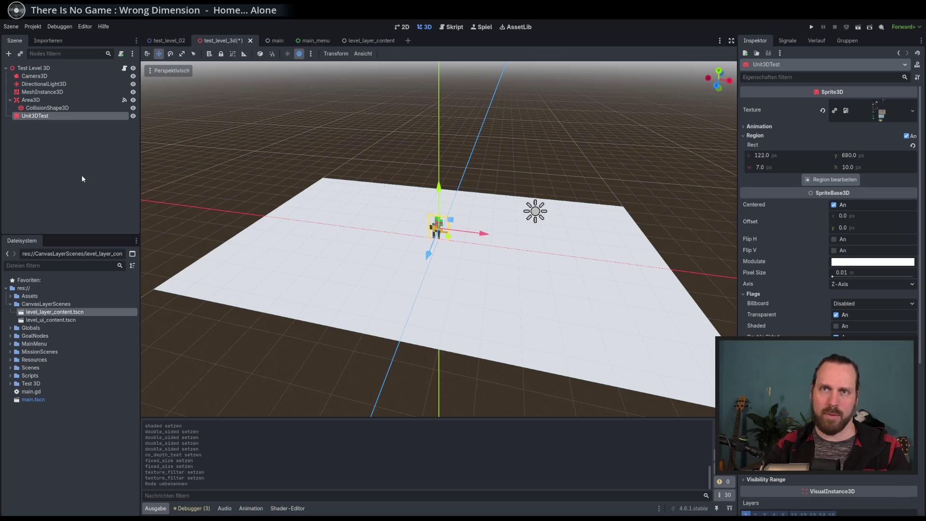
Step: Save the Unit3DTest branch as its own scene file
right_click(44, 118)
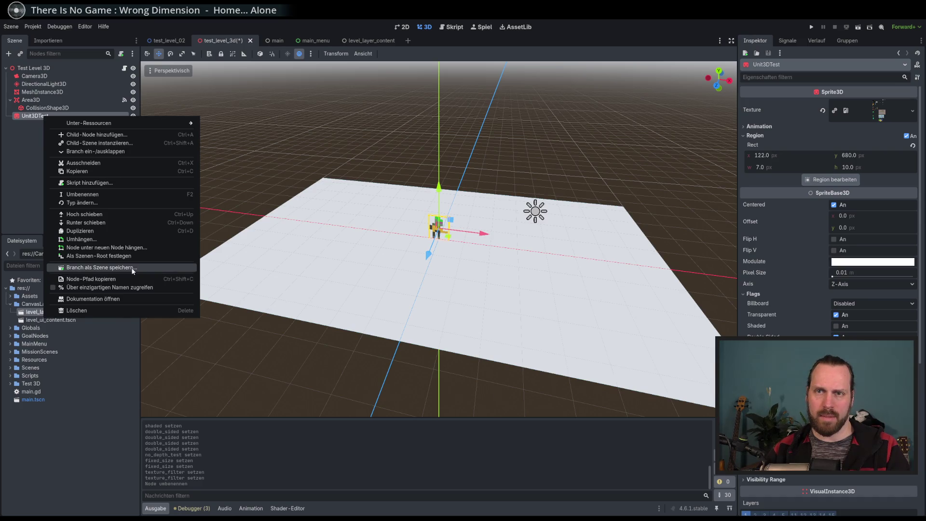
left_click(132, 268)
left_click(397, 386)
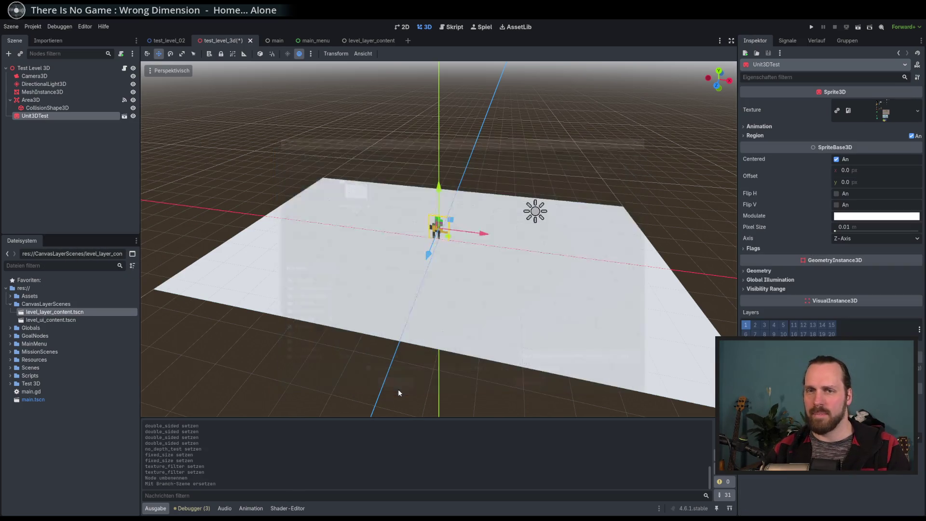
Step: In test_level_3d.gd, prefix the unused input parameters with underscores and save
left_click(125, 69)
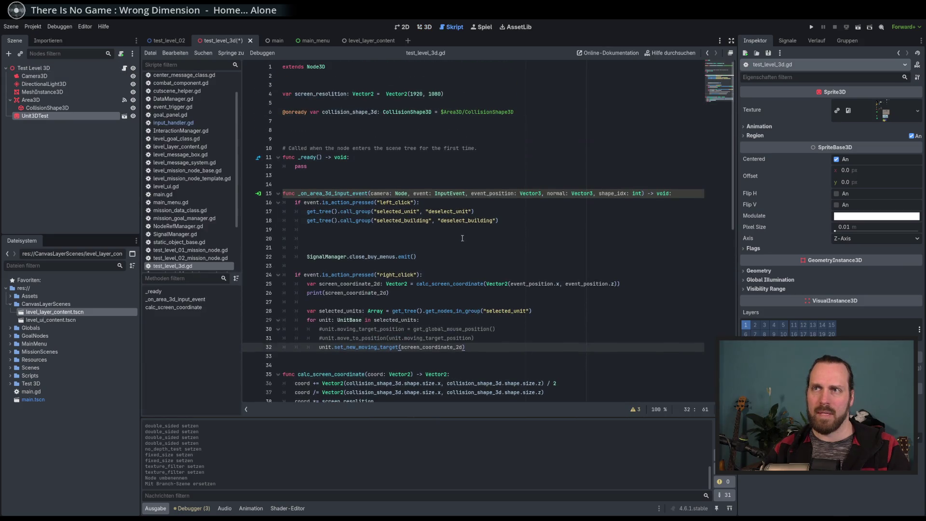
left_click(456, 181)
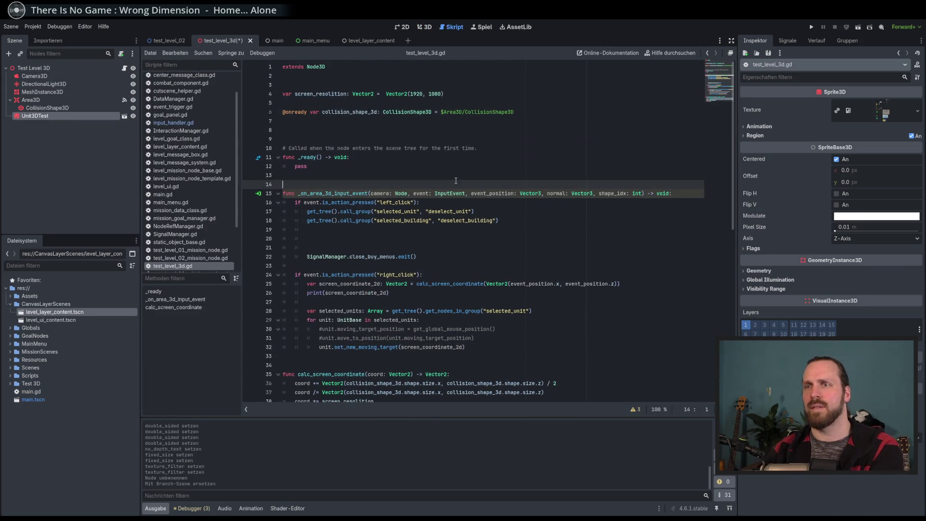
left_click(372, 193)
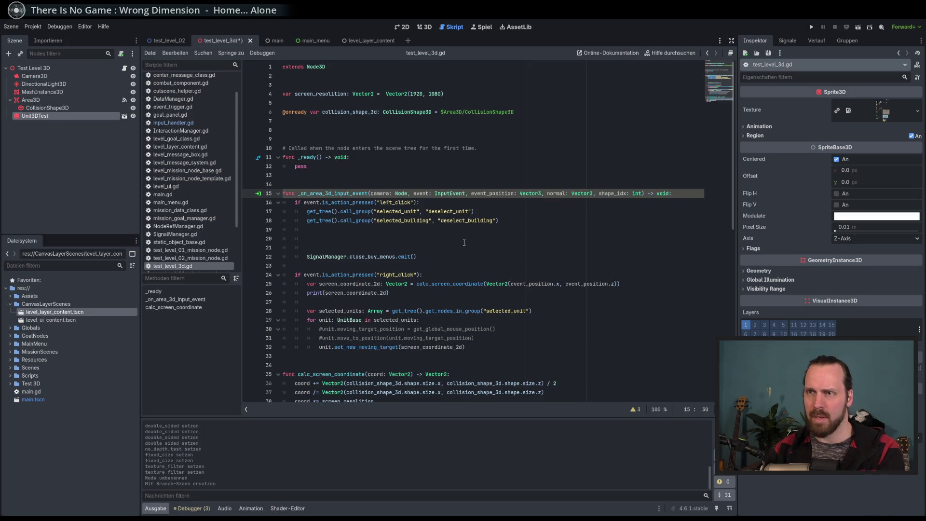
type("_")
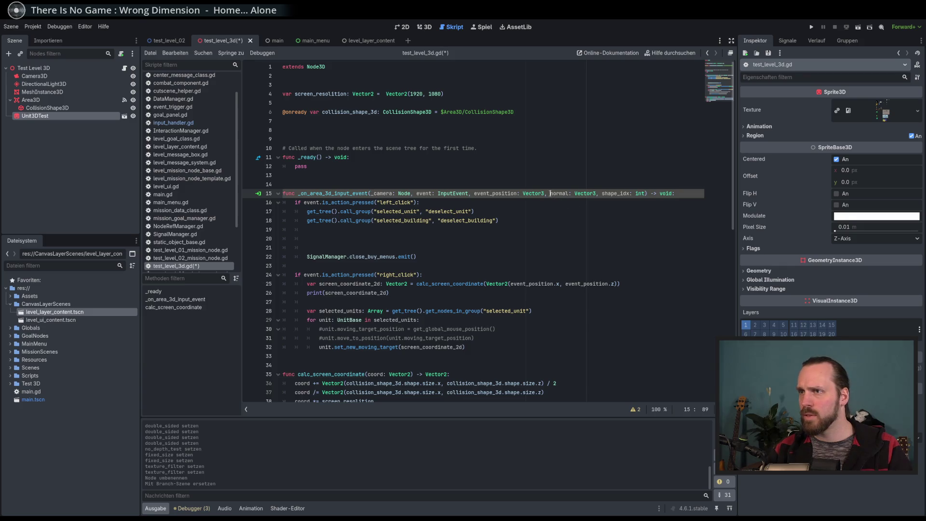
type("_")
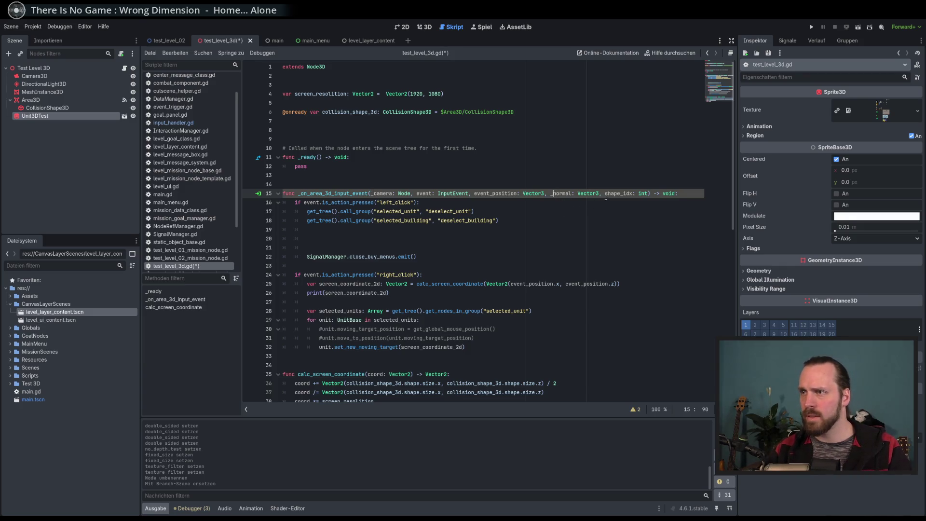
type("_")
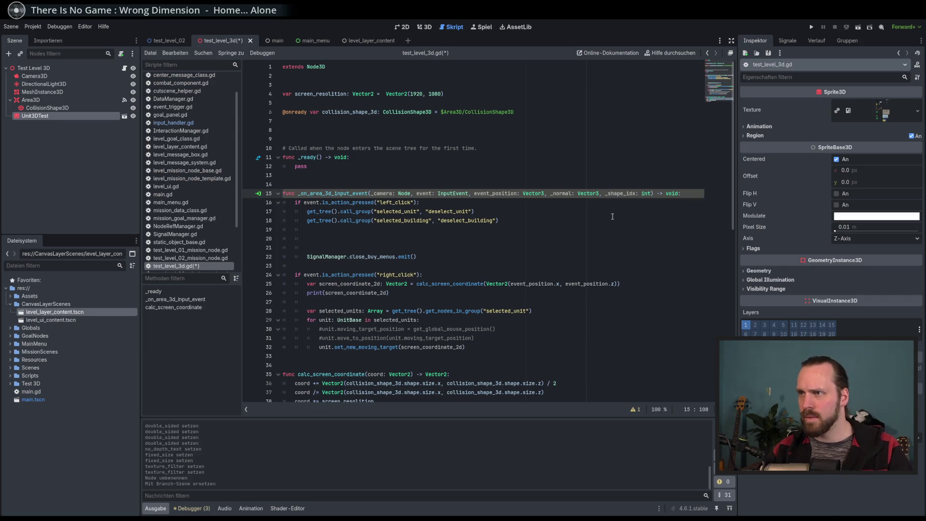
left_click(584, 212)
key("ctrl+s")
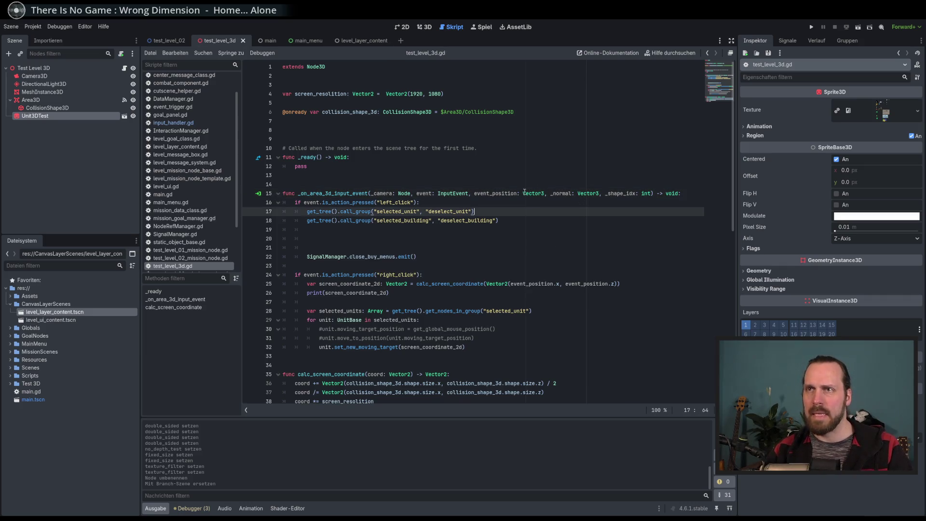
Step: Add a preload constant UNIT_3D_TEST for unit_3d_test.tscn at the top of the script
left_click(402, 81)
key("Return")
key("Return")
mouse_move(34, 116)
left_mouse_down()
mouse_move(305, 83)
mouse_move(328, 95)
left_mouse_up()
left_click_drag(451, 96, 283, 95)
key("BackSpace")
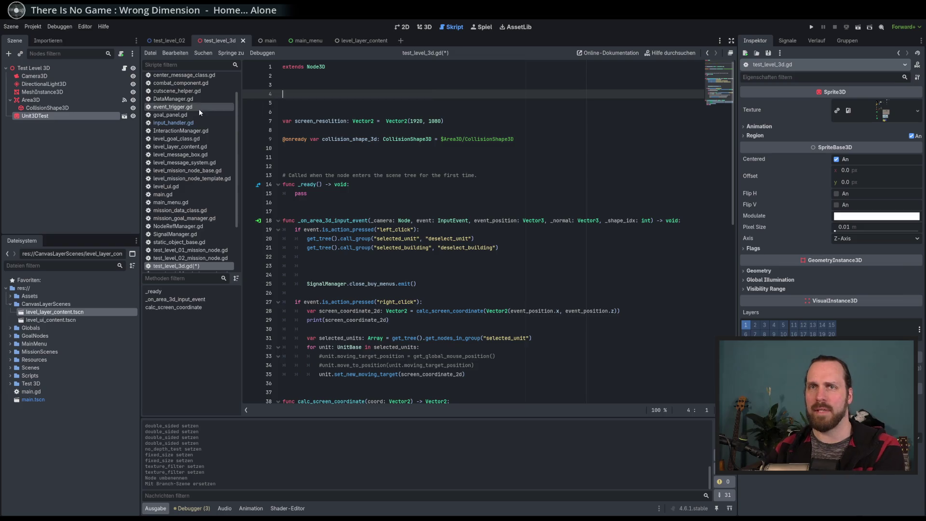
left_click(10, 383)
mouse_move(54, 410)
left_mouse_down()
mouse_move(270, 101)
mouse_move(338, 94)
left_mouse_up()
left_click(469, 95)
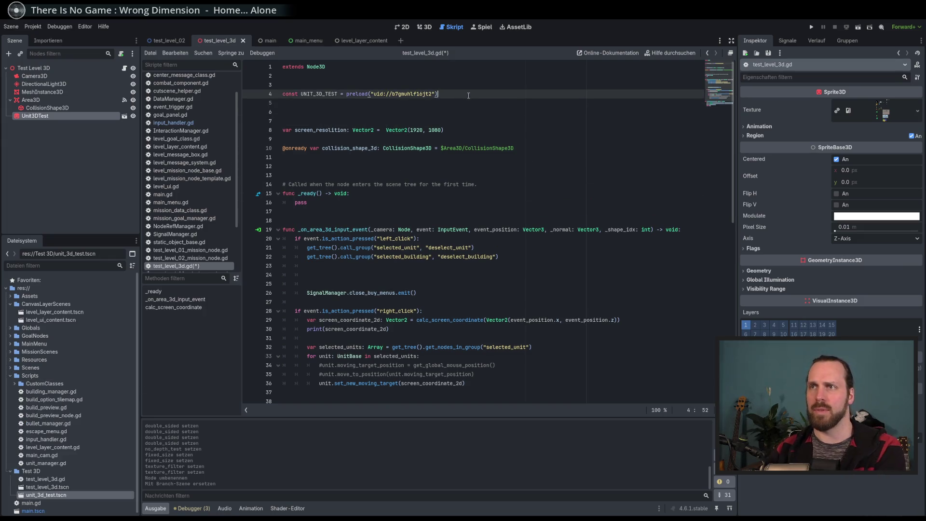
key("Delete")
key("Delete")
Step: Delete the Unit3DTest node from the level, save, and instance unit_3d_test.tscn afresh
left_click(52, 116)
key("Delete")
key("Return")
key("ctrl+s")
scroll(482, 217, "down", 6)
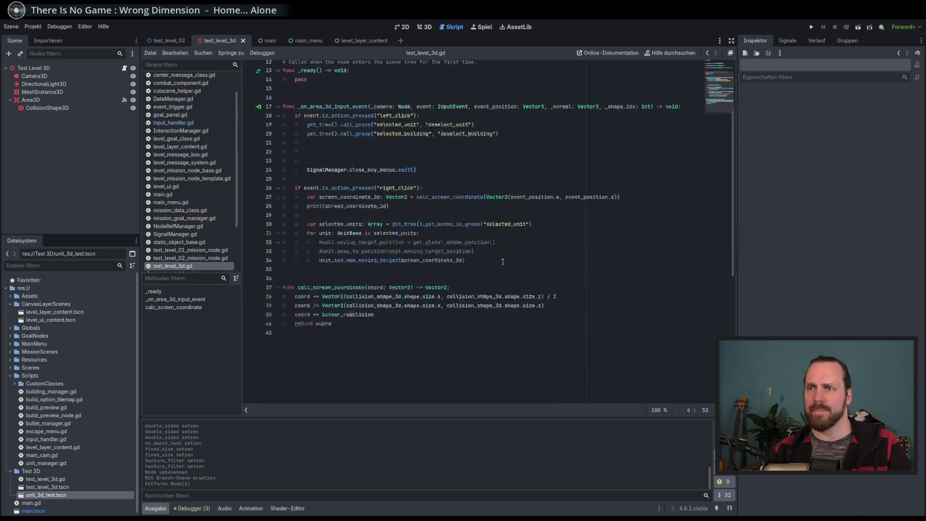
left_click(531, 266)
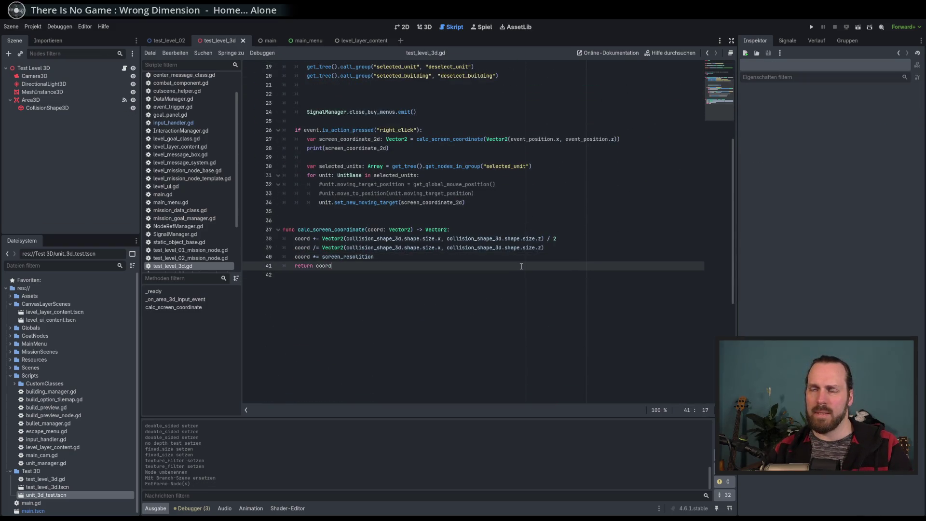
mouse_move(47, 496)
left_mouse_down()
mouse_move(85, 163)
mouse_move(32, 69)
left_mouse_up()
Step: Add an empty Node3D child under the Test Level 3D root
left_click(33, 69)
left_click(8, 53)
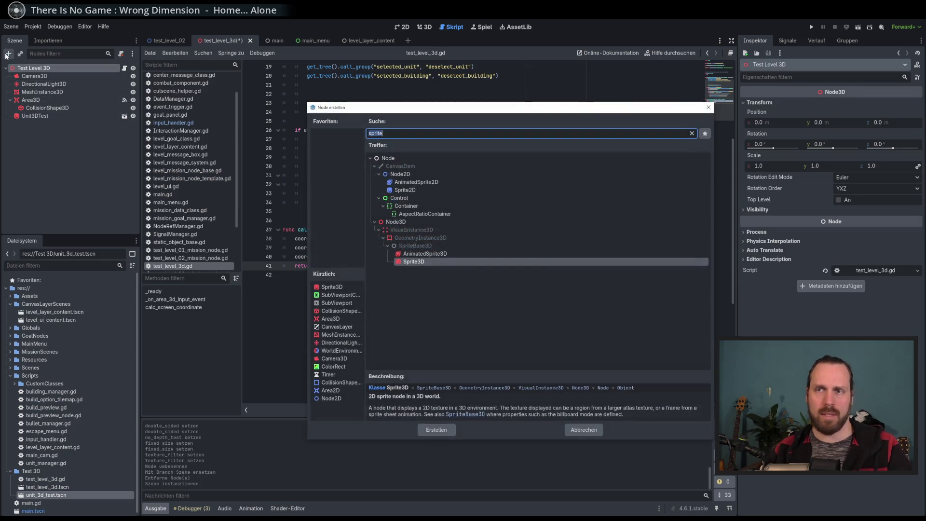
type("3d")
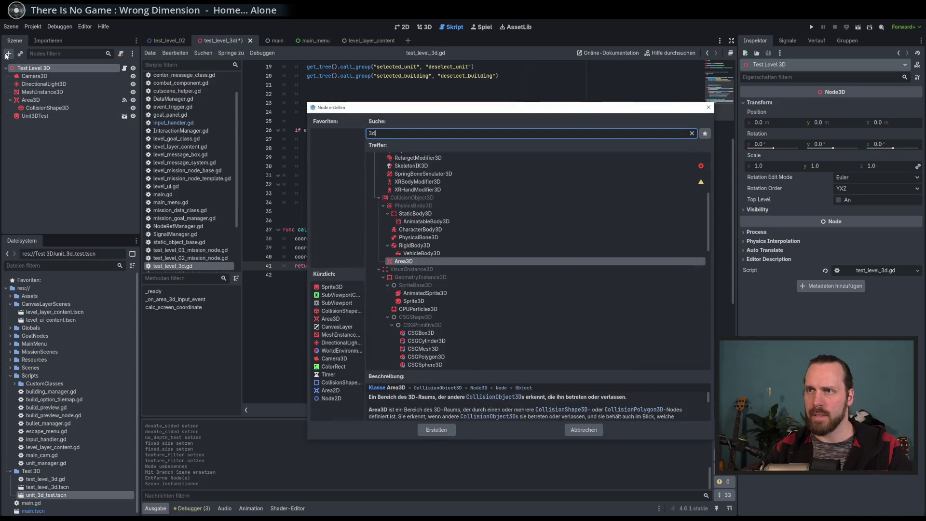
key("BackSpace")
key("BackSpace")
type("node3d")
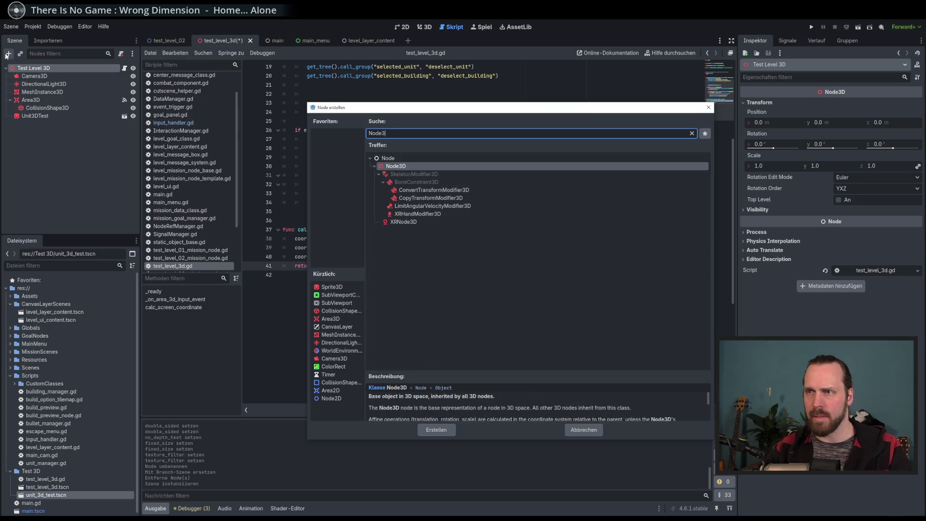
key("Return")
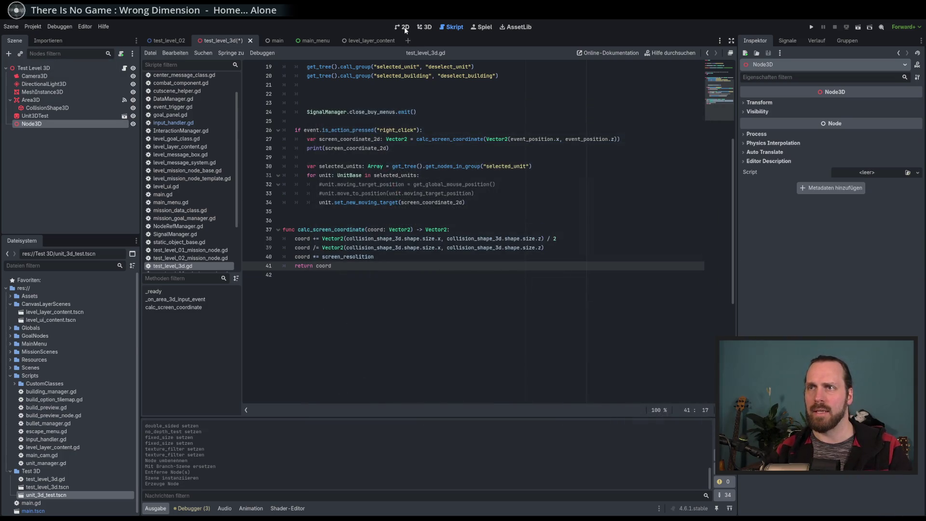
Step: Return to the 3D view and select the Unit3DTest instance
left_click(404, 27)
left_click(424, 27)
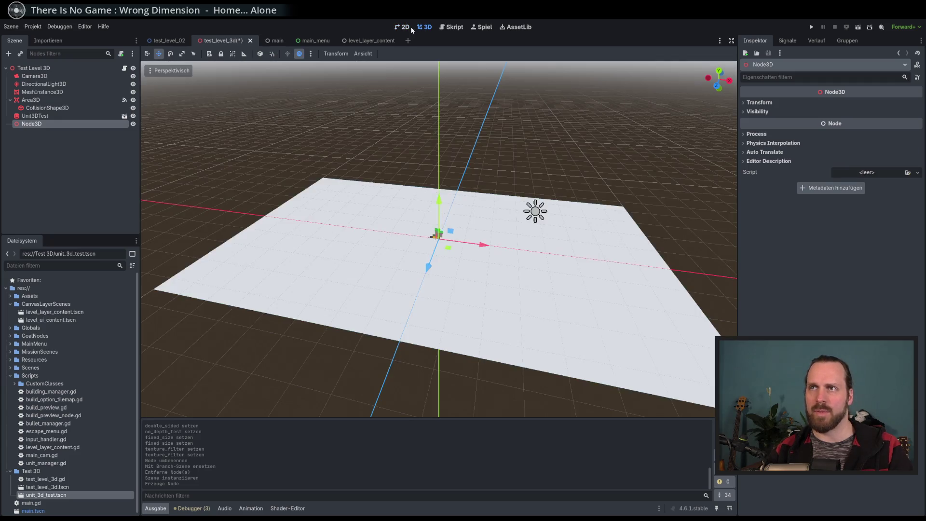
left_click(46, 117)
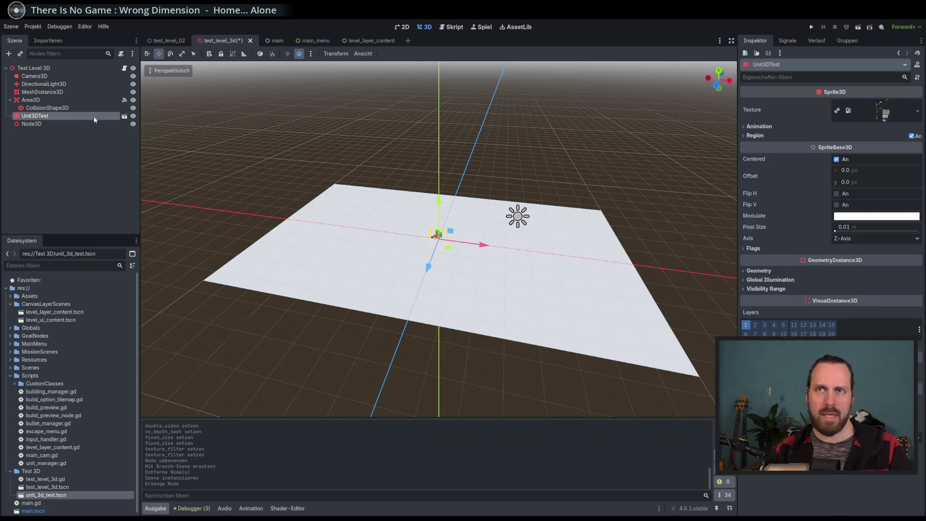
Step: Open the unit_3d_test scene and try changing Unit3DTest's type to Node3D, then undo it
left_click(123, 116)
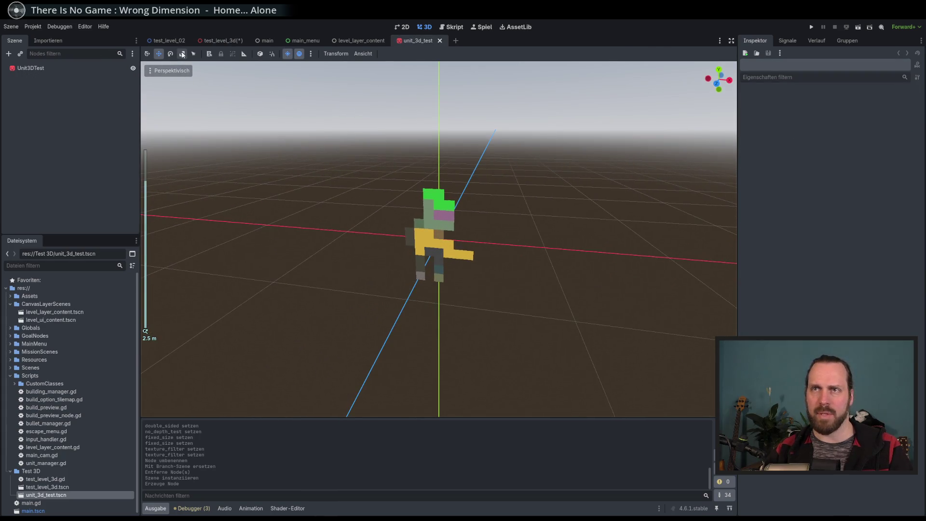
left_click(80, 69)
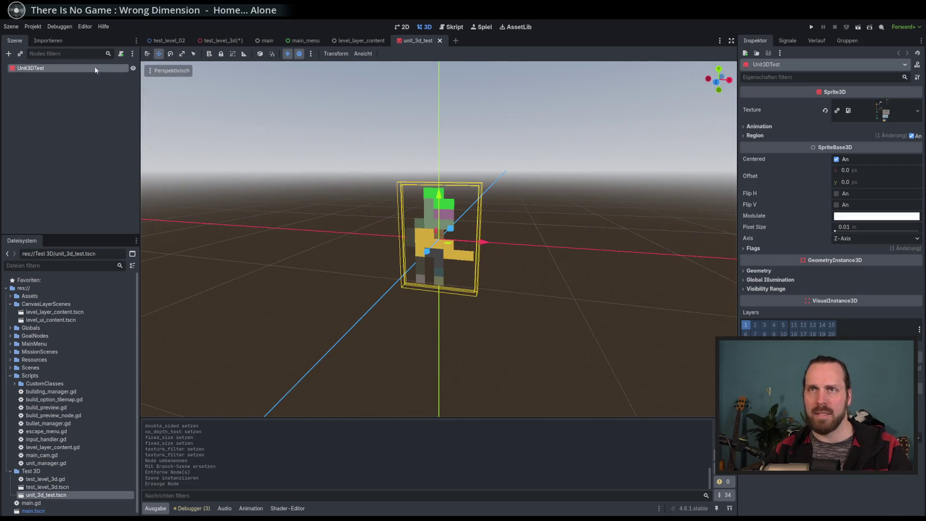
right_click(32, 69)
left_click(61, 154)
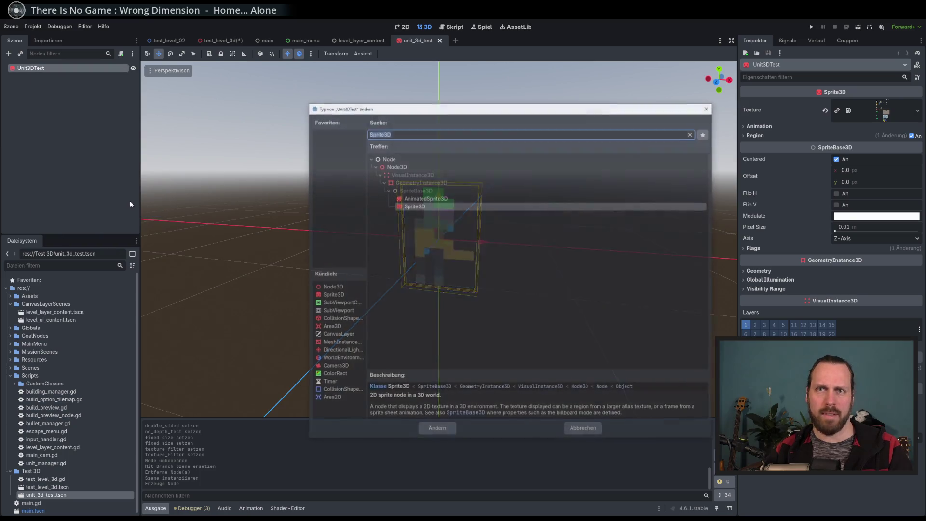
type("Node3")
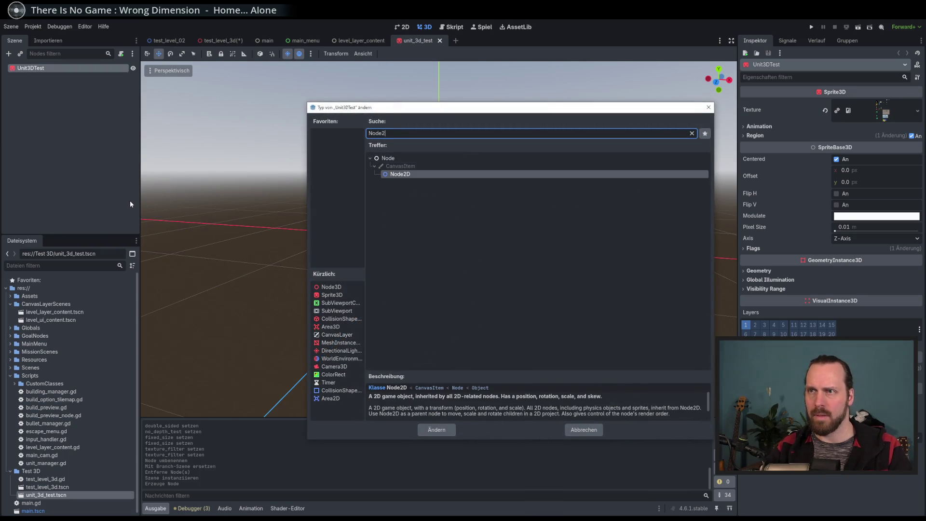
key("Return")
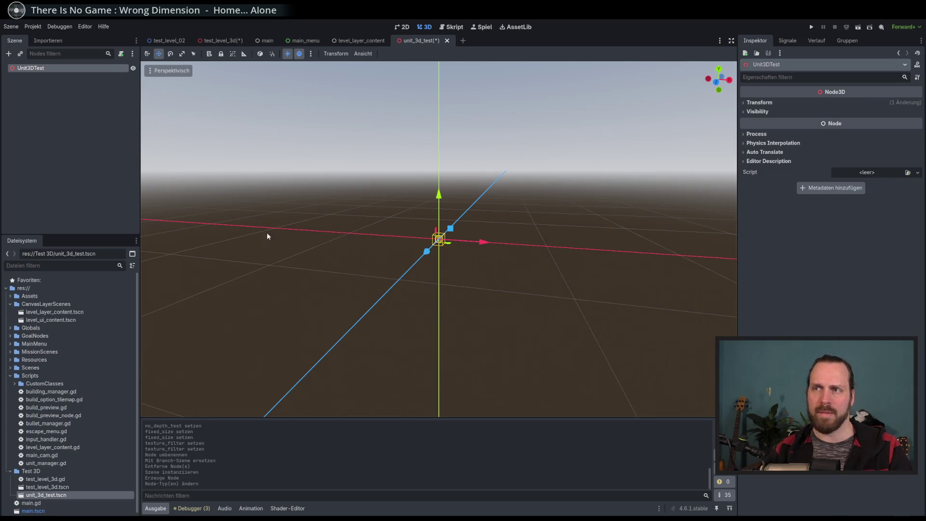
key("ctrl+z")
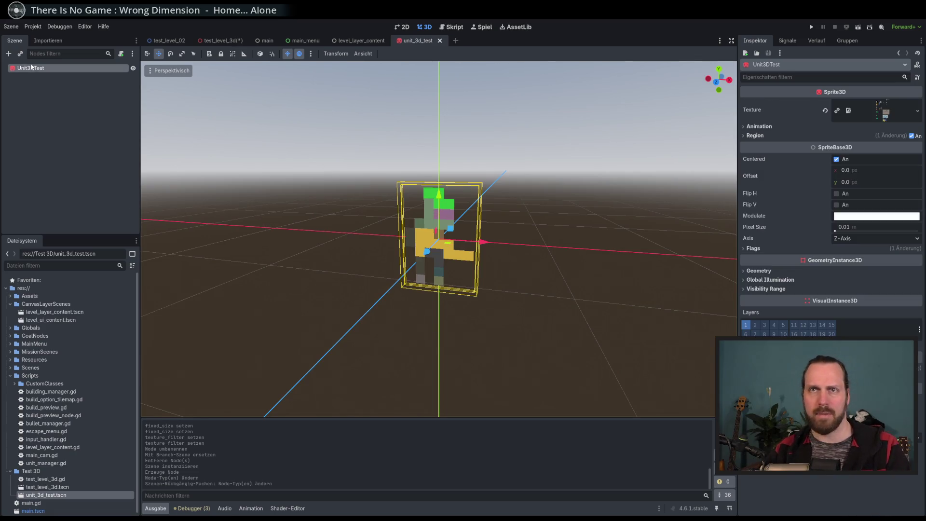
Step: Add a Node3D child to Unit3DTest and make it the scene root
left_click(8, 53)
type("Node3D")
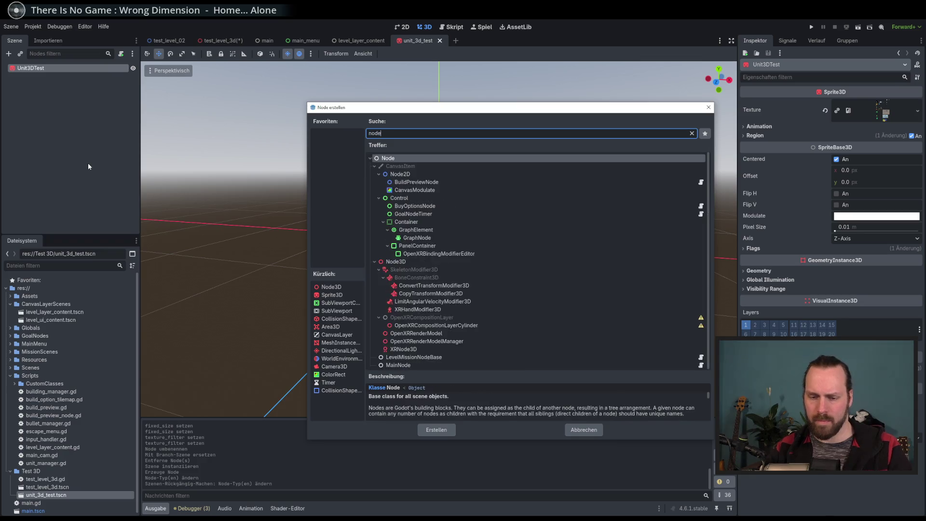
key("Return")
right_click(34, 76)
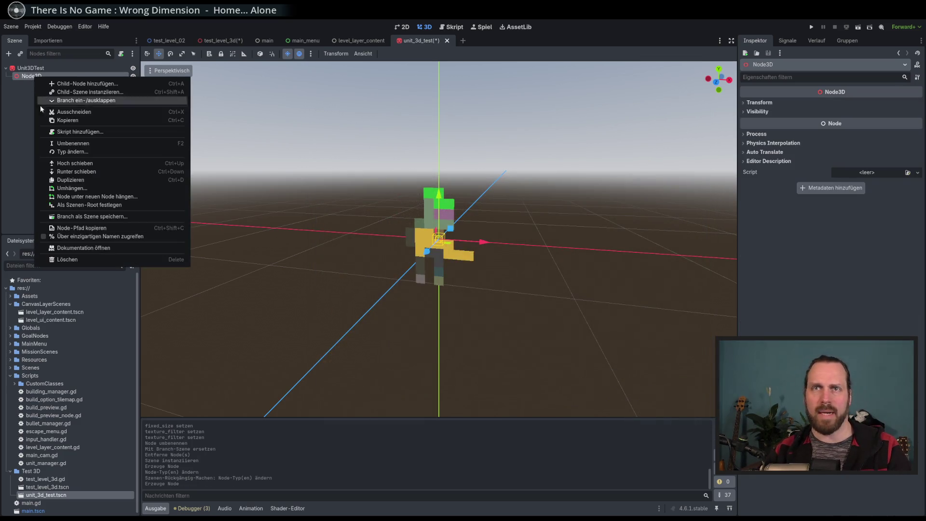
left_click(92, 205)
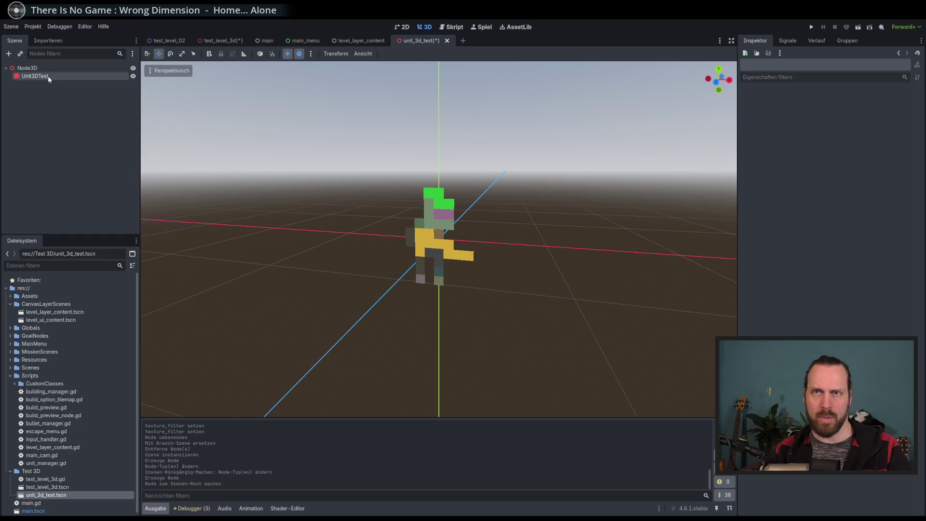
left_click(50, 77)
left_click(49, 68)
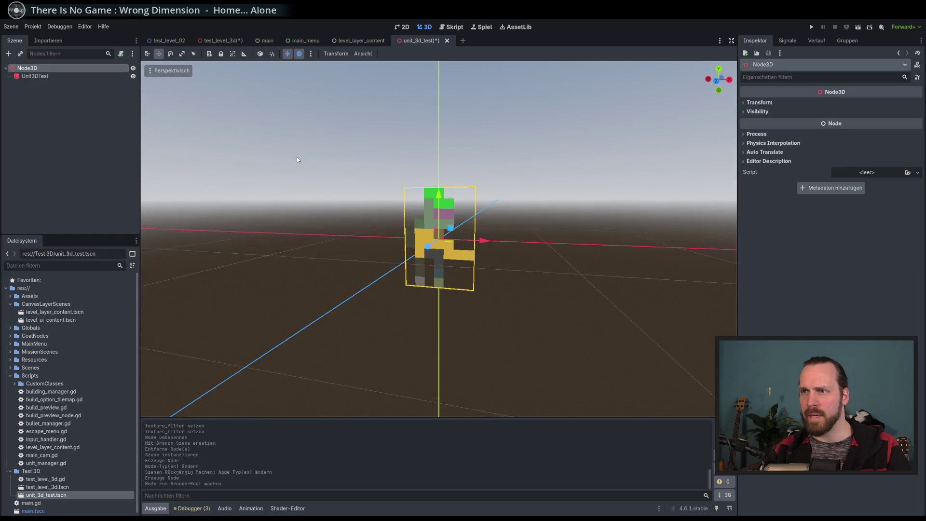
left_click(414, 206)
Step: Move the sprite up and back down, and undo a trial −38.6° rotation of the root
mouse_move(413, 206)
left_mouse_down()
mouse_move(420, 144)
mouse_move(484, 210)
left_mouse_up()
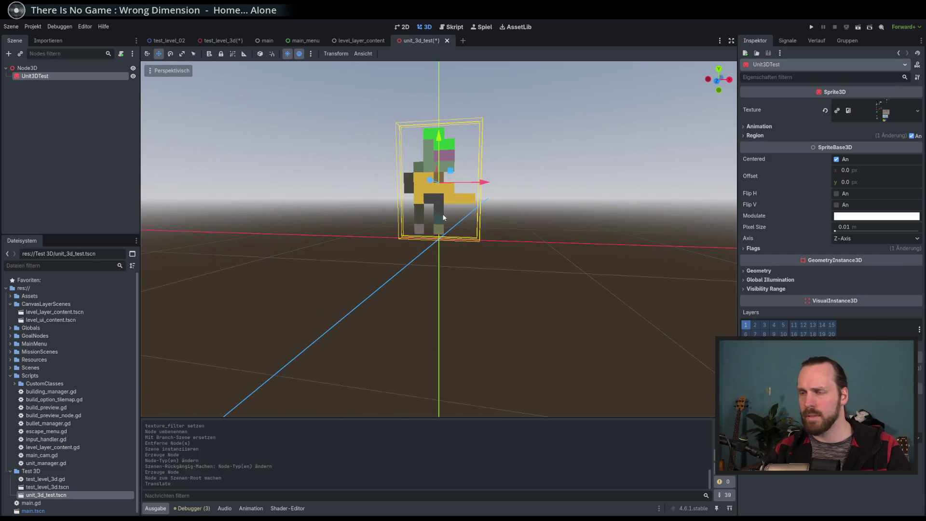
scroll(443, 215, "up", 5)
mouse_move(441, 73)
left_mouse_down()
mouse_move(441, 85)
mouse_move(513, 164)
mouse_move(466, 203)
left_mouse_up()
left_click(50, 68)
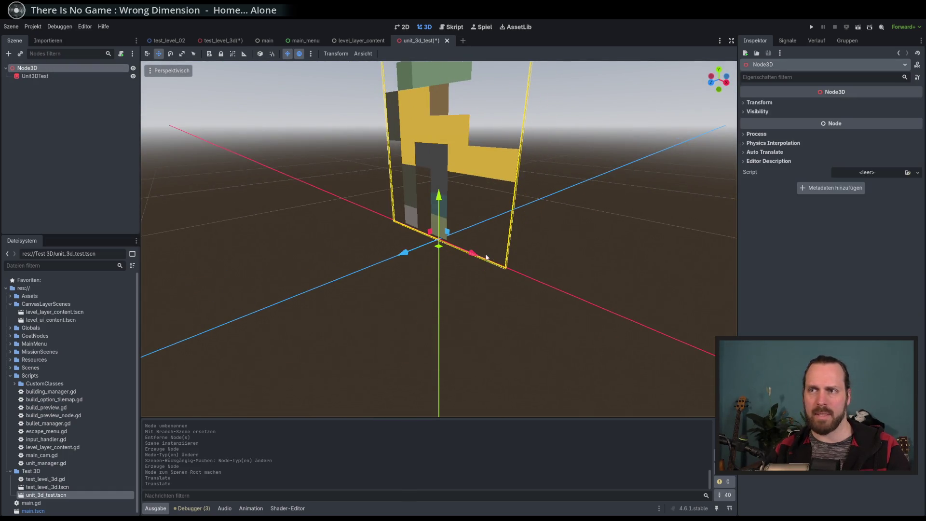
scroll(461, 223, "down", 5)
key("e")
mouse_move(472, 243)
left_mouse_down()
mouse_move(478, 259)
mouse_move(466, 252)
mouse_move(463, 217)
mouse_move(480, 264)
left_mouse_up()
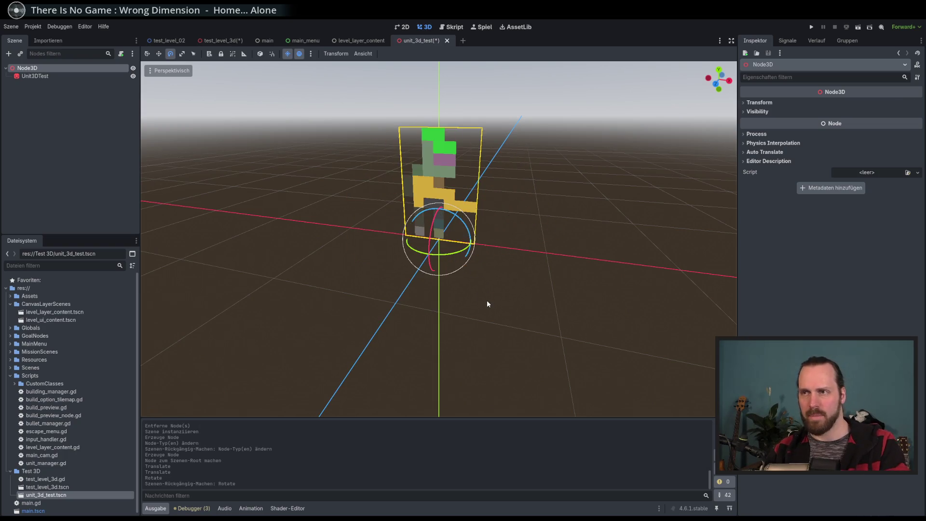
key("ctrl+z")
Step: Rename the root to Unit3DTest and the sprite child to Visual, then save
double_click(36, 70)
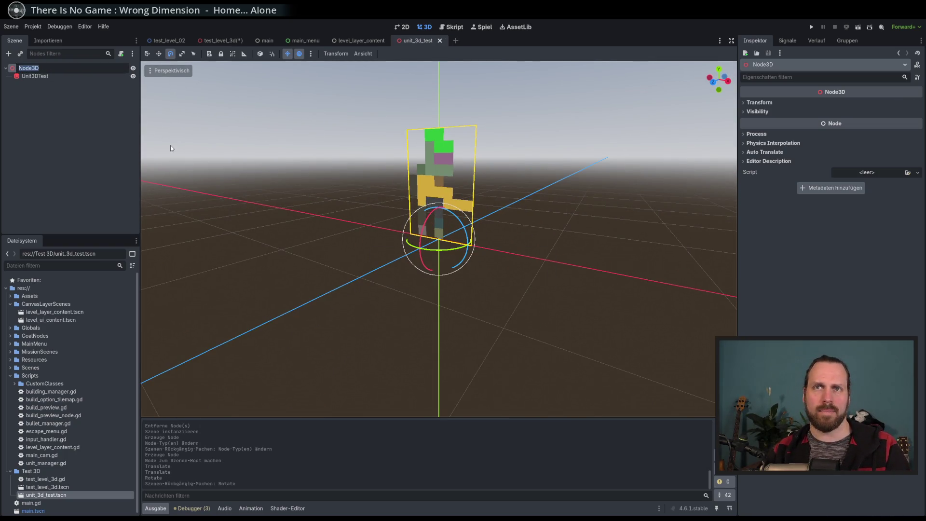
type("Unit3DTest")
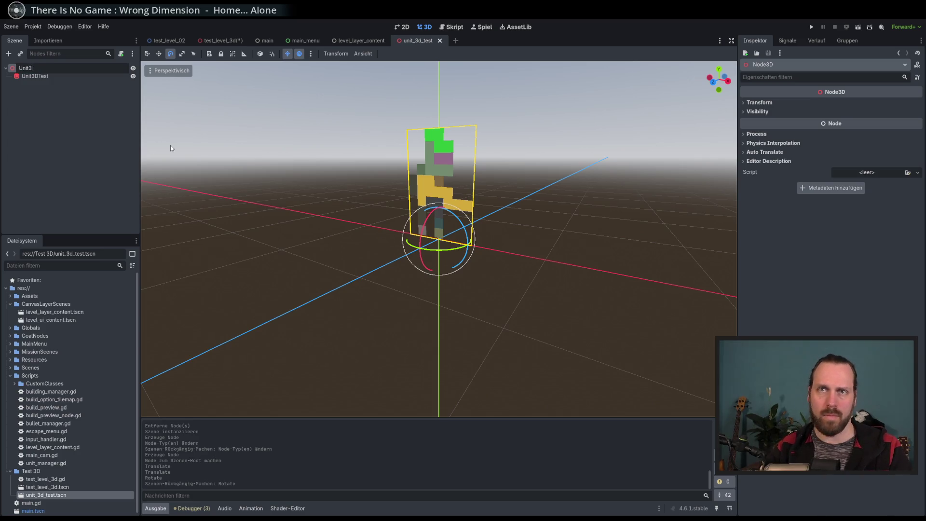
key("Return")
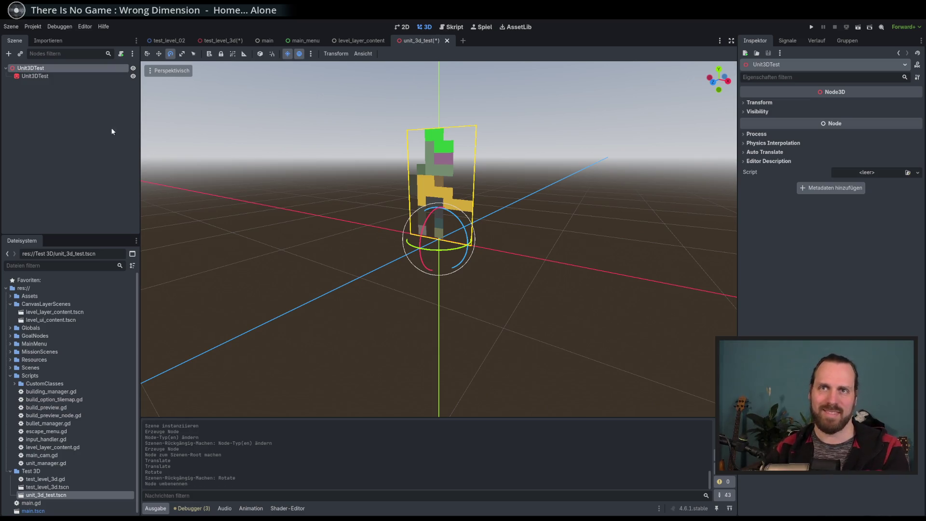
double_click(40, 77)
type("Vis")
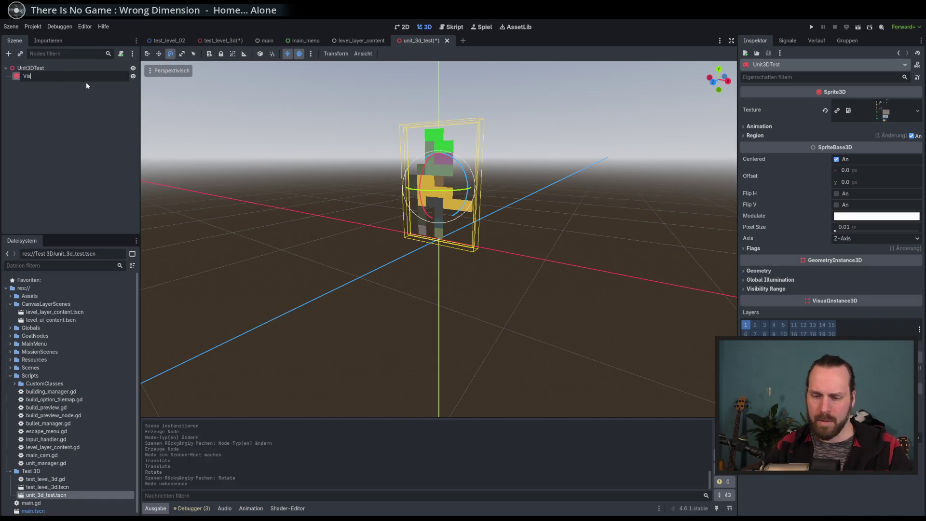
type("uakl")
key("Return")
key("ctrl+s")
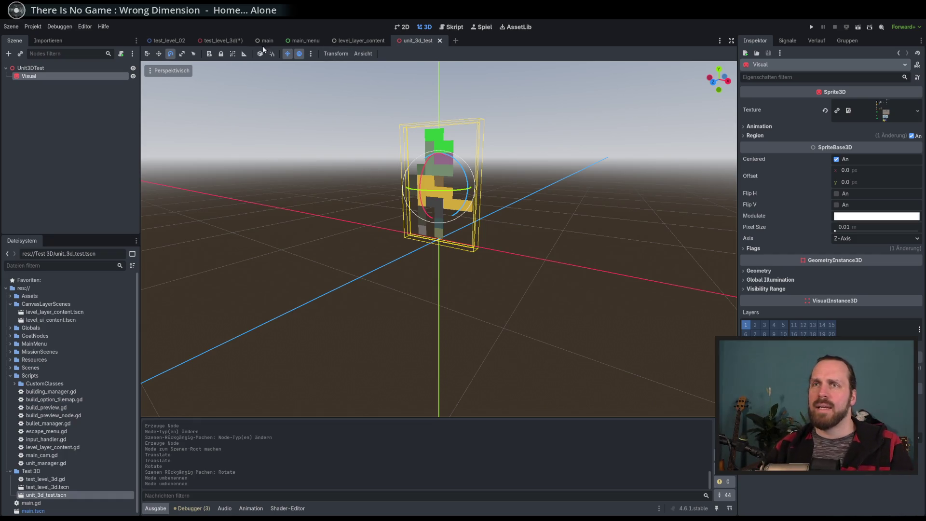
left_click(220, 40)
Step: Rename the level's empty Node3D to UnitNode, first naming it Units
left_click(58, 146)
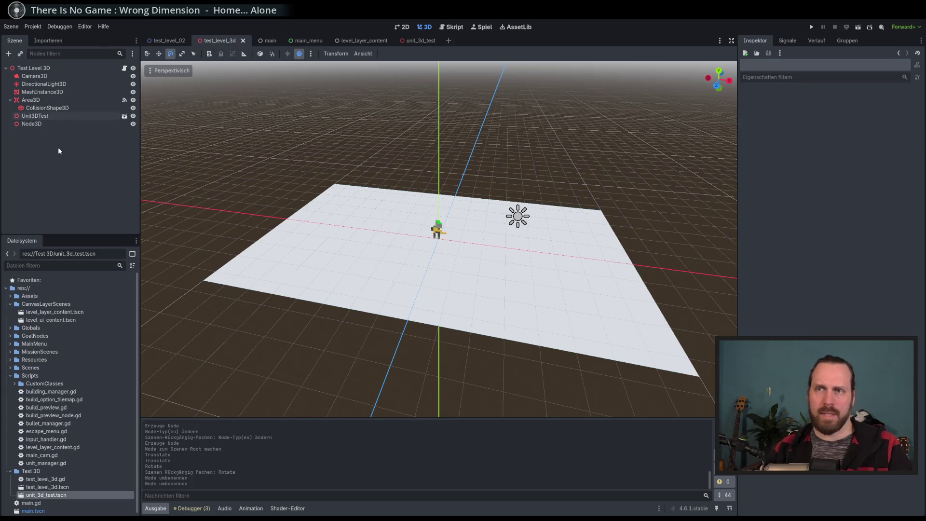
left_click(32, 123)
double_click(32, 124)
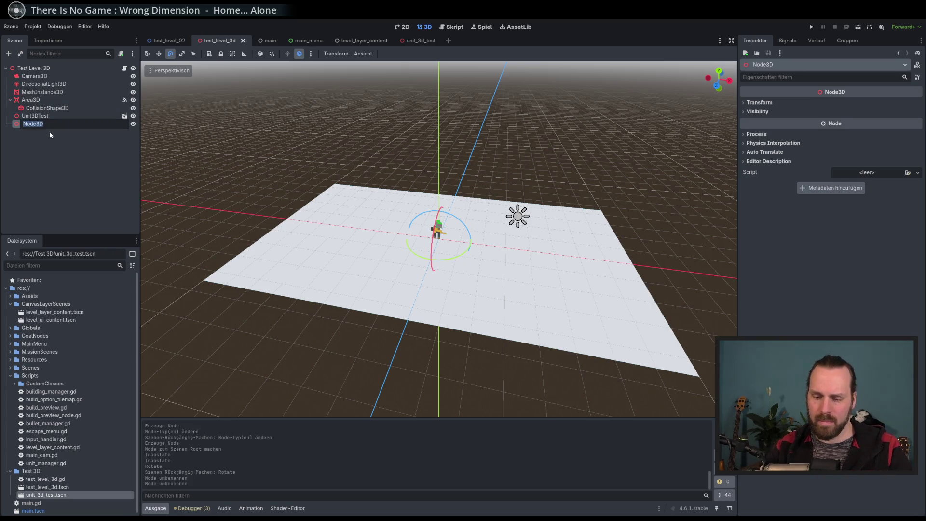
type("Units")
key("Return")
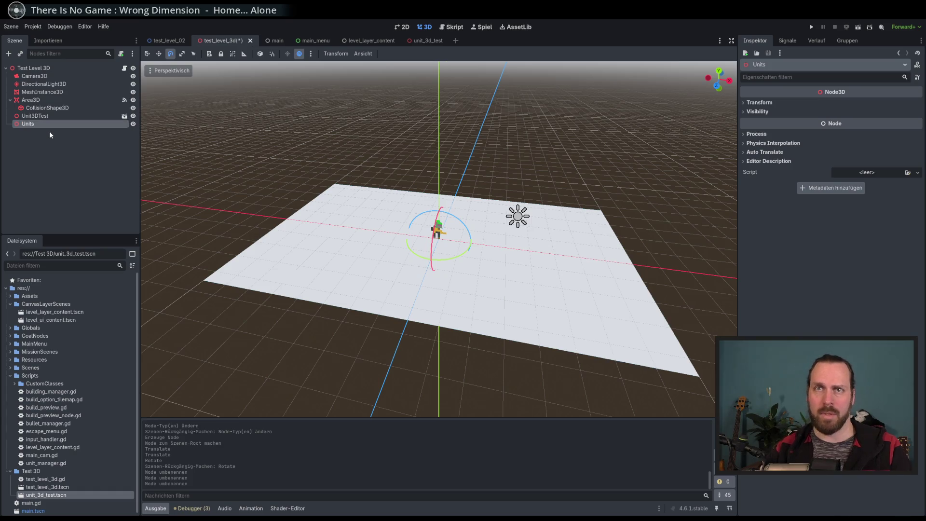
left_click(125, 68)
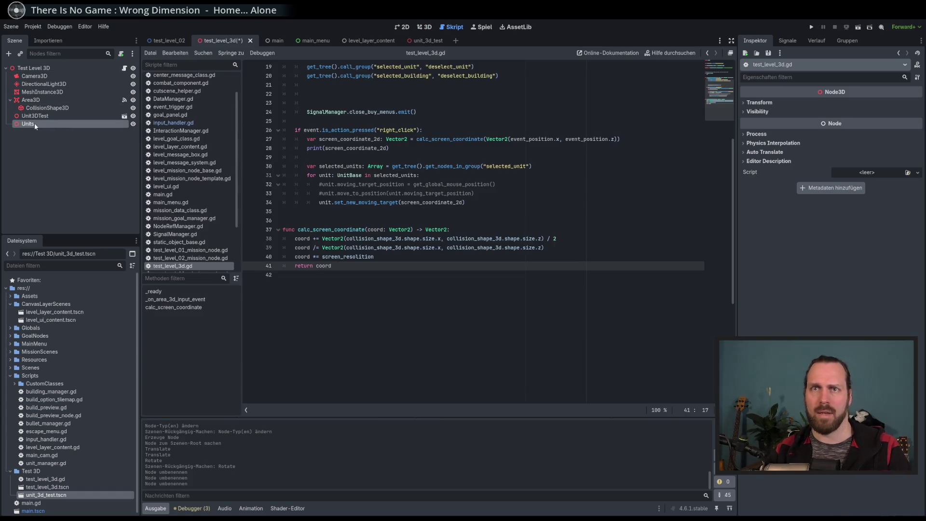
double_click(54, 125)
key("BackSpace")
type("Node")
key("Return")
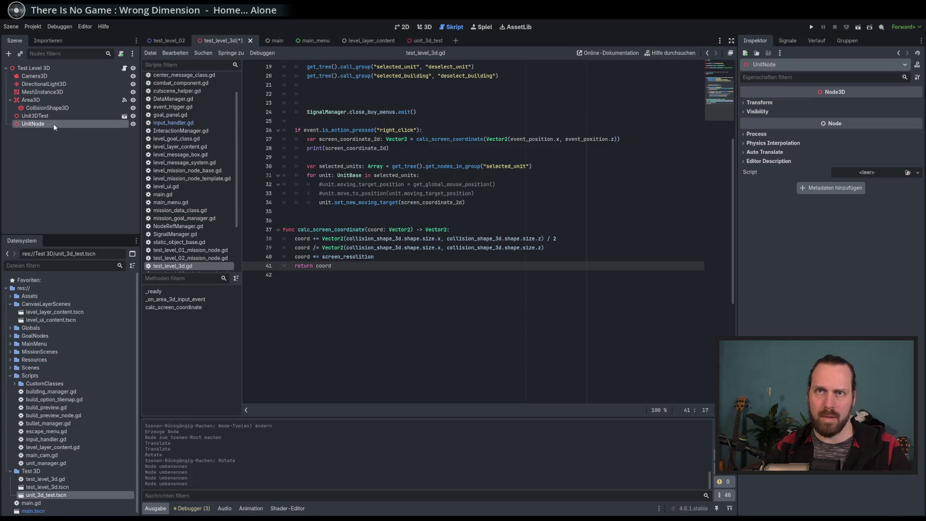
scroll(437, 162, "up", 4)
scroll(438, 162, "up", 2)
left_click(527, 130)
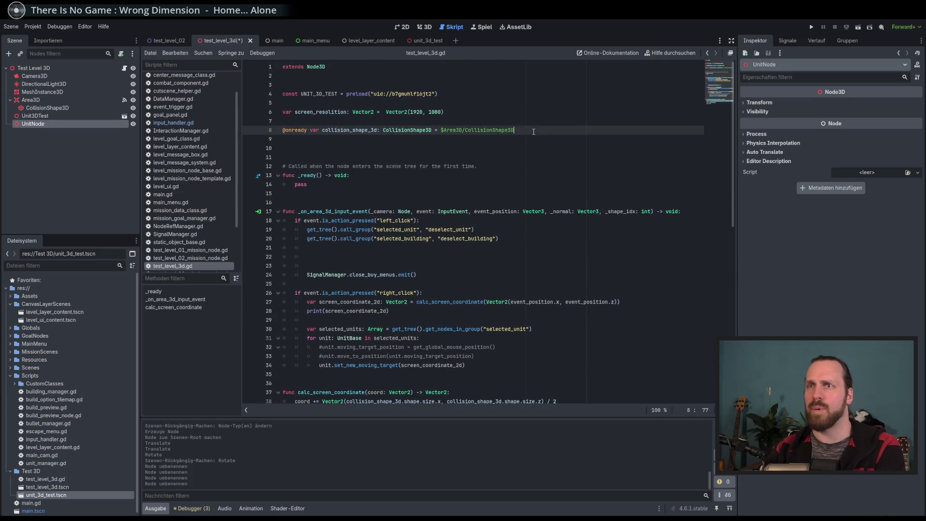
left_click_drag(58, 124, 338, 140)
left_click_drag(35, 116, 39, 124)
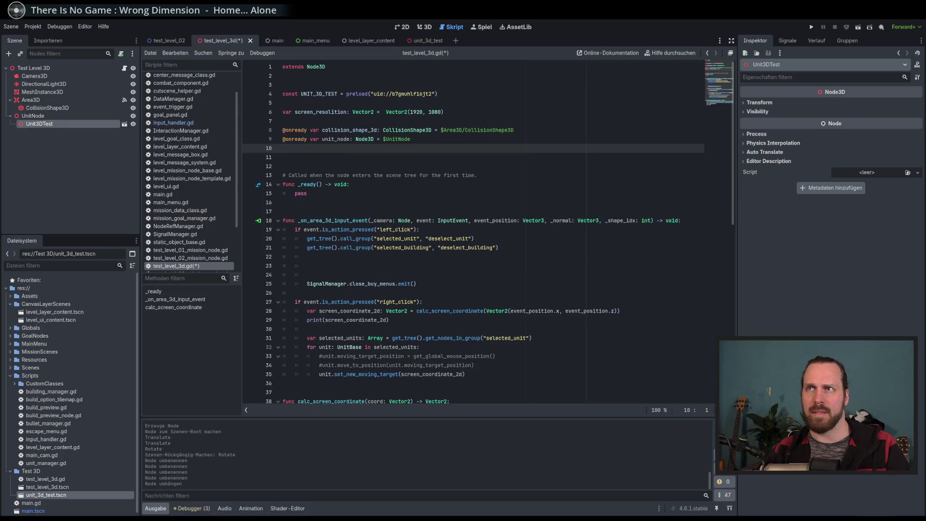
left_click(399, 28)
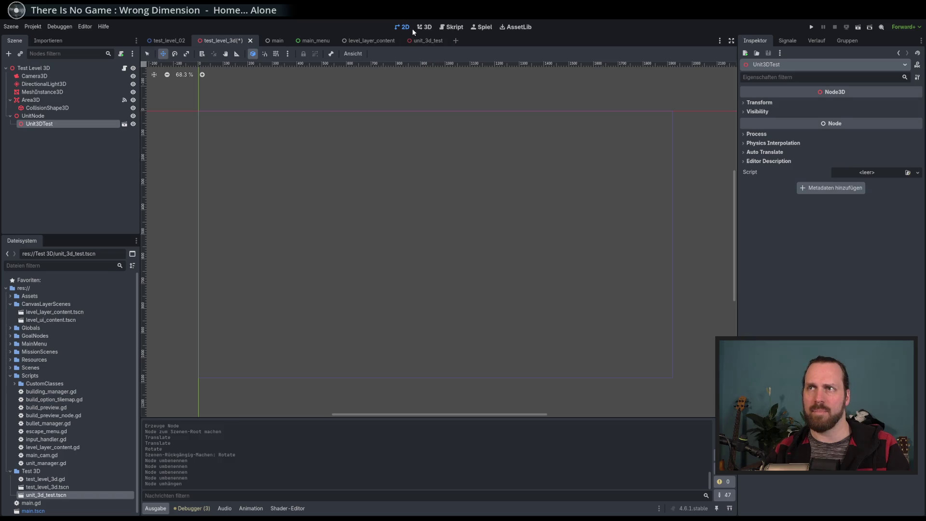
Step: Save the level, open the Unit3DTest scene, and begin attaching a new unit_3d_test.gd script
left_click(424, 27)
key("ctrl+s")
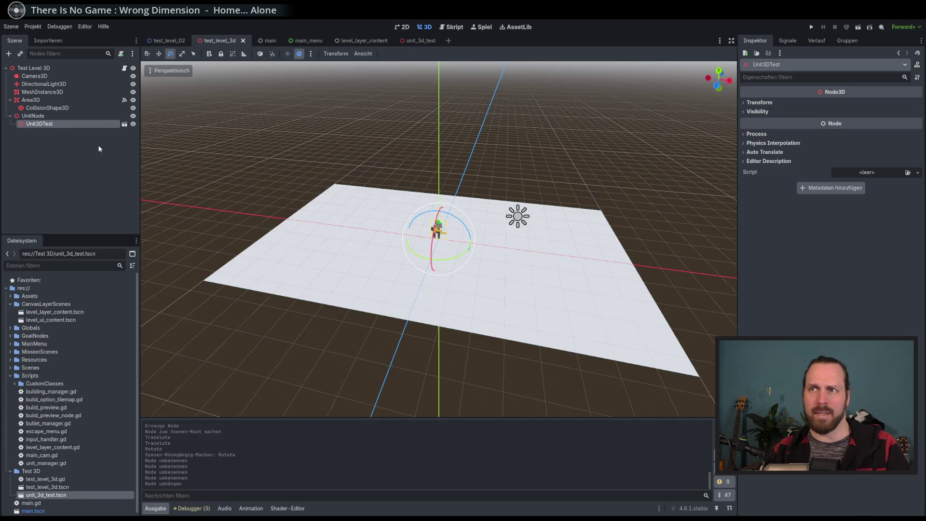
left_click(126, 124)
left_click(121, 54)
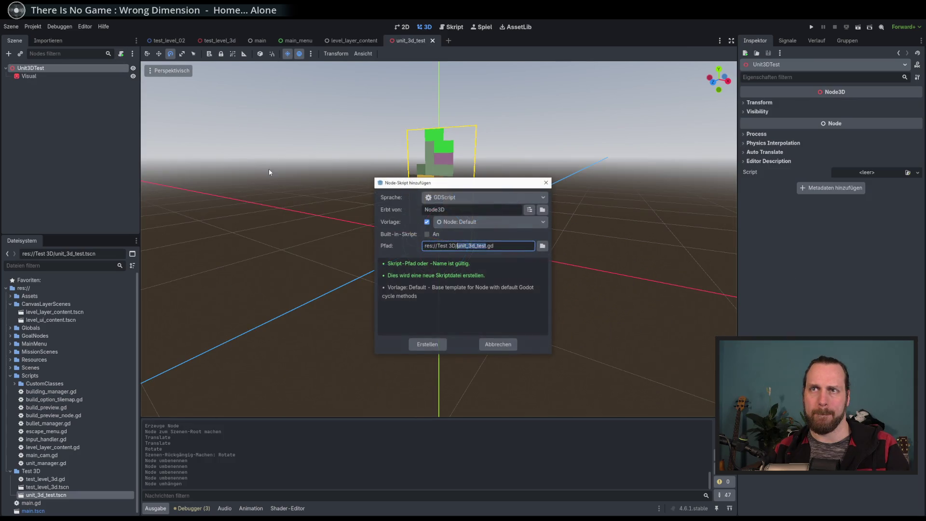
left_click_drag(484, 188, 485, 195)
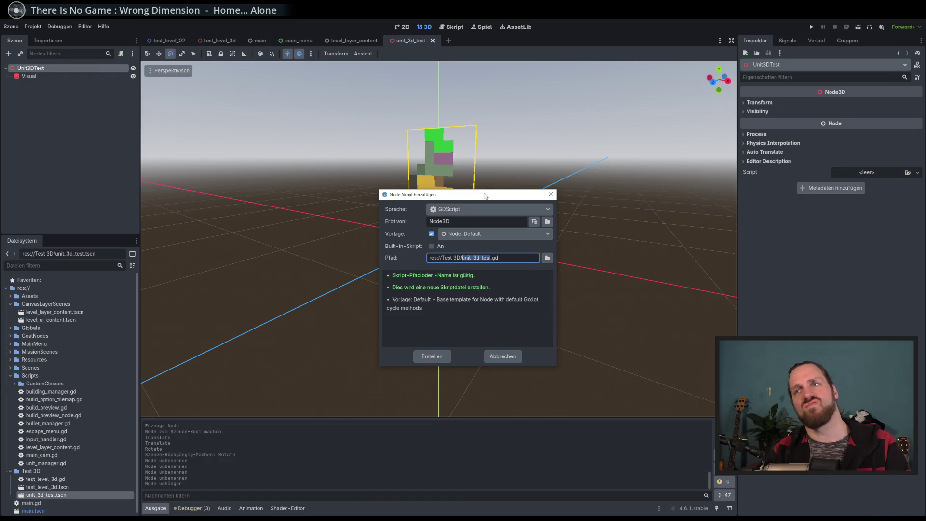
Step: Attach the new unit_3d_test.gd script to Unit3DTest and delete its _process function
left_click(437, 360)
left_click(406, 275)
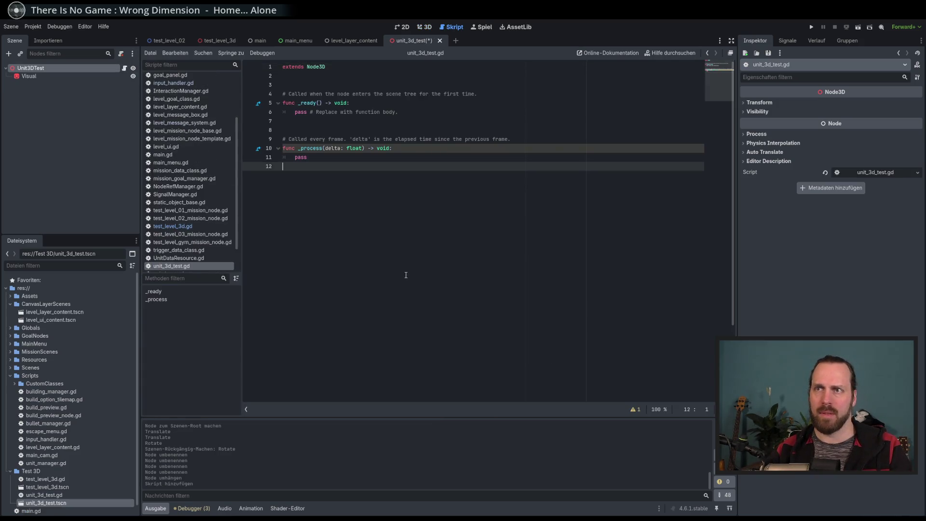
key("shift+Up")
key("shift+Up")
key("shift+Up")
key("BackSpace")
key("Return")
Step: Declare func update_position(pos: Vector2) -> void: on line 9 using autocomplete
type("func update_position")
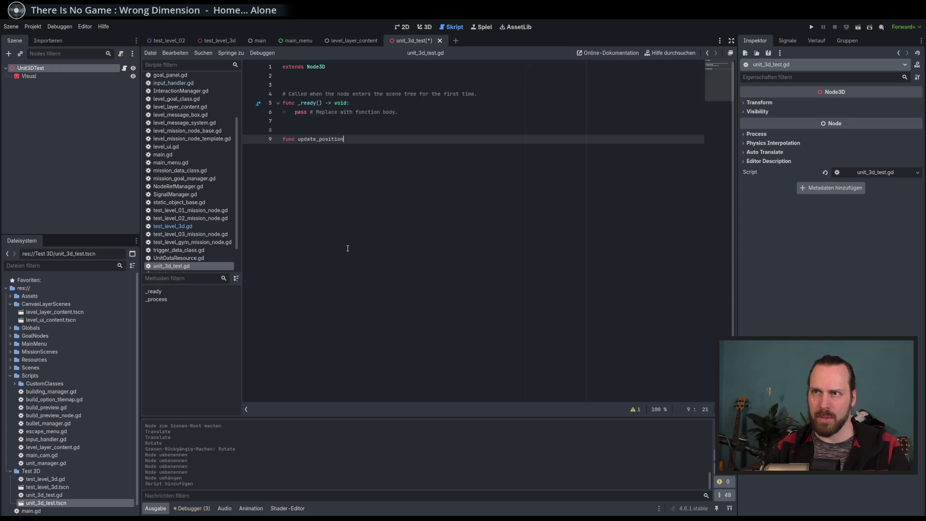
type("(")
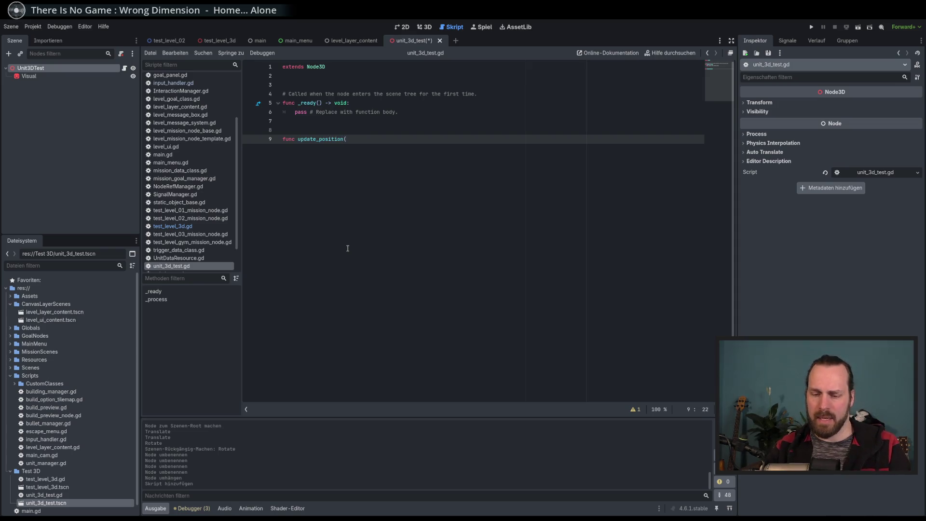
type("pos: Vec")
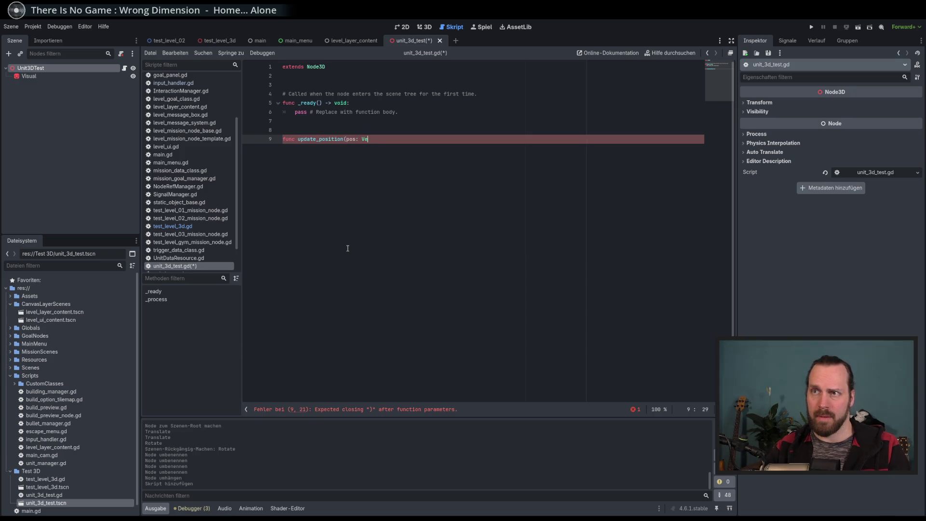
key("Return")
type(") -")
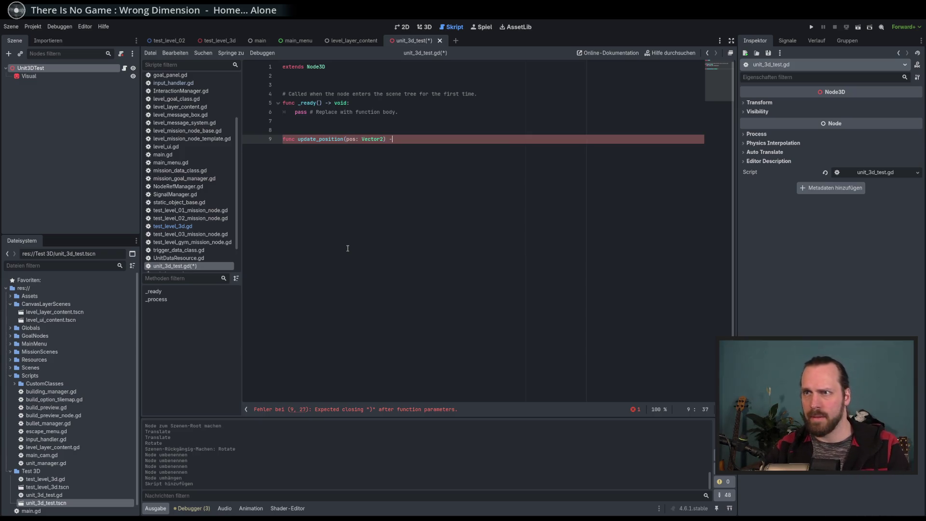
type("> void")
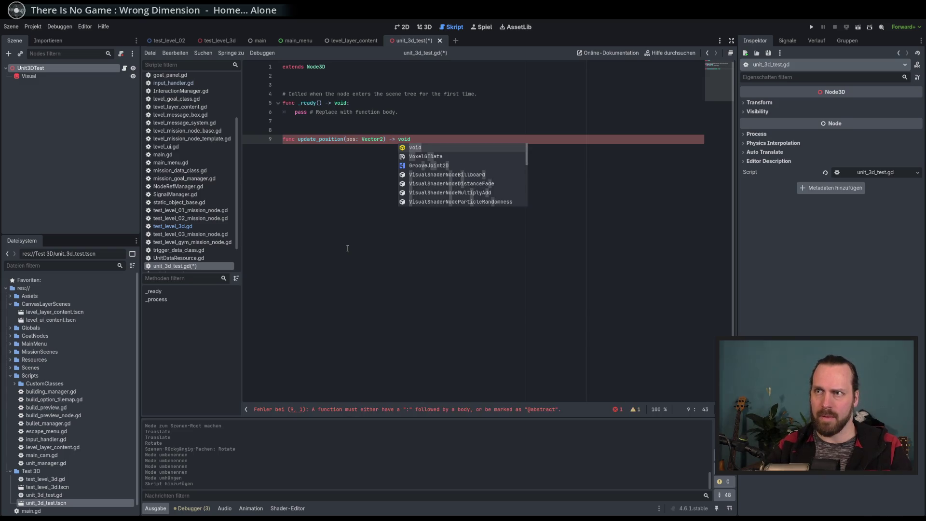
key("Return")
type(":")
key("Return")
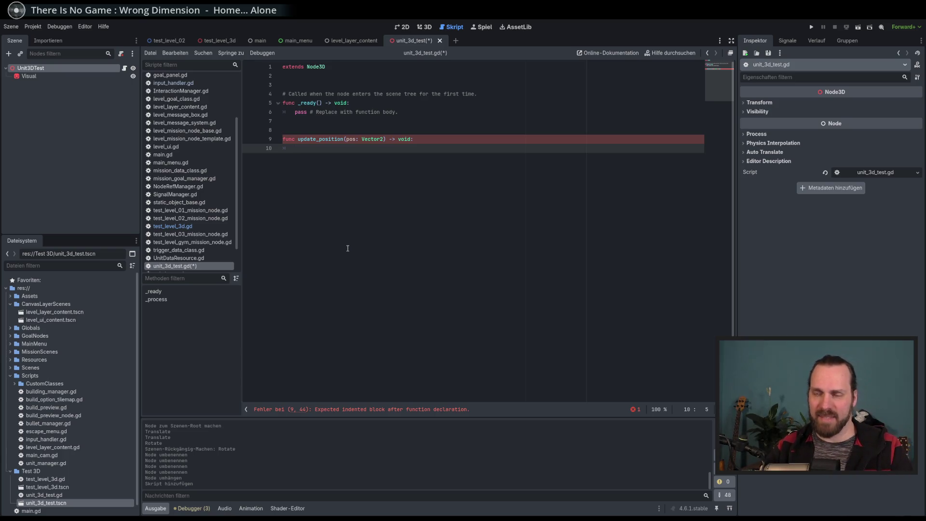
Step: Check Unit3DTest's transform properties in the Inspector, then return to the function
left_click(51, 67)
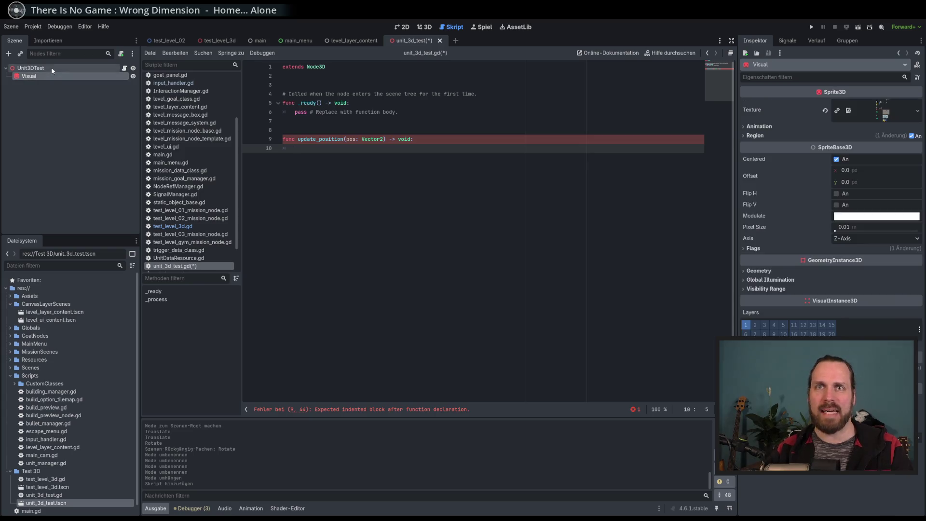
left_click(773, 101)
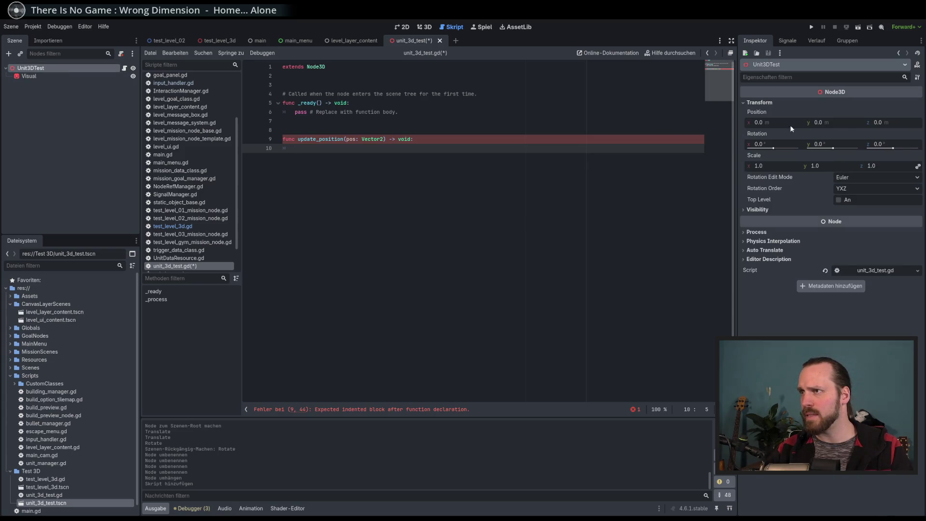
left_click(469, 205)
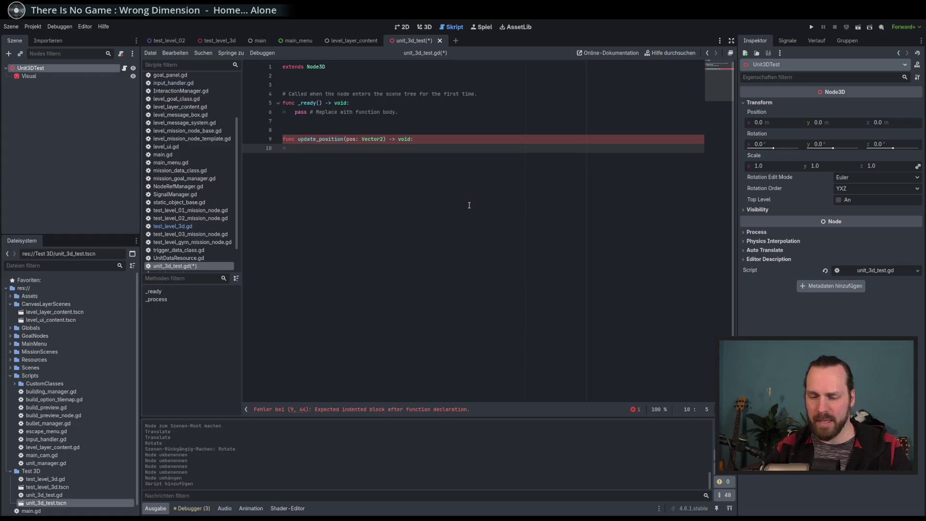
Step: Start update_position's body with global_position, picked from autocomplete
type("Glo")
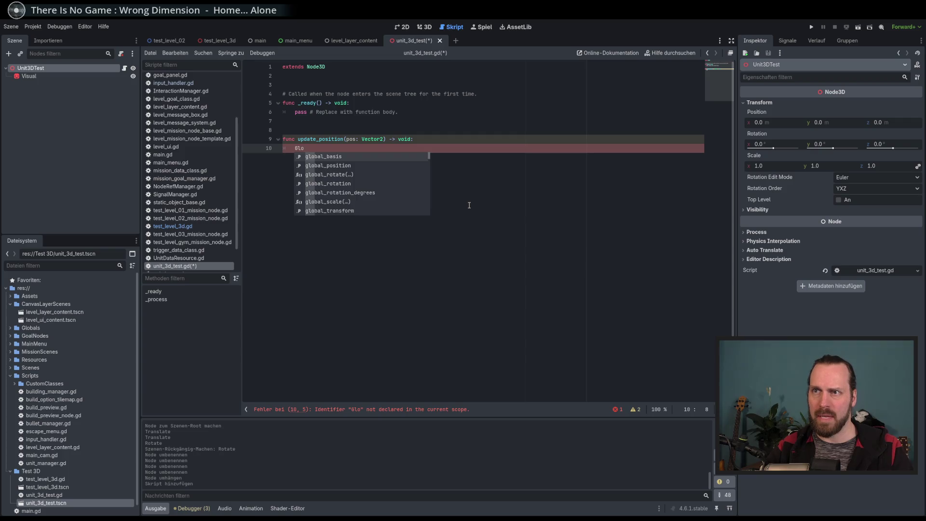
key("Down")
key("Up")
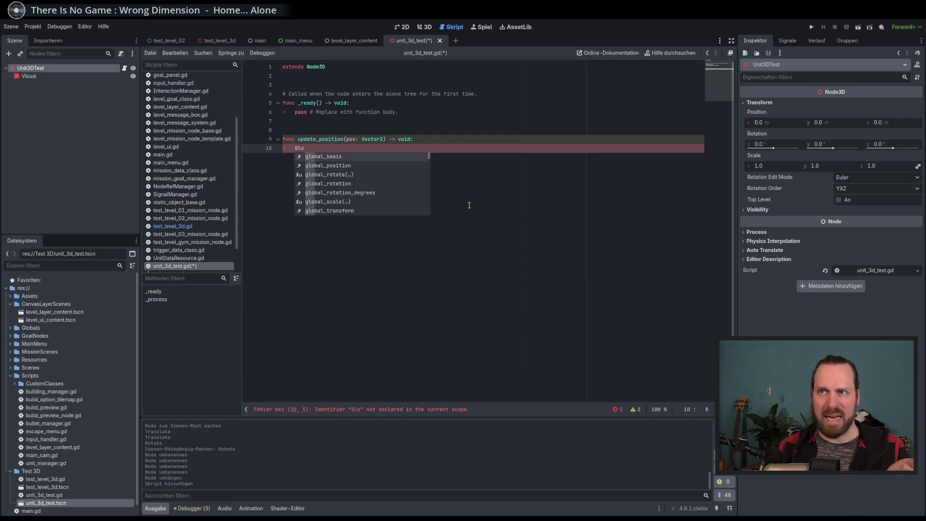
key("Down")
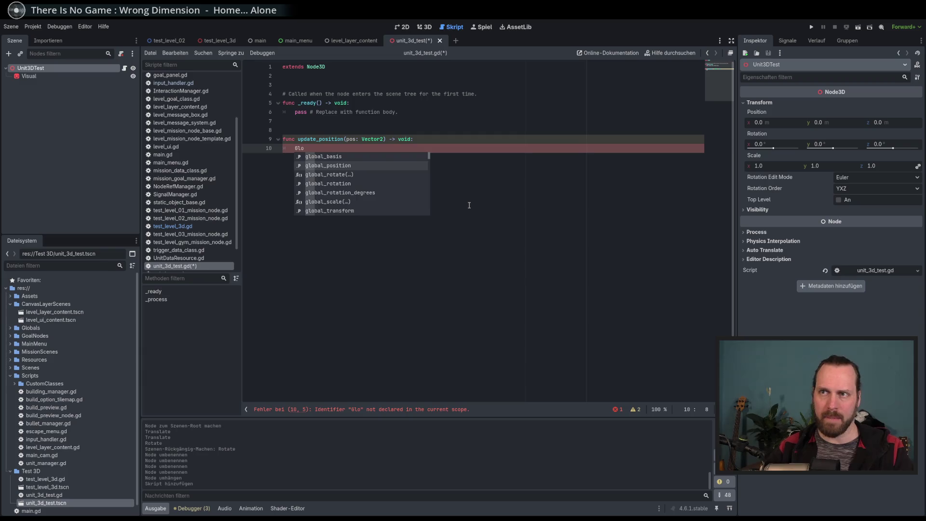
key("Return")
type(".")
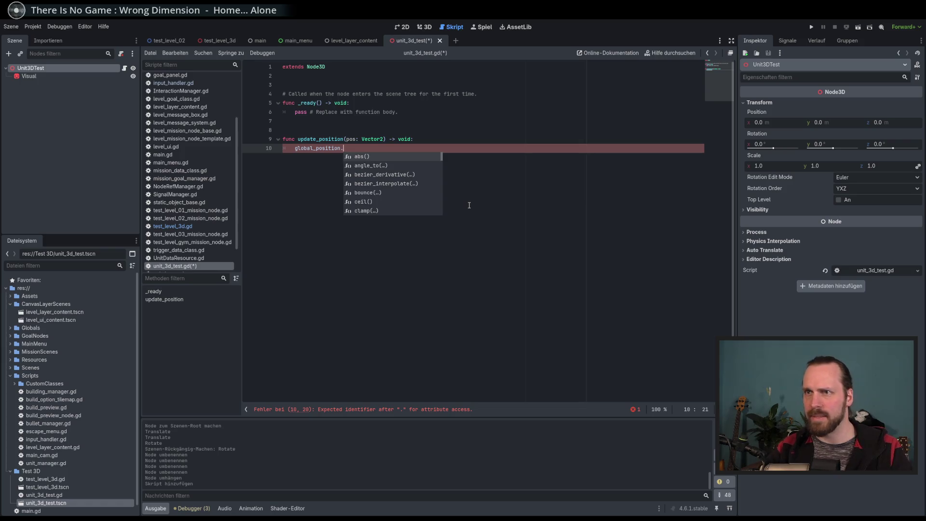
key("BackSpace")
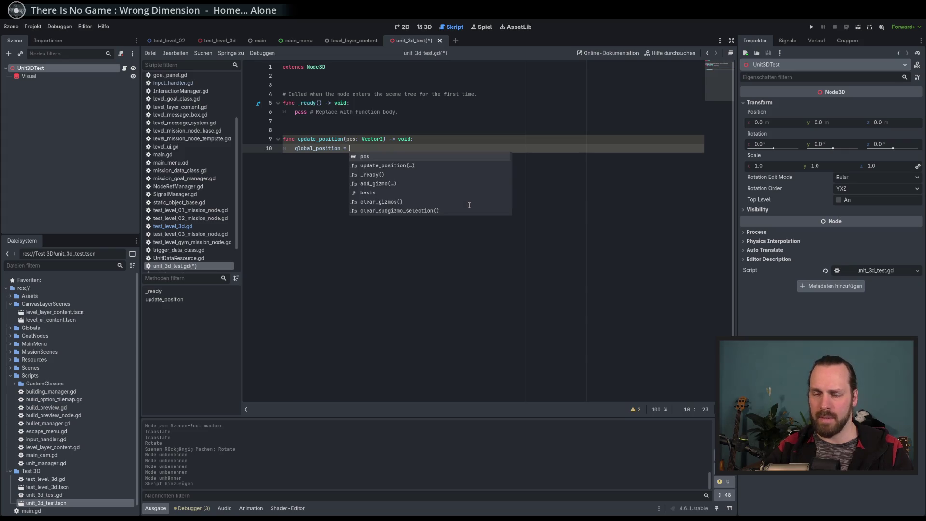
Step: Assign Vector3(pos.x, 0, pos.y) to global_position, correcting pos.z to pos.y
type("Vec")
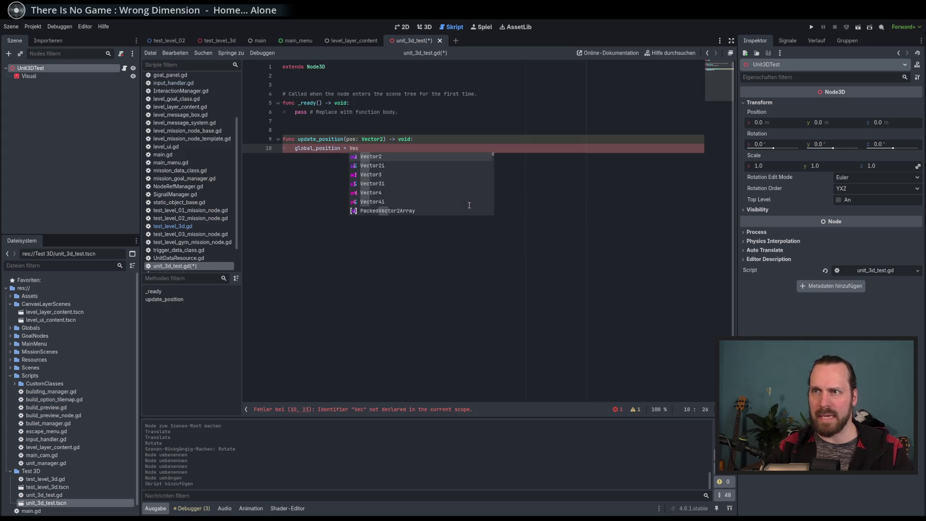
key("Down")
key("Down")
key("Return")
type("(")
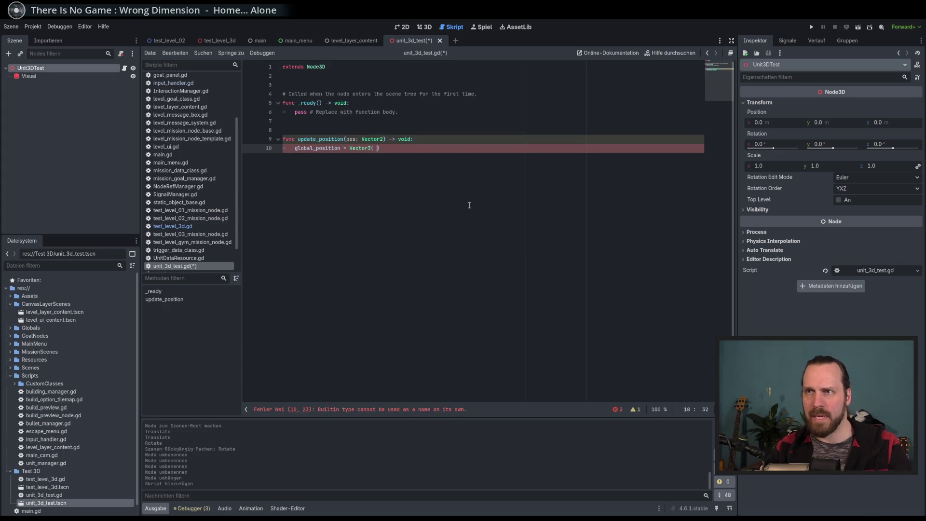
key("BackSpace")
key("BackSpace")
key("BackSpace")
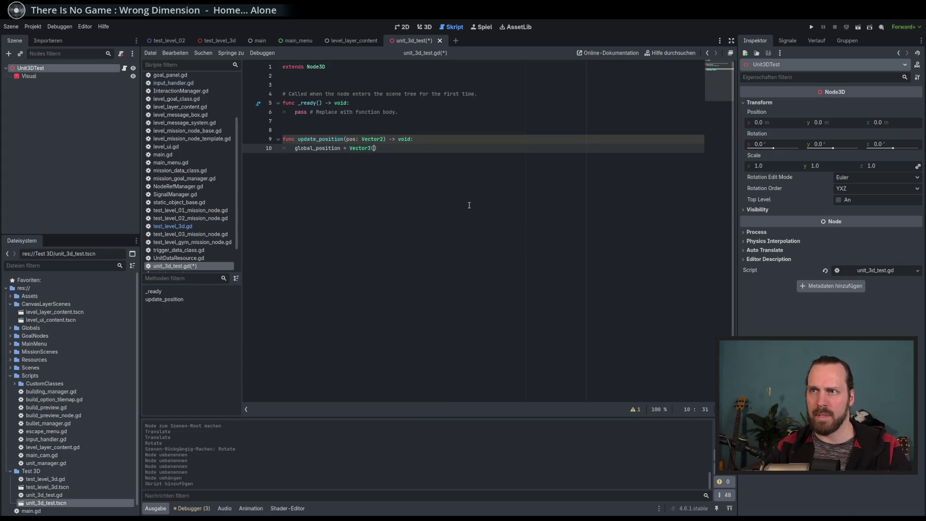
type("pos.x,")
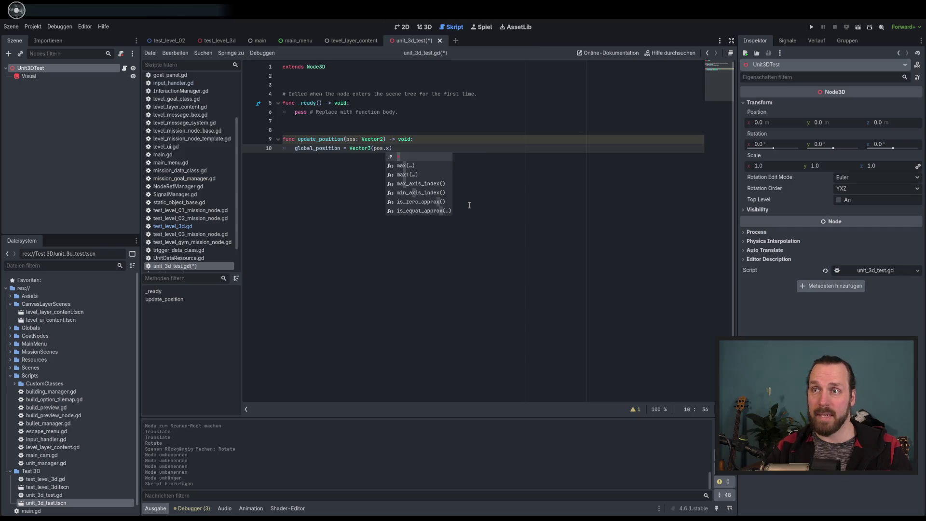
key("Escape")
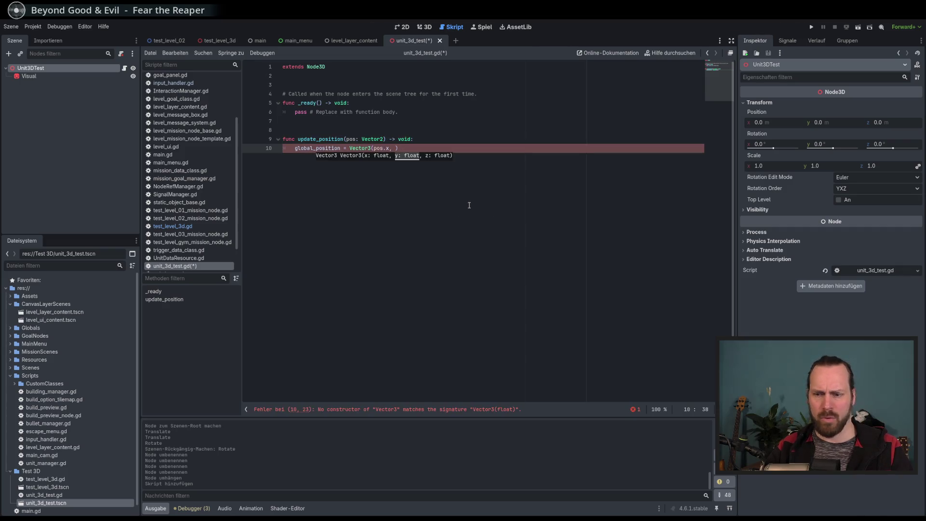
type("0, pos")
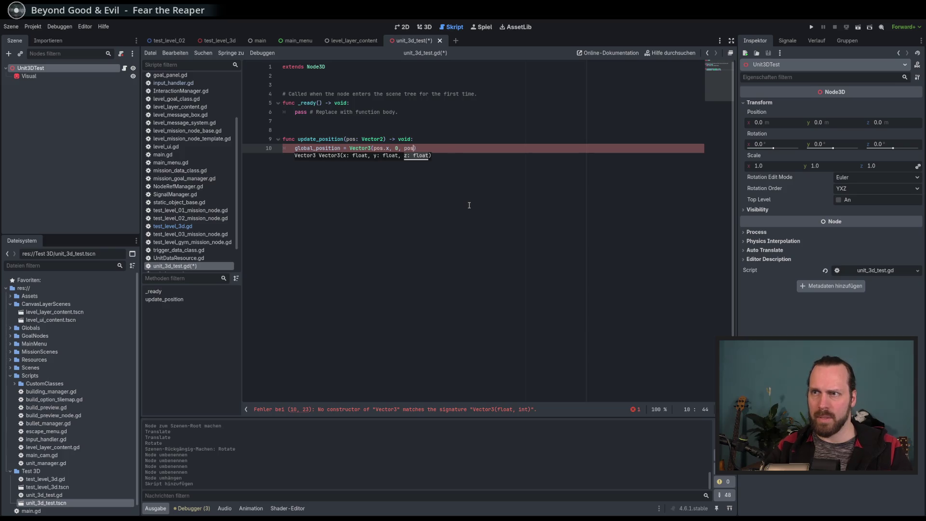
type(".z")
key("BackSpace")
type("y")
Step: Save unit_3d_test.gd and click around the declaration to clear the selection
key("ctrl+s")
double_click(375, 139)
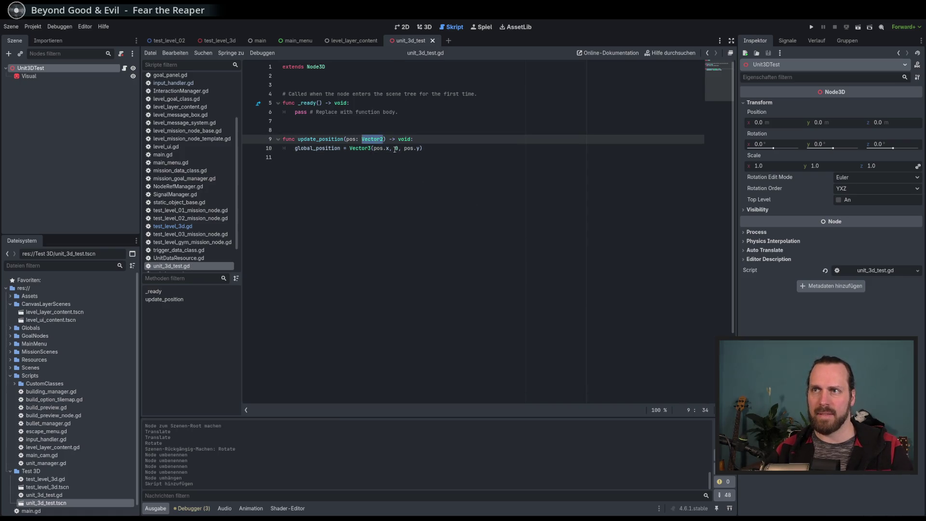
left_click(406, 152)
double_click(409, 148)
left_click(471, 217)
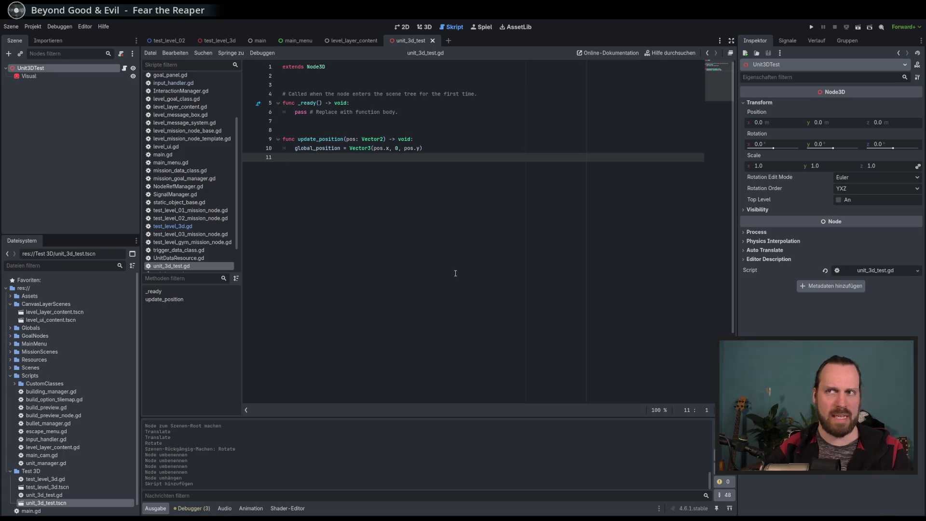
left_click(502, 141)
key("Down")
key("Down")
left_click(466, 147)
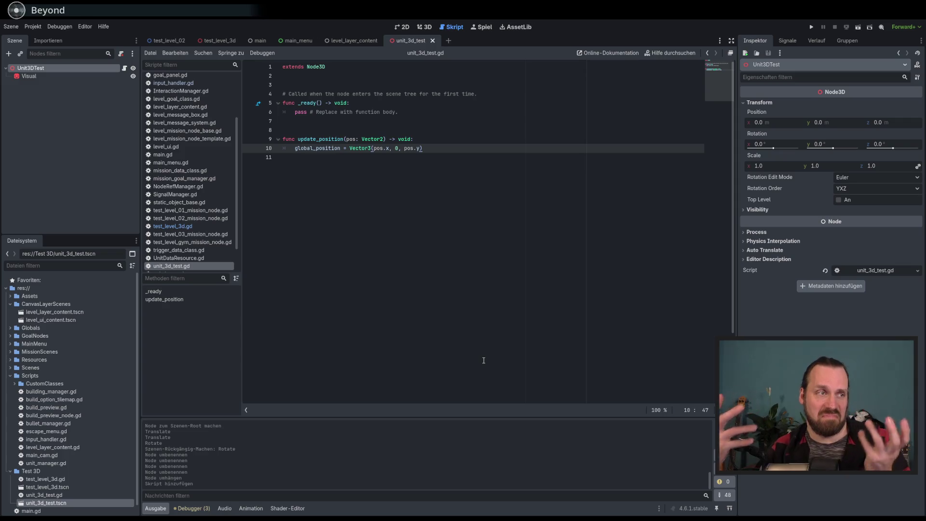
left_click(444, 241)
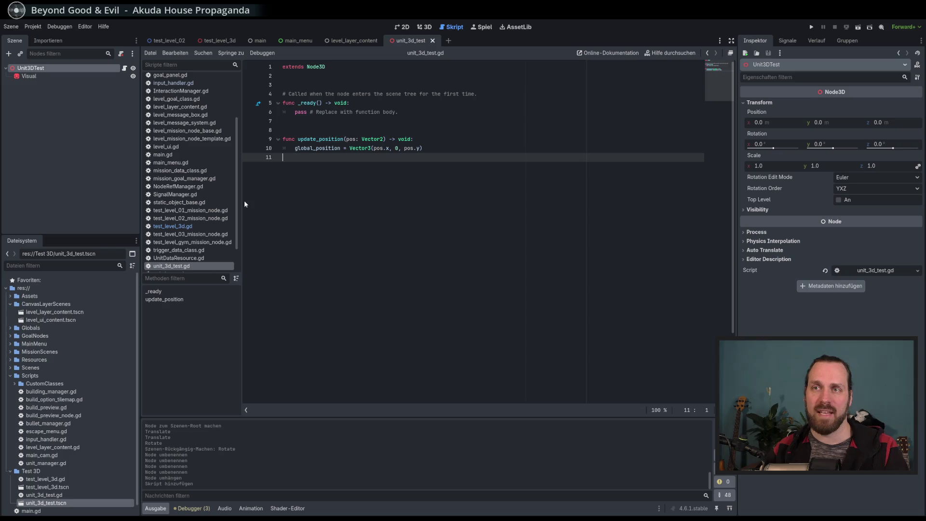
left_click_drag(241, 200, 242, 200)
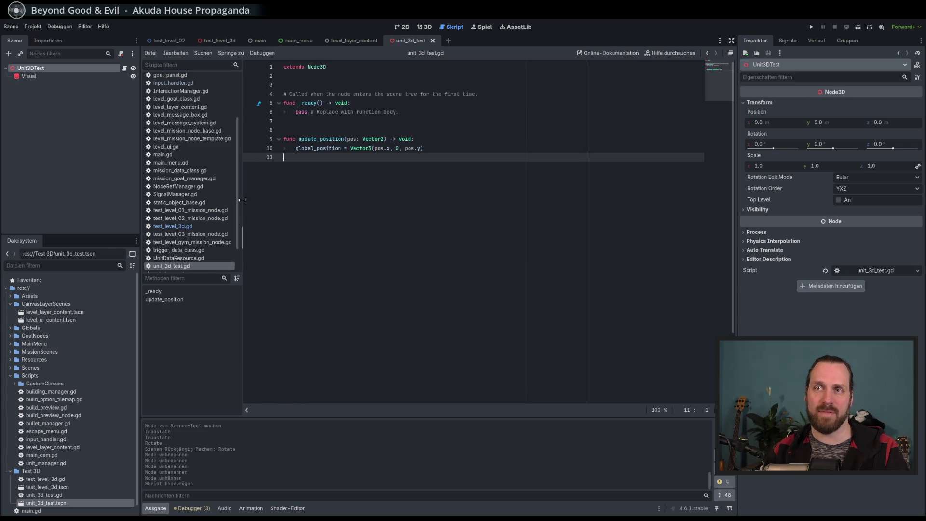
left_click(461, 151)
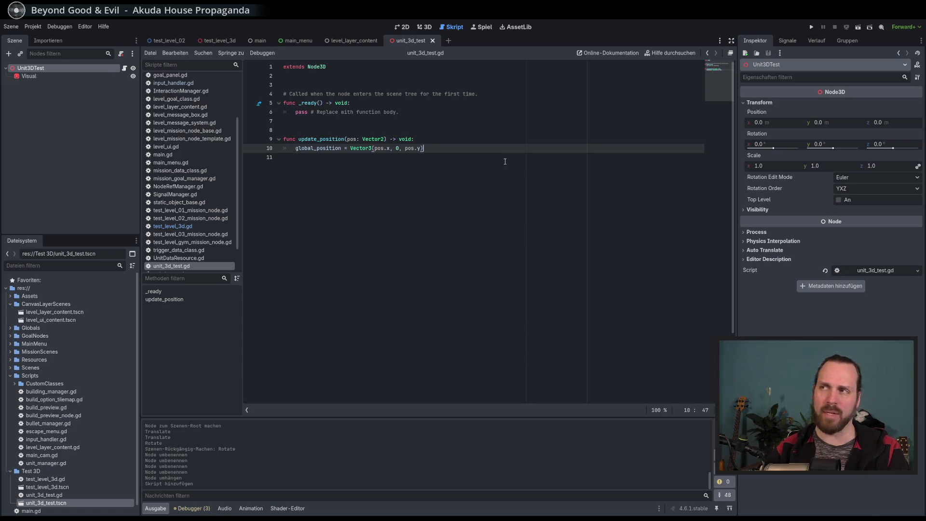
left_click(465, 139)
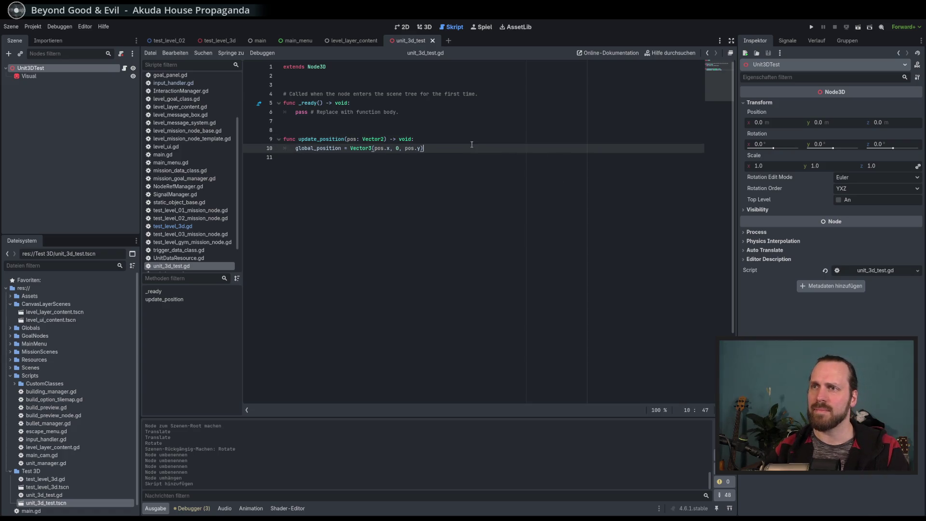
left_click(492, 152)
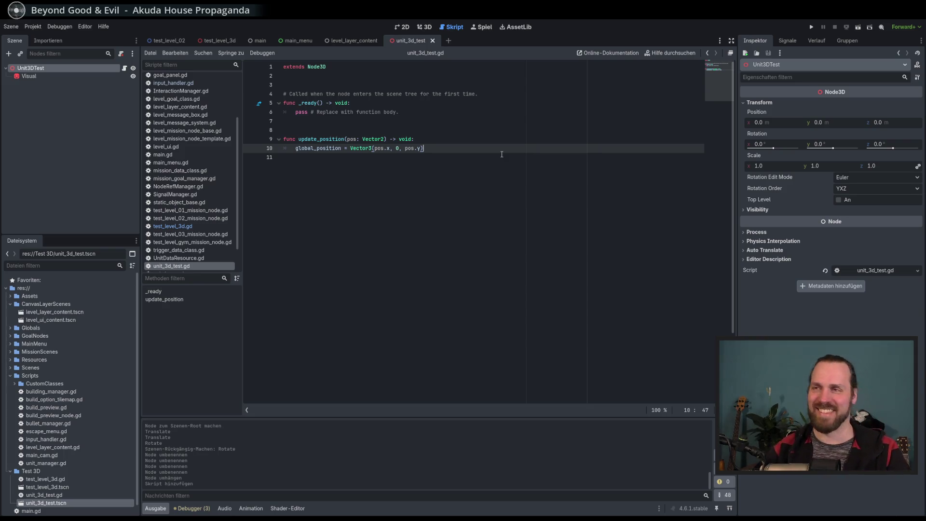
key("Up")
key("Down")
key("Up")
key("Down")
key("Up")
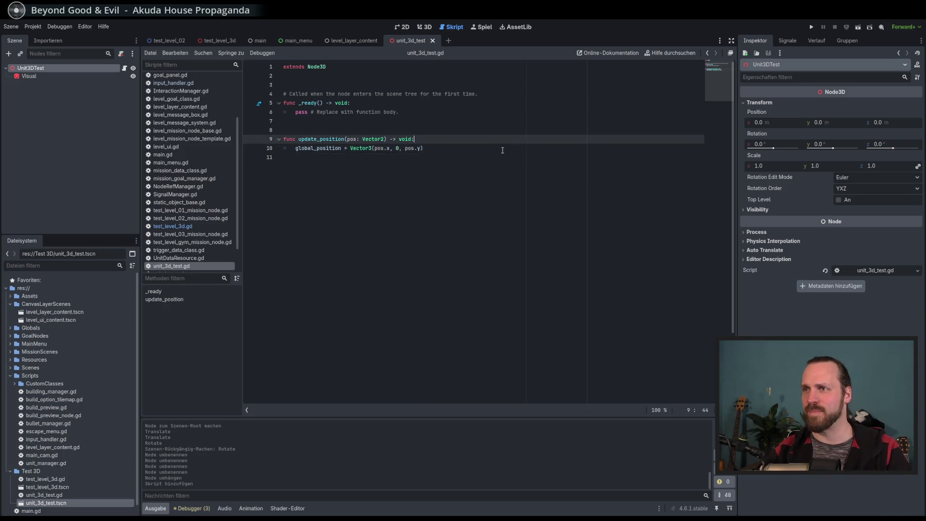
key("Down")
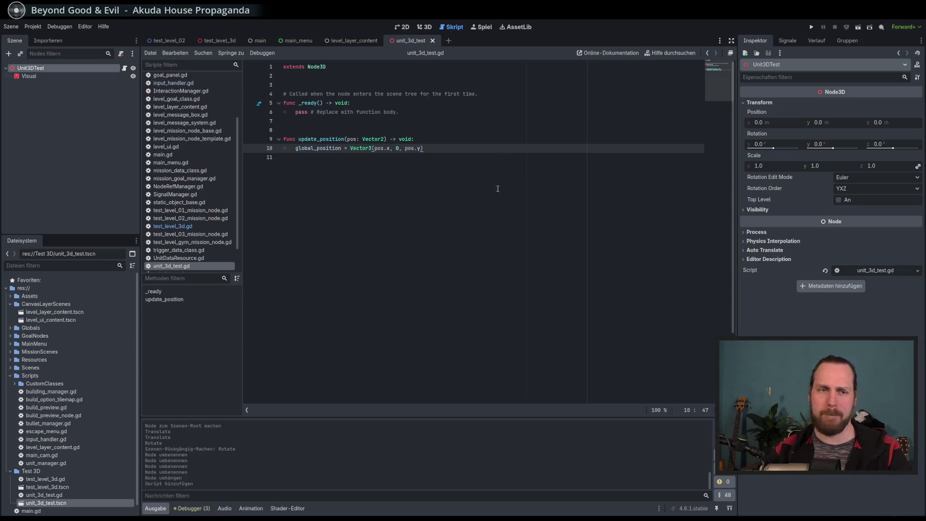
key("Down")
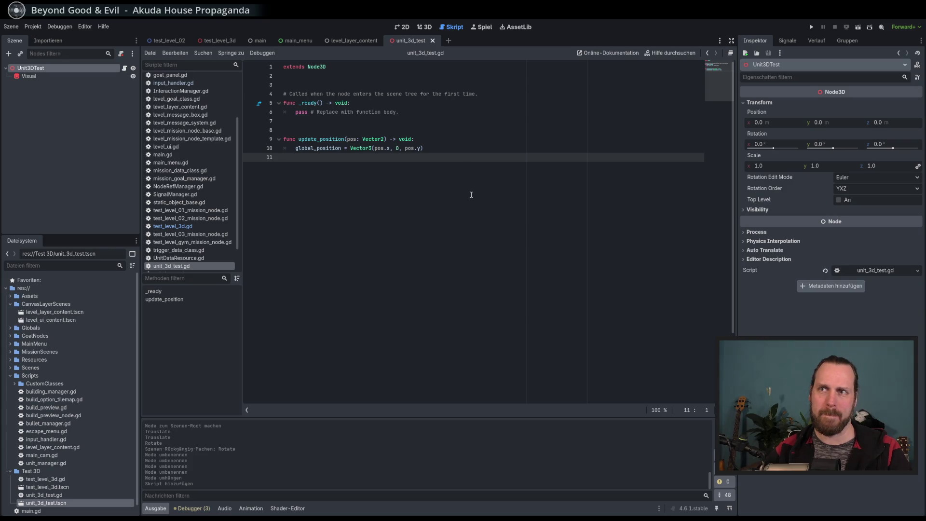
double_click(323, 139)
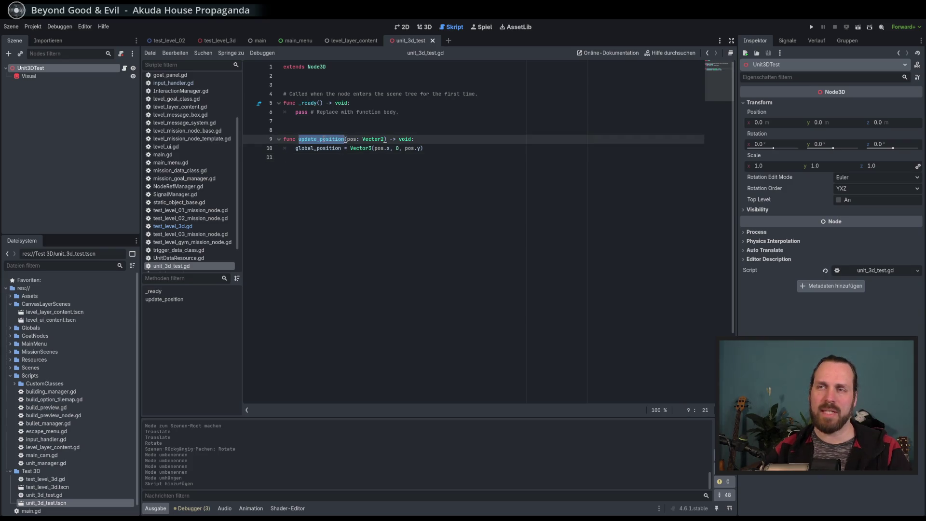
Step: Rename the function to update_3d_position by inserting _3d after update
left_click(317, 138)
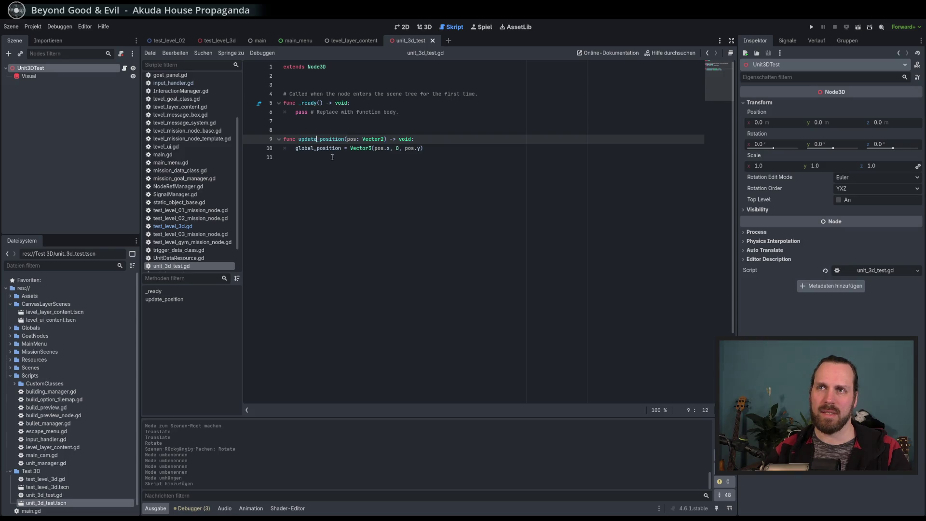
type("_3d")
key("End")
double_click(335, 140)
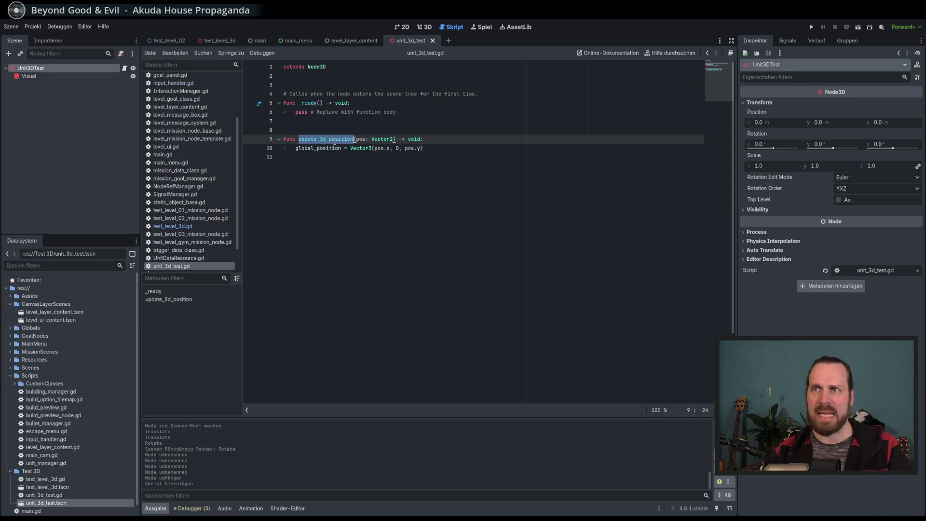
left_click(390, 172)
Step: Add and then remove blank lines below the extends line, and save unit_3d_test.gd
left_click(326, 81)
key("Return")
key("Return")
key("Return")
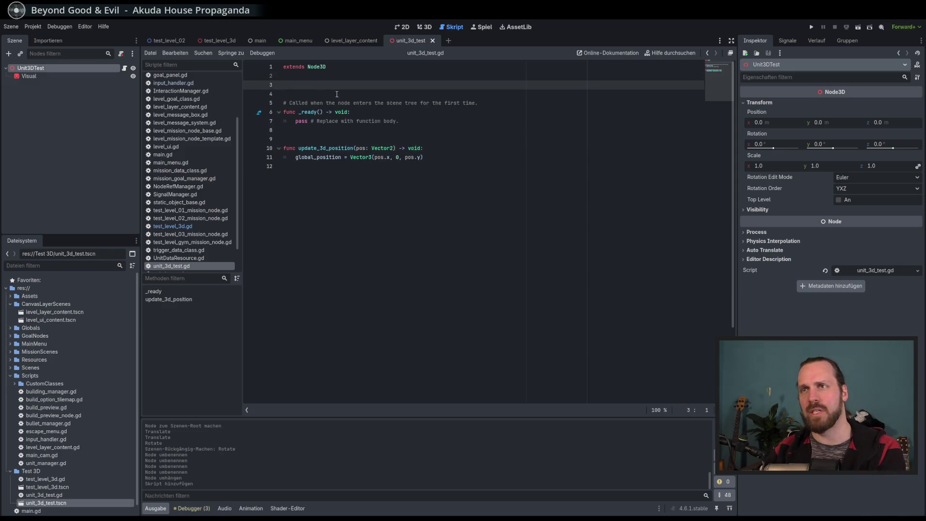
left_click(320, 98)
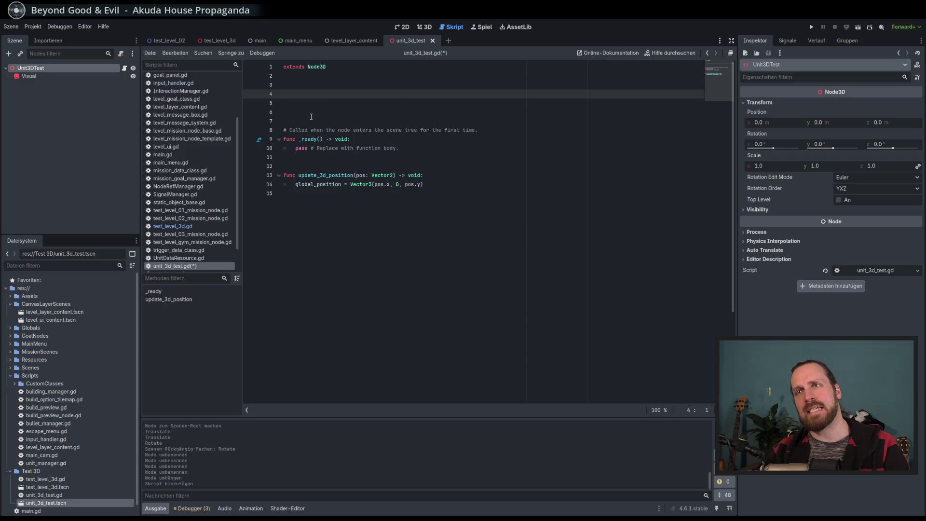
left_click_drag(310, 118, 284, 85)
key("BackSpace")
left_click(432, 197)
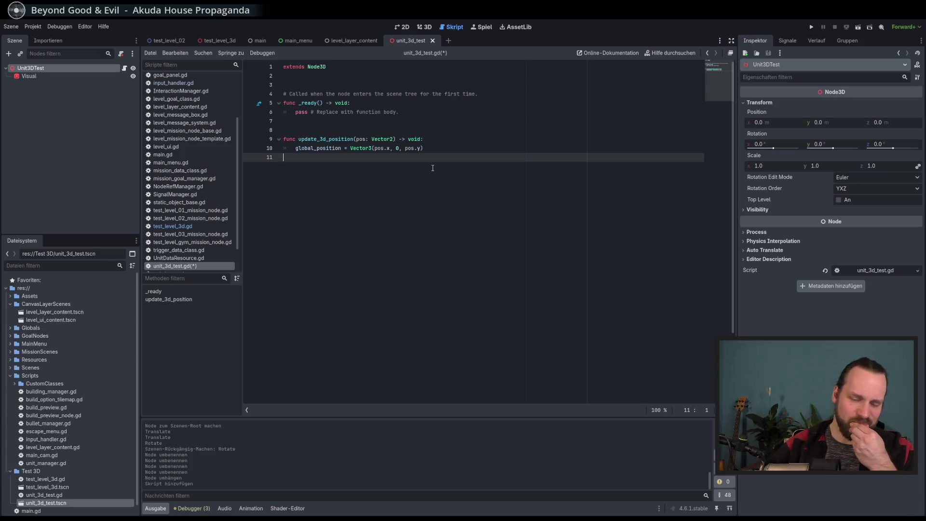
key("ctrl+s")
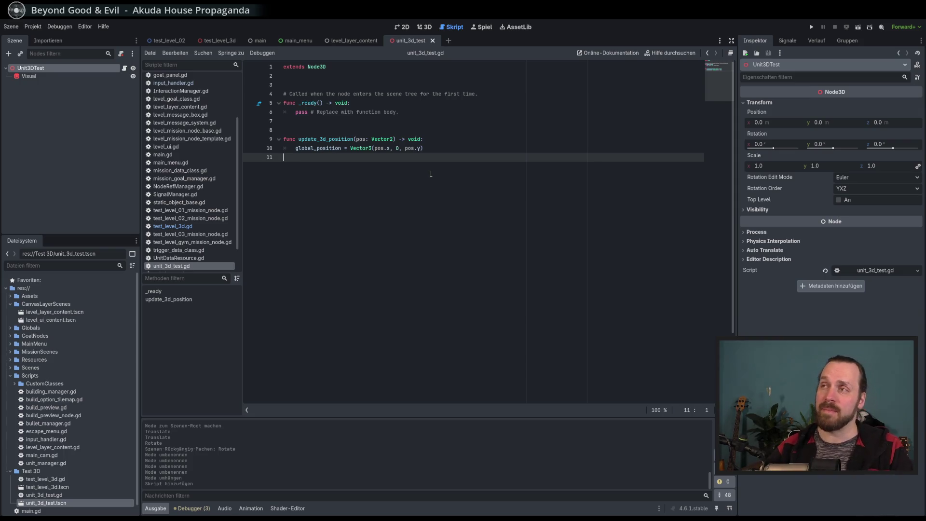
left_click(435, 148)
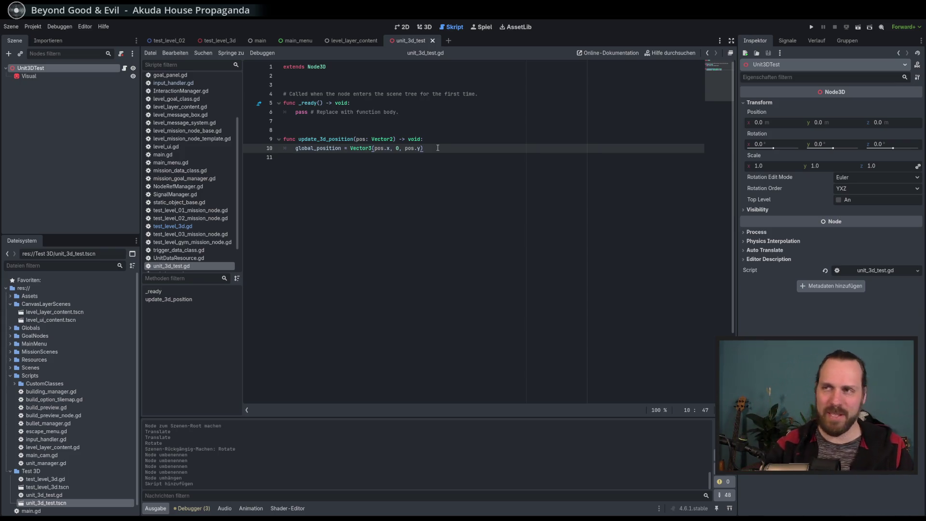
left_click(447, 139)
left_click(448, 149)
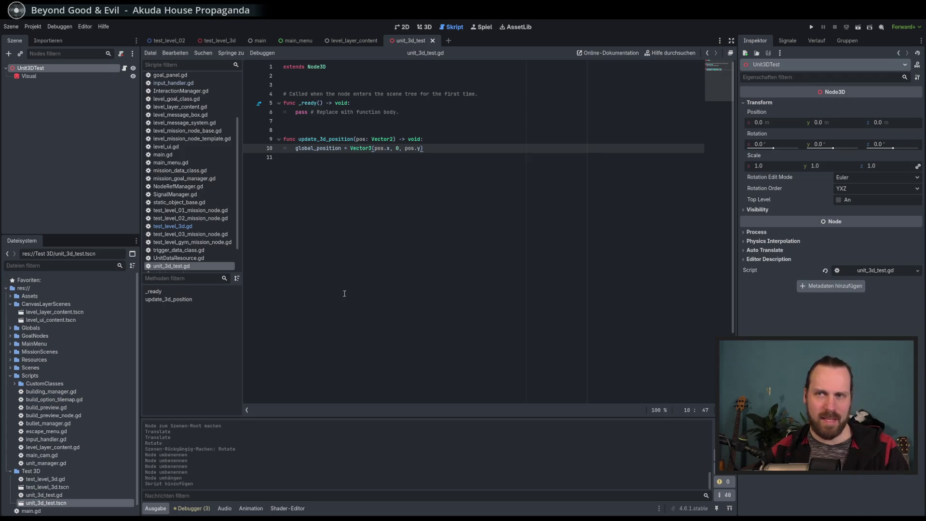
left_click(442, 143)
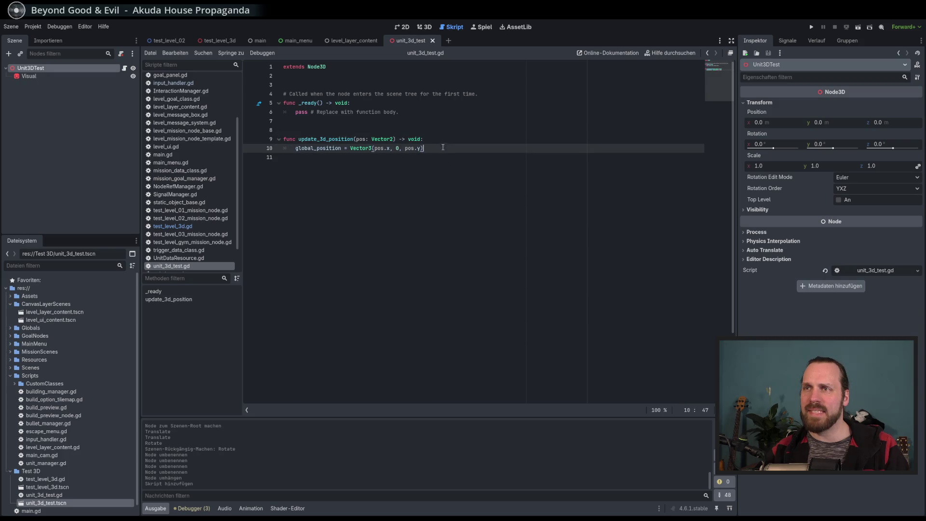
key("Down")
key("Up")
key("Up")
key("Down")
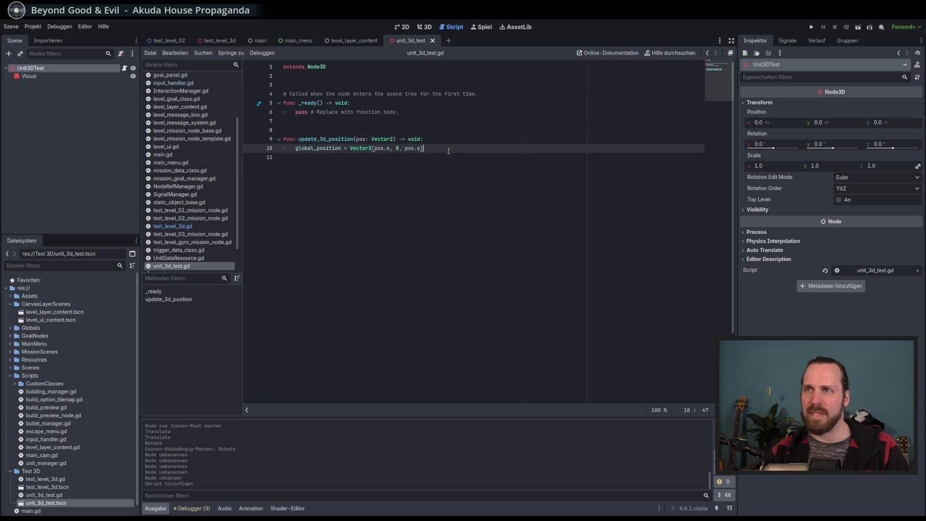
key("Up")
key("Down")
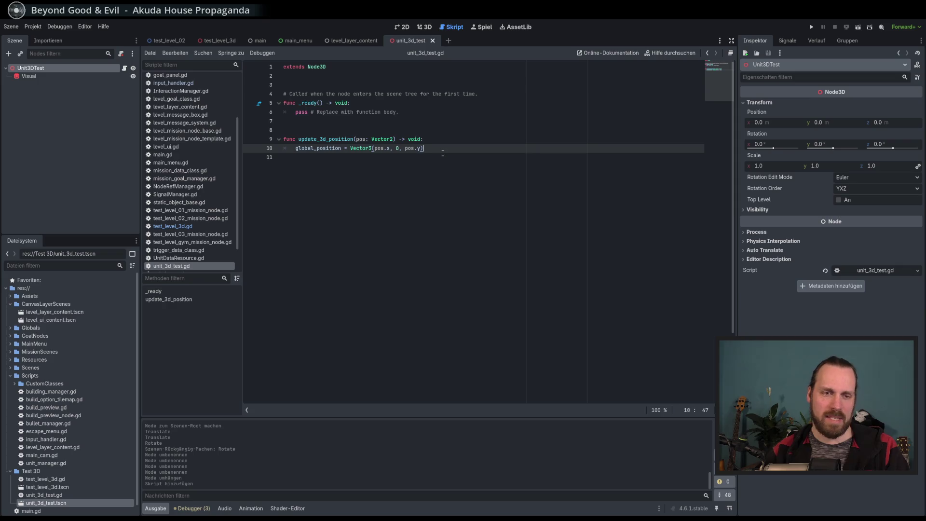
key("Up")
key("Down")
key("Up")
key("Down")
key("Up")
key("Down")
key("Down")
key("Up")
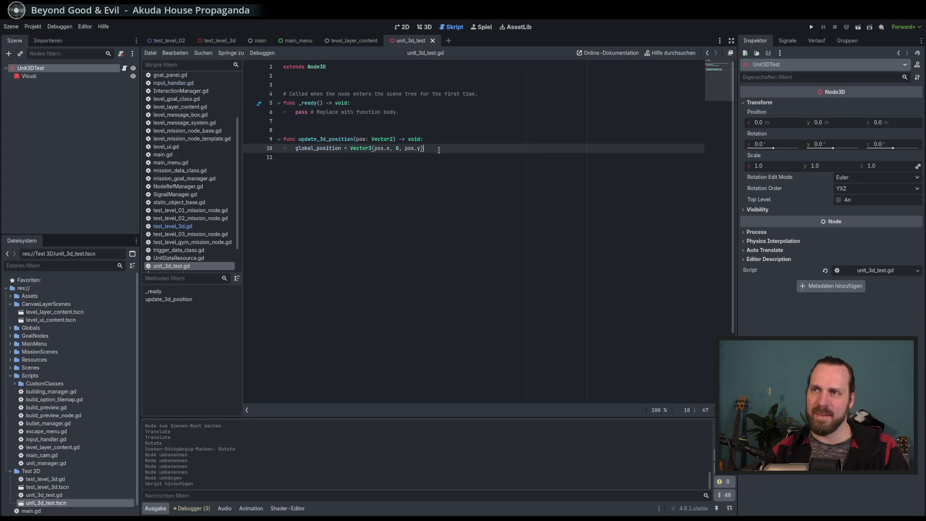
key("Down")
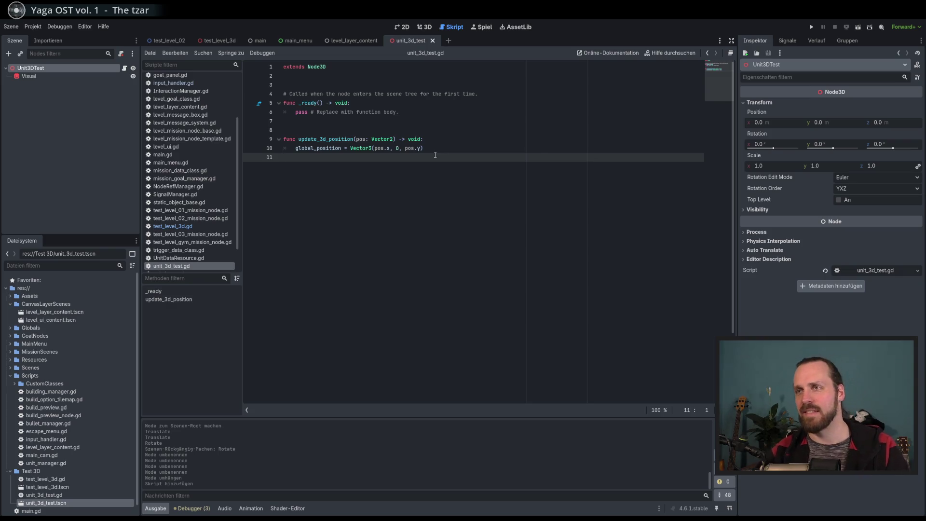
key("Up")
key("Down")
key("Up")
key("Down")
key("Up")
key("Down")
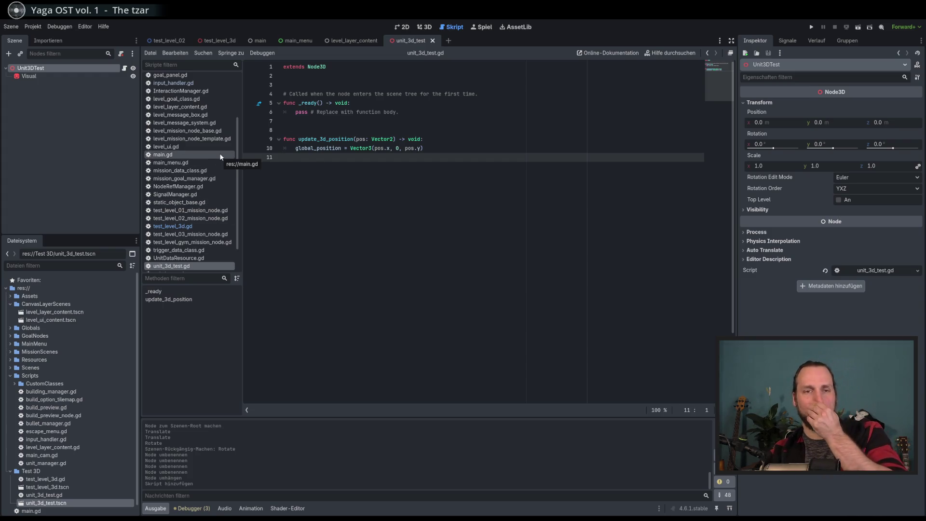
Step: Switch to the test_level_3d scene and inspect the UNIT_3D_TEST preload constant
left_click(218, 40)
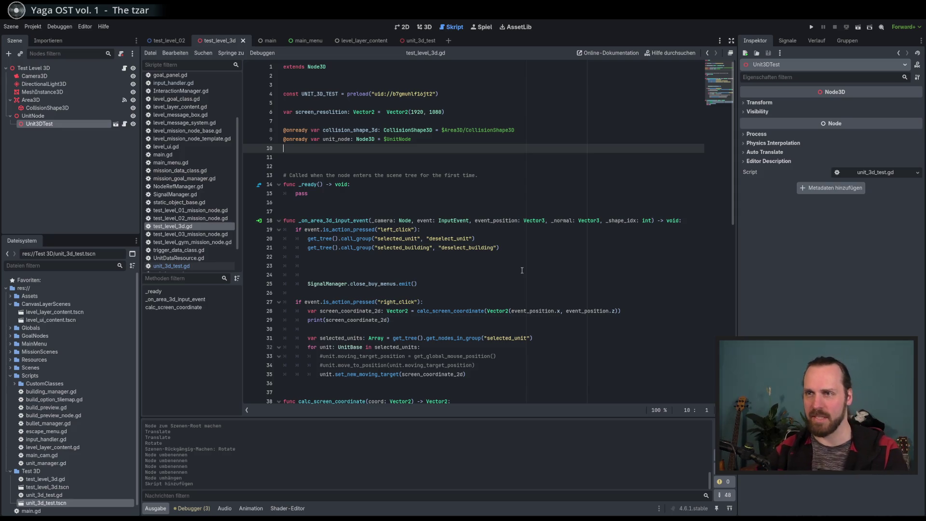
scroll(525, 277, "down", 7)
scroll(528, 285, "up", 7)
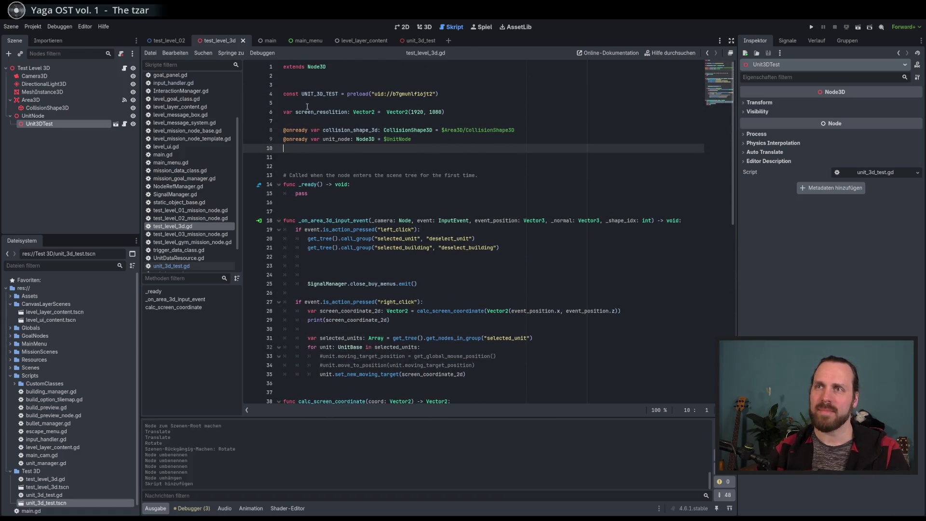
double_click(316, 94)
left_click(457, 246)
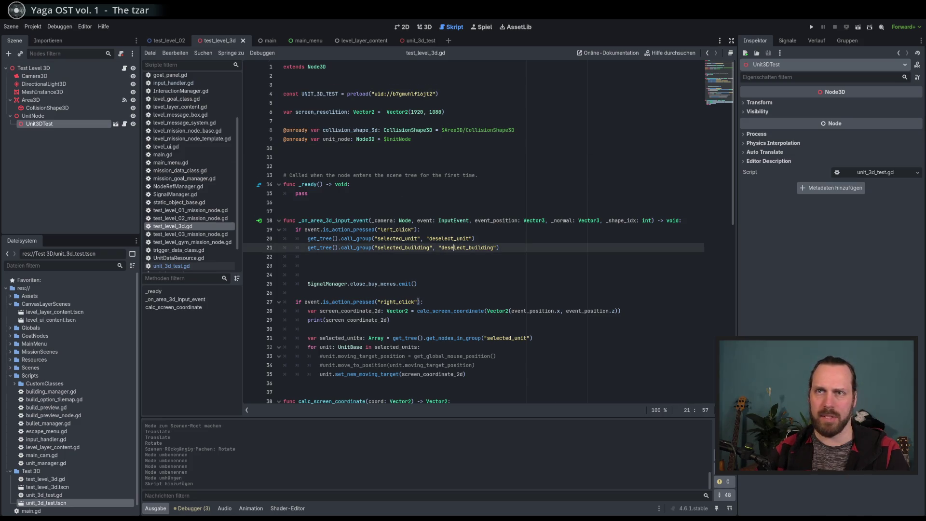
Step: Add a new line after calc_screen_coordinate and type func add_3d_unit() -> void:
scroll(470, 385, "down", 4)
left_click(422, 373)
scroll(421, 373, "down", 4)
key("Return")
key("Return")
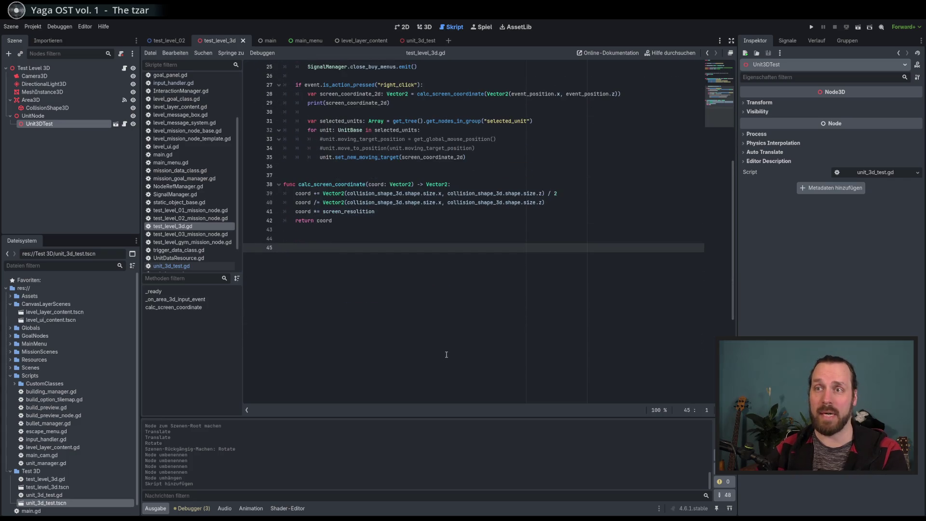
type("func add_")
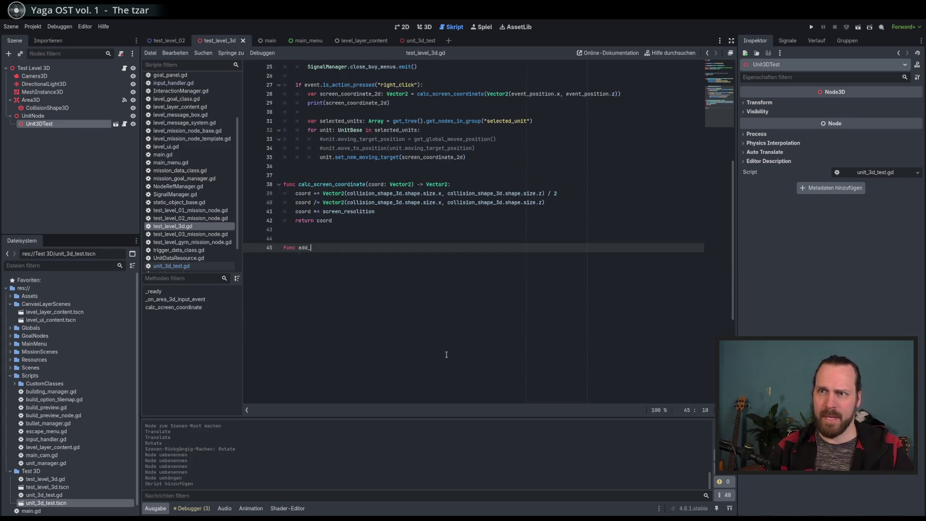
type("3d_")
type("unit() -")
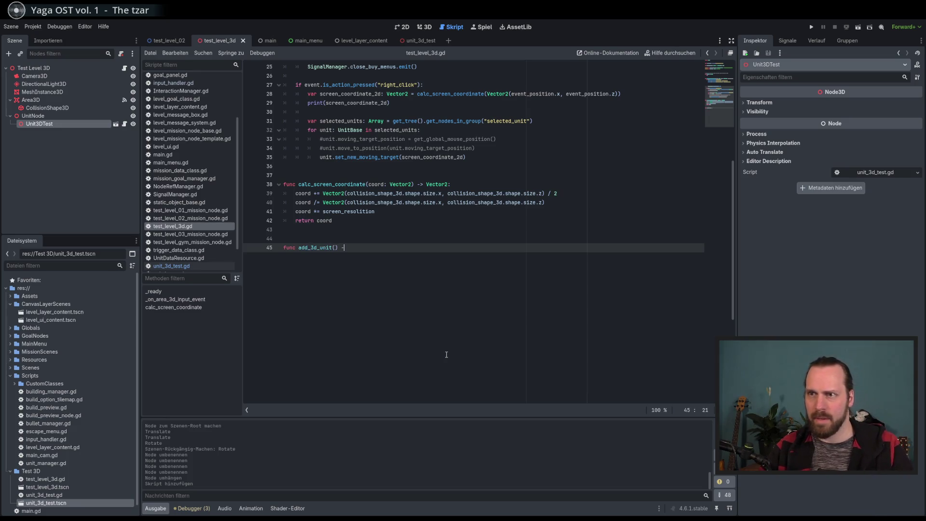
type("> void:")
Step: Change add_3d_unit's return type from void to Node3D and move into its empty body
key("Return")
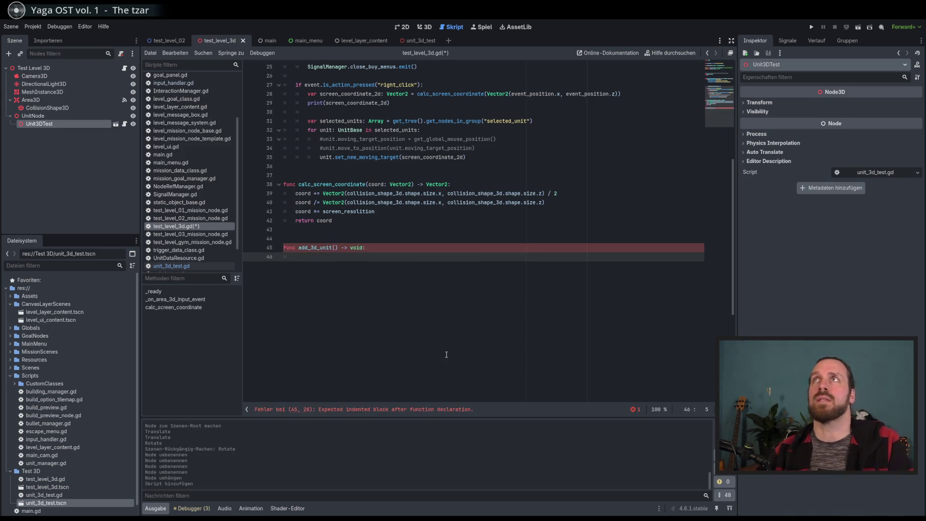
double_click(356, 247)
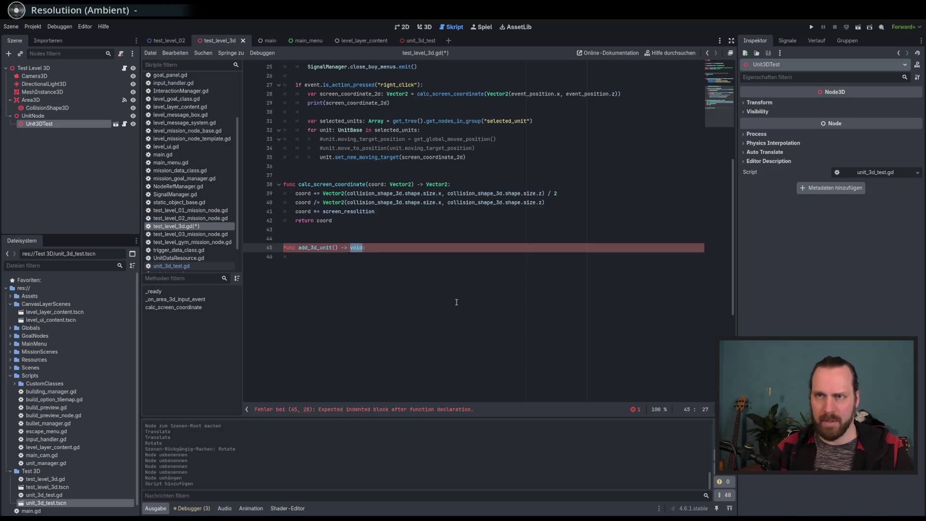
type("node3")
key("Return")
left_click(411, 264)
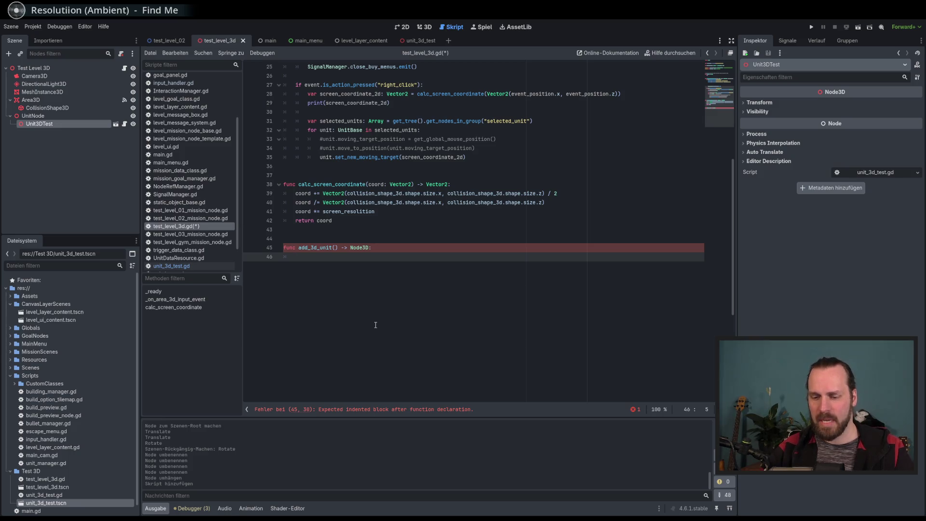
Step: Begin the line var unit_3d = , reworking the variable name along the way
type("var new_unit")
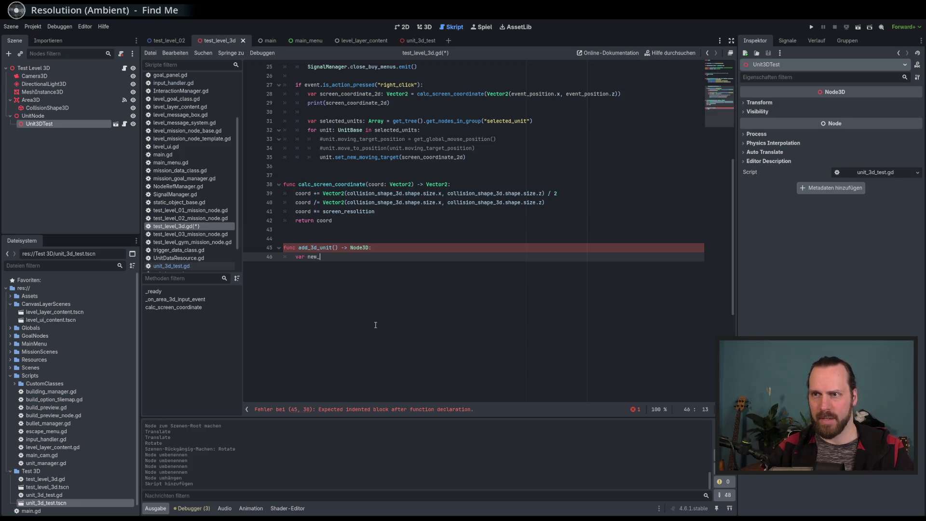
key("BackSpace")
key("BackSpace")
key("BackSpace")
type("unit :=")
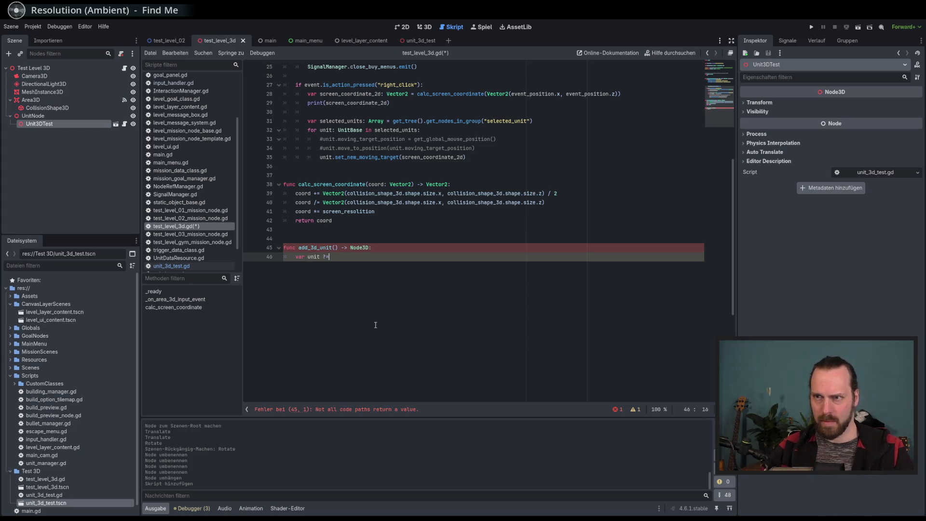
key("BackSpace")
key("BackSpace")
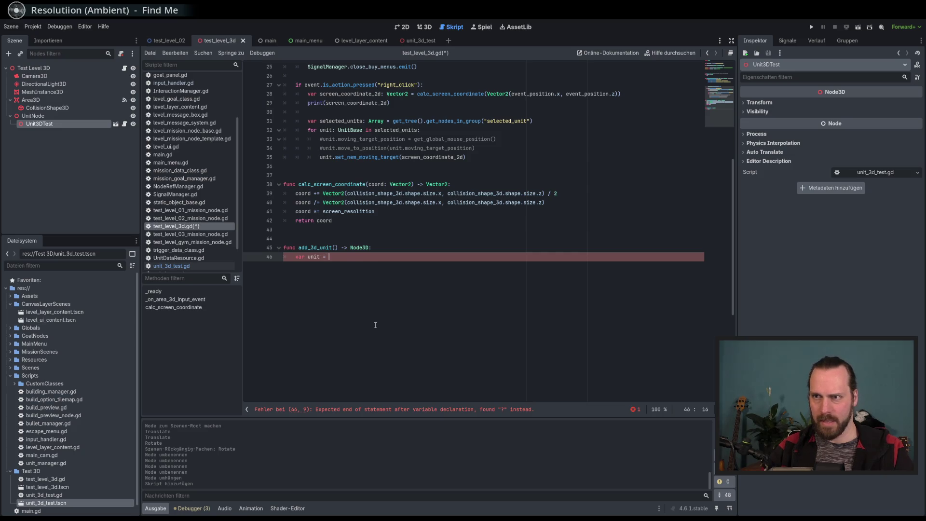
key("BackSpace")
key("BackSpace")
key("BackSpace")
type("3d")
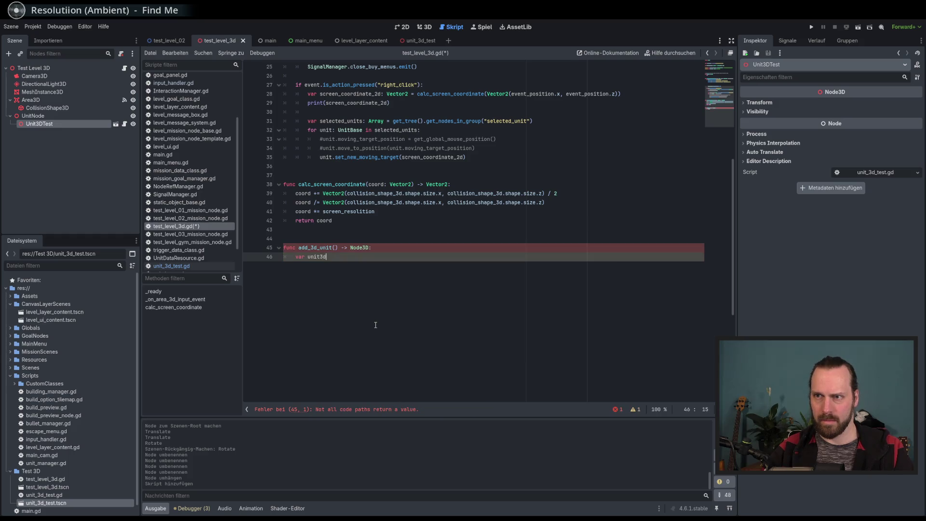
key("BackSpace")
key("BackSpace")
type("_3d")
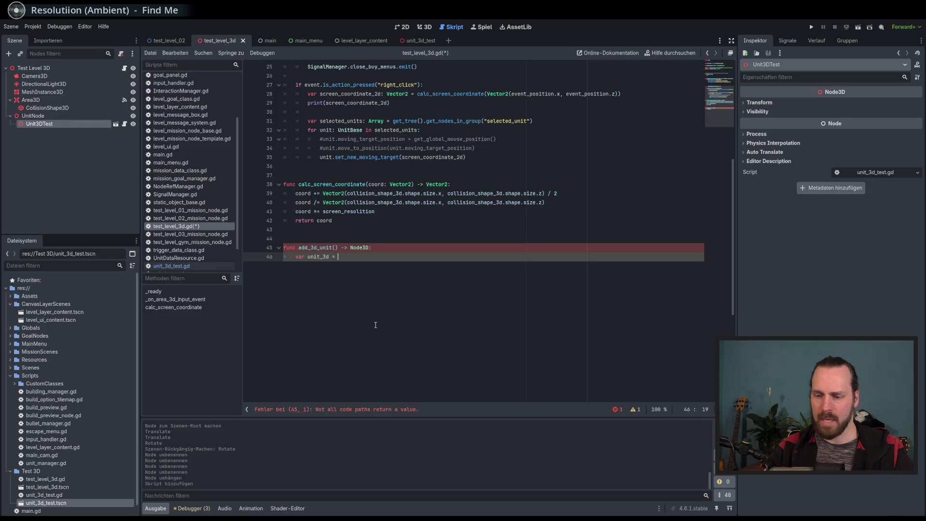
type(" = u")
Step: Assign UNIT_3D_TEST.instantiate() to unit_3d using autocomplete
key("BackSpace")
type("C")
key("BackSpace")
type("u")
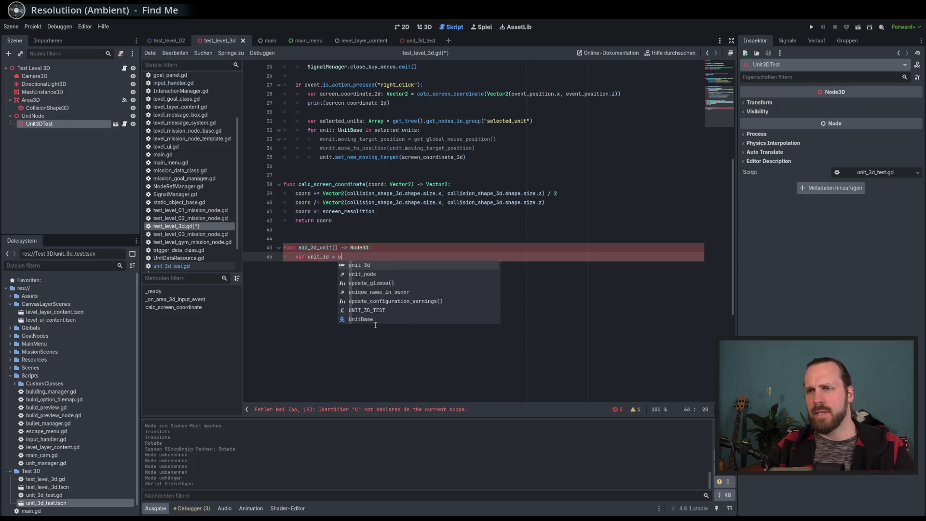
type("n")
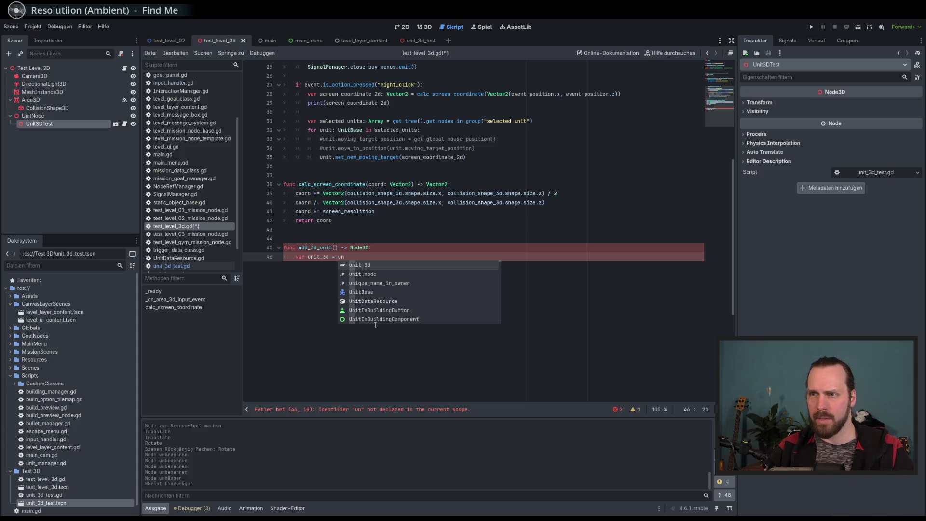
type("it_")
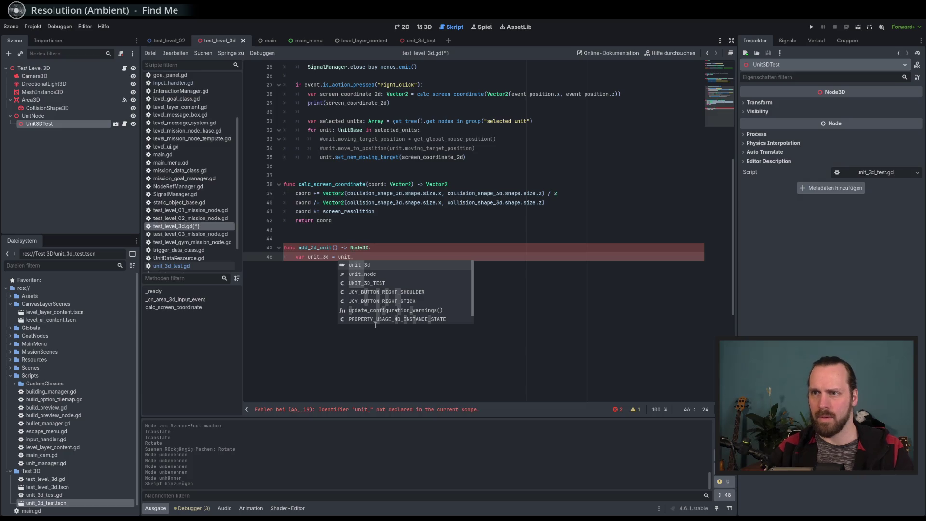
key("Down")
key("Down")
key("Return")
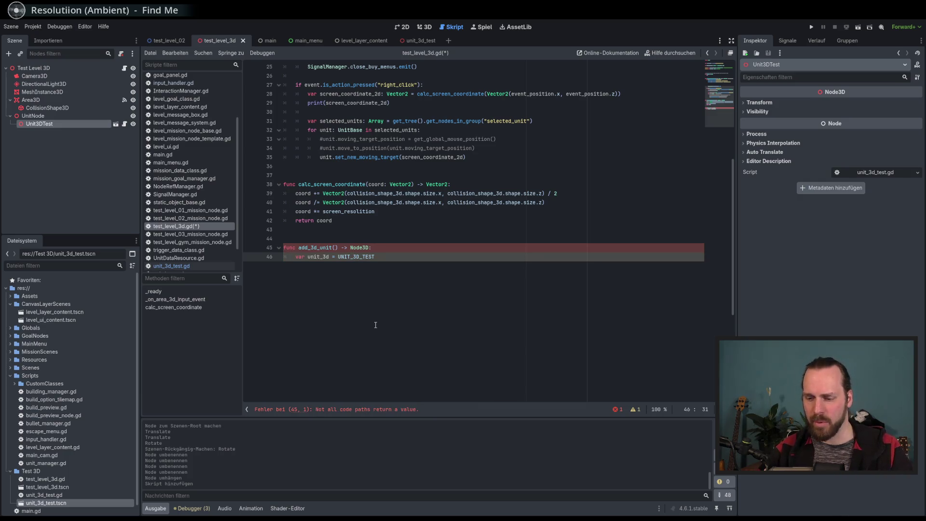
type(".insta")
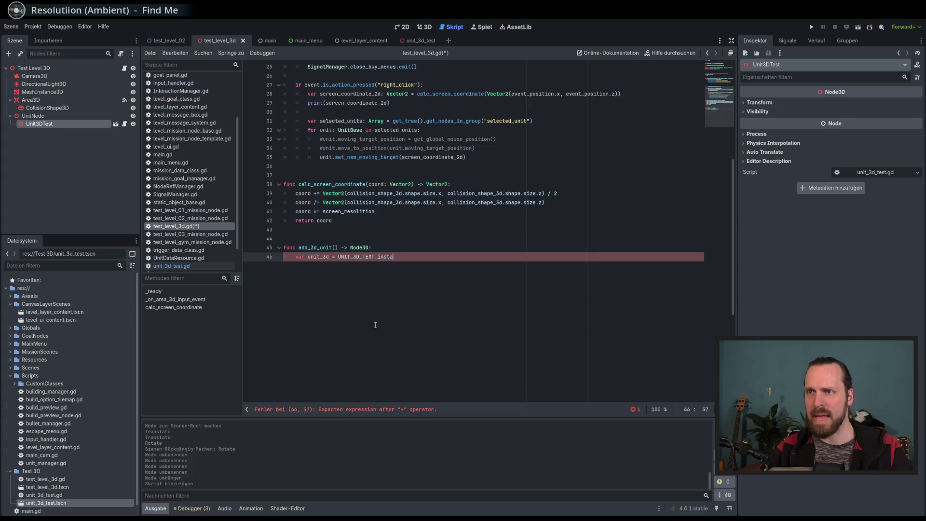
key("Return")
key("Return")
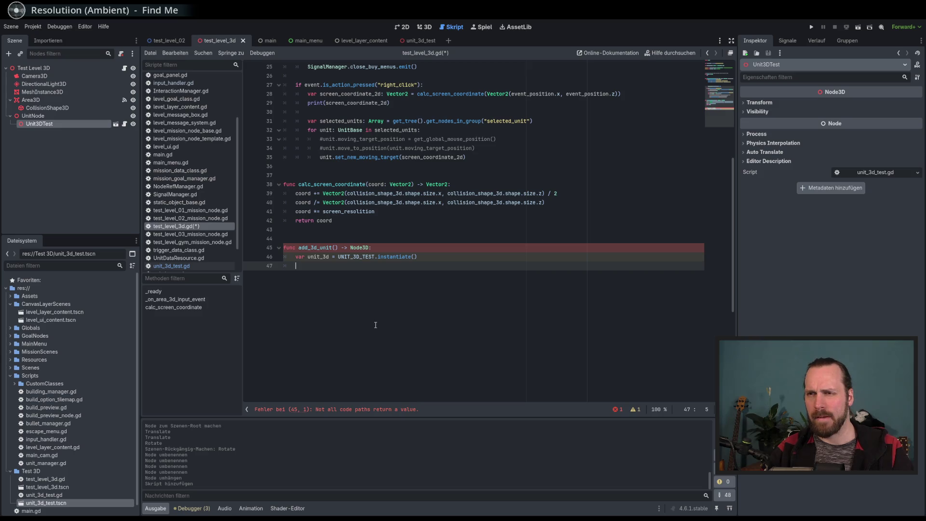
Step: Add return unit_3d and open an empty line above it
type("return un")
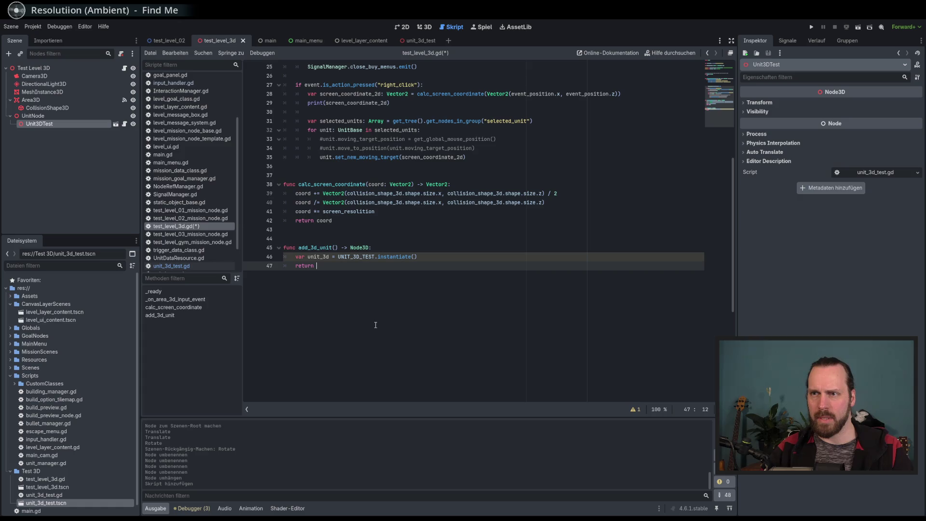
key("Return")
key("ctrl+shift+Return")
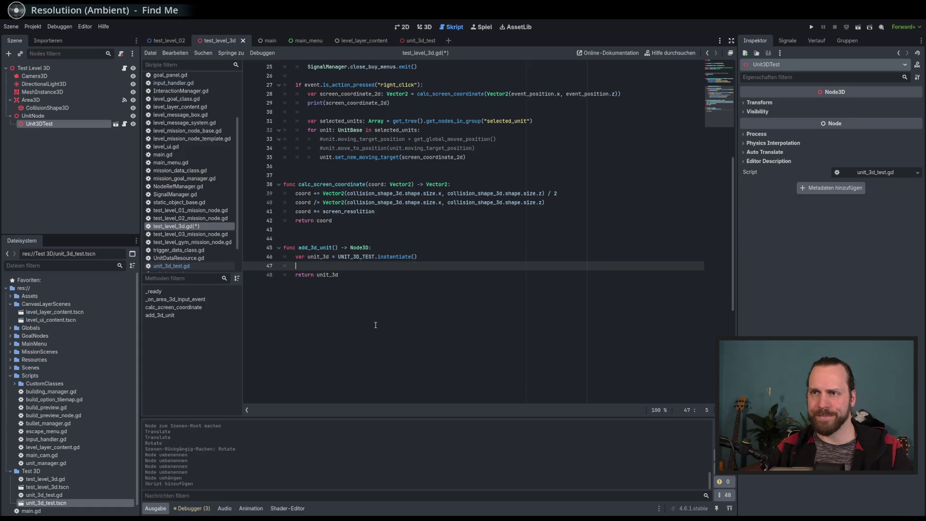
Step: Insert unit_node.add_child(unit_3d) above the return and save test_level_3d.gd
type("unit")
key("BackSpace")
key("BackSpace")
key("BackSpace")
type("n")
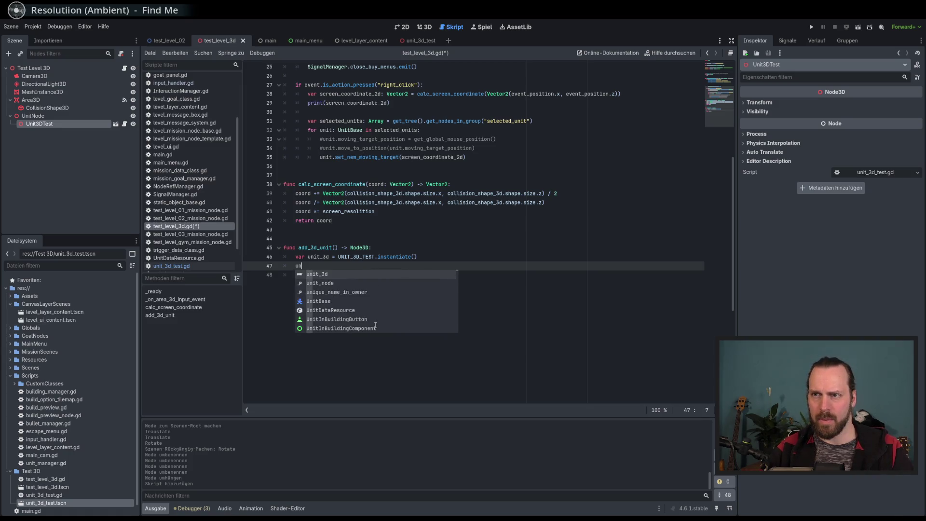
key("Down")
key("Return")
type("add_c")
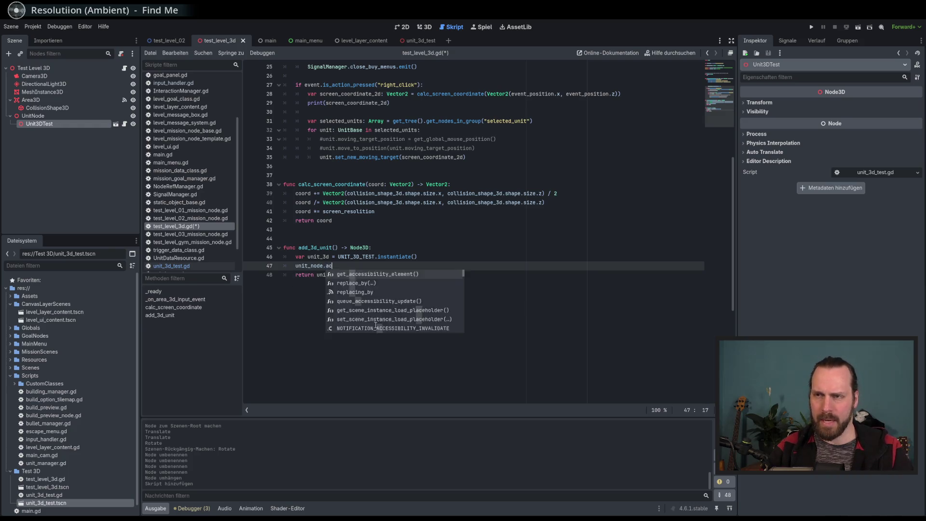
key("Return")
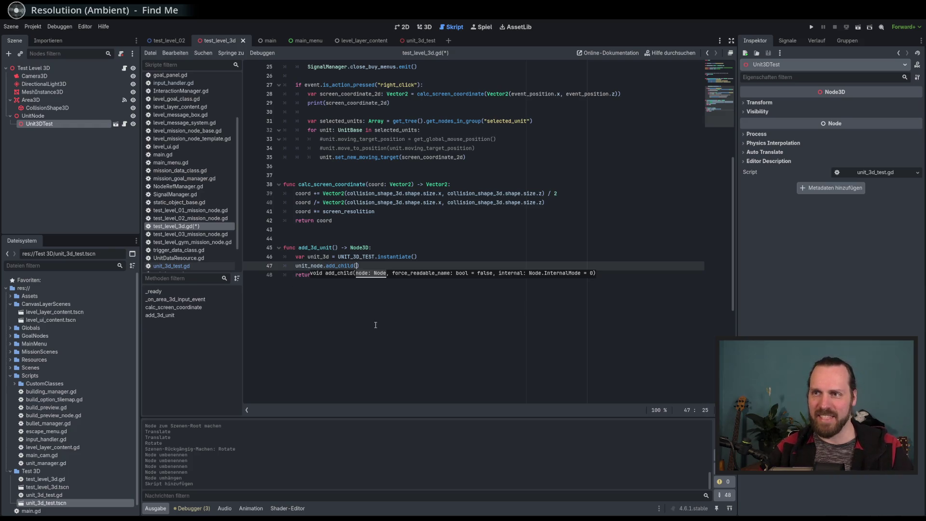
key("Right")
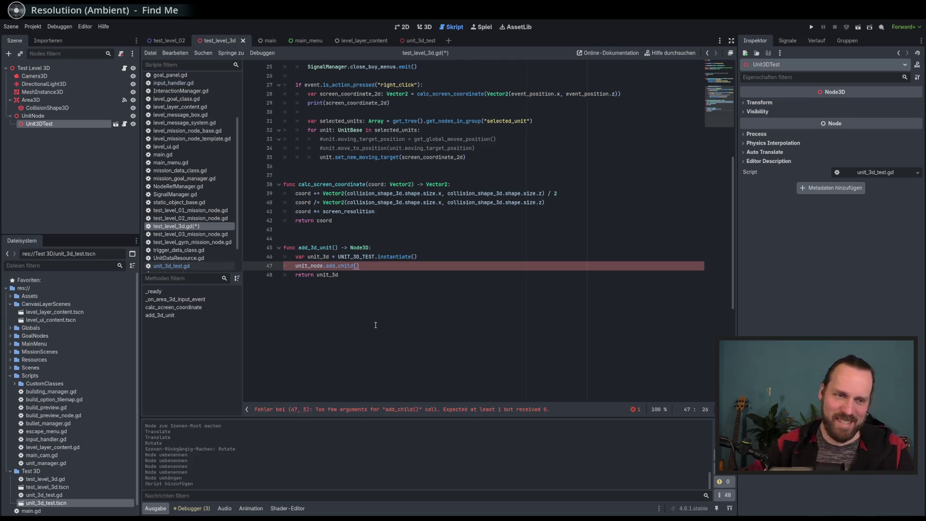
left_click(357, 267)
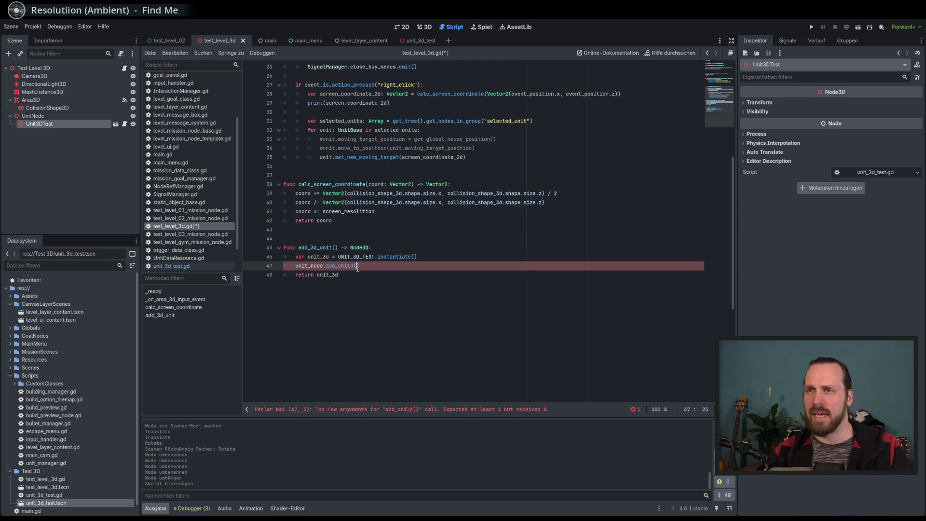
type("unit")
key("Return")
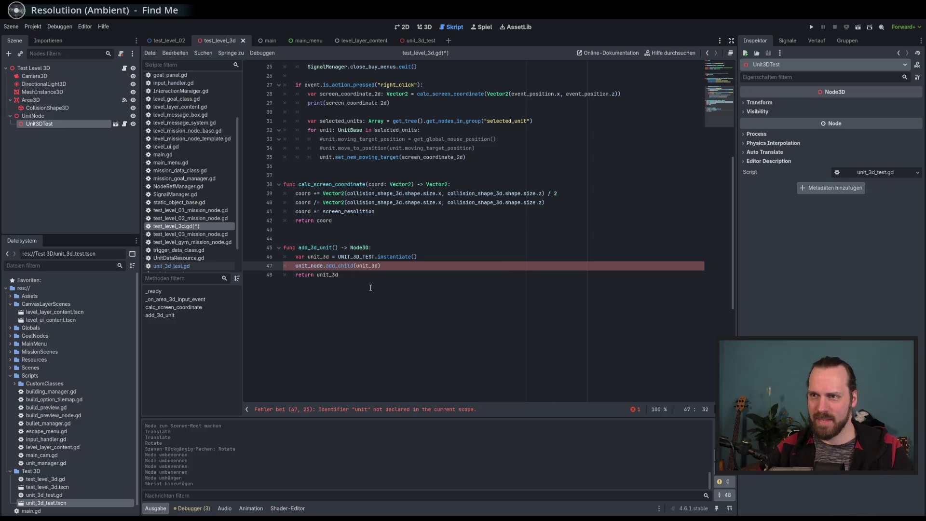
key("Right")
key("ctrl+s")
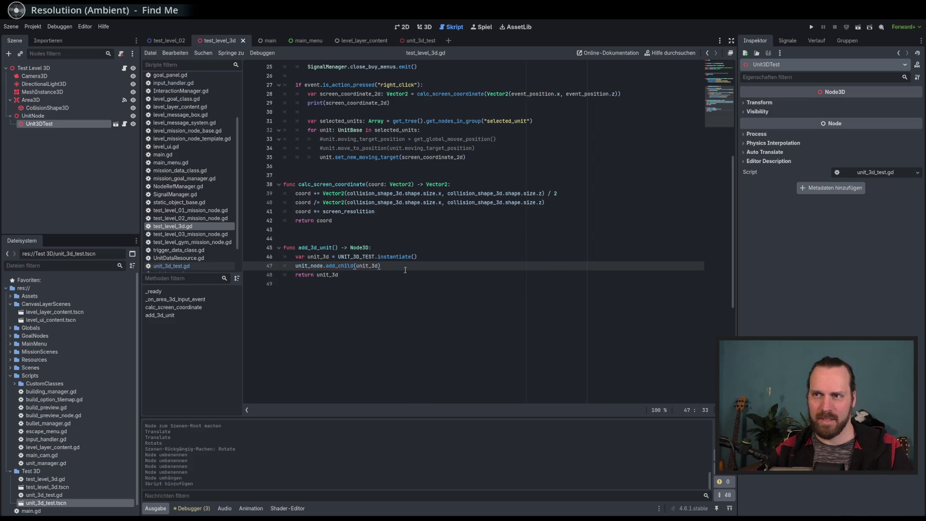
Step: Insert a blank line after the add_child call, save, and click around return unit_3d
key("Return")
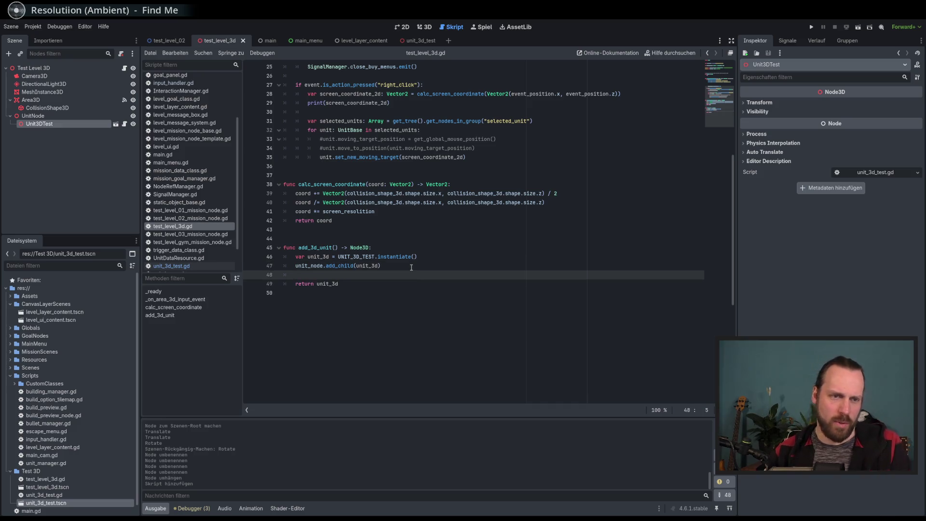
key("ctrl+s")
left_click(420, 284)
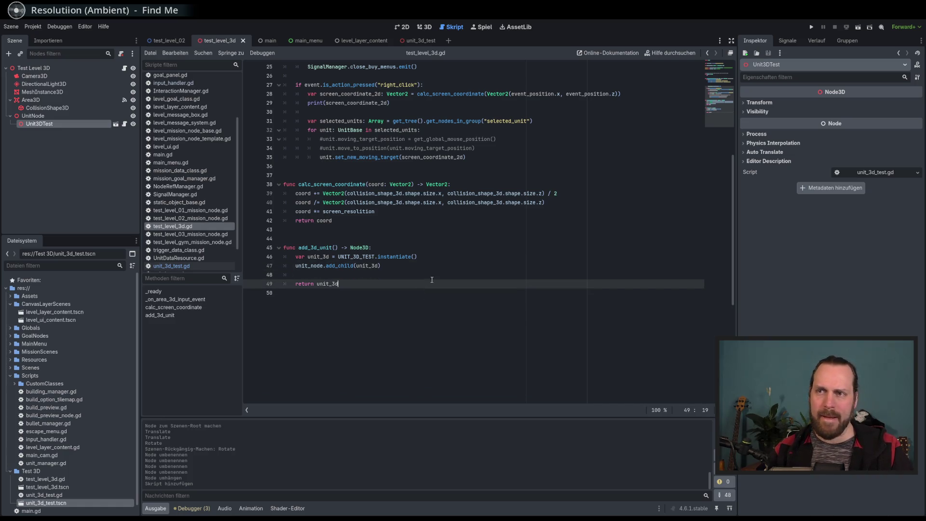
left_click(340, 268)
left_click(372, 289)
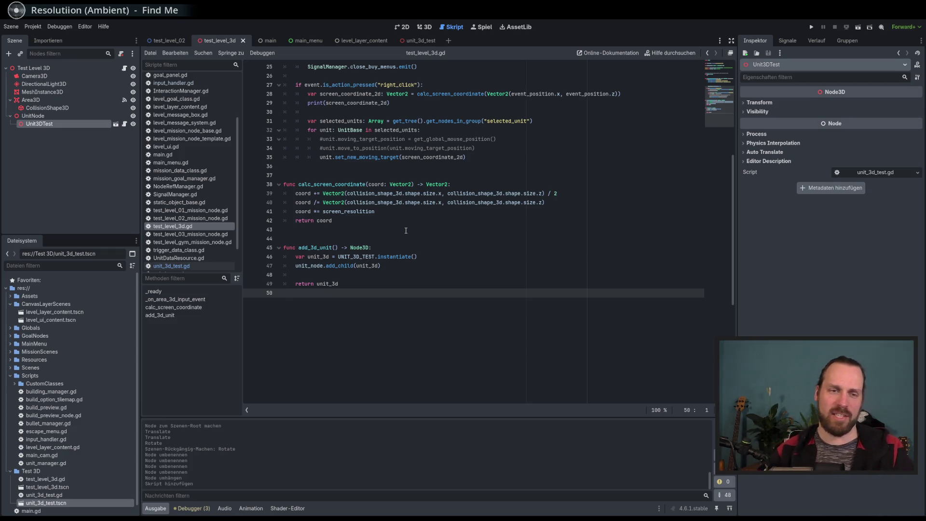
left_click(386, 280)
left_click(384, 284)
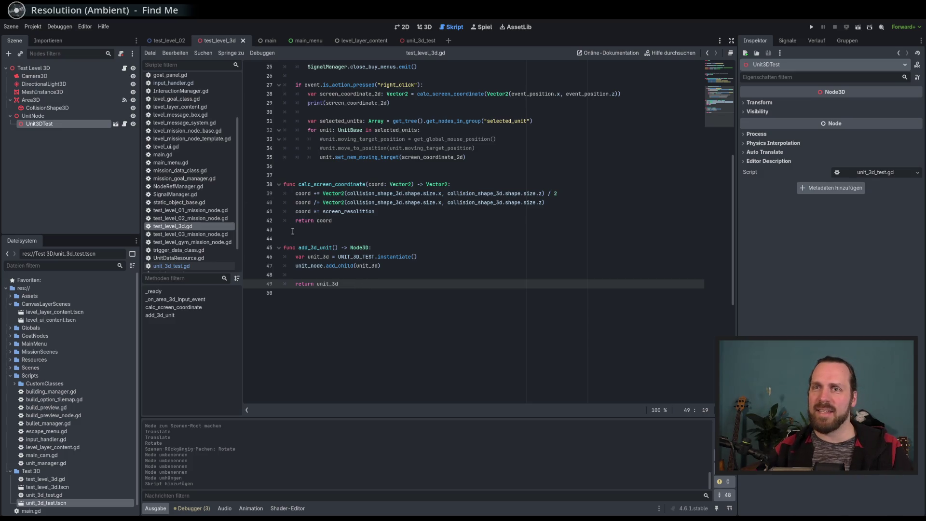
scroll(92, 407, "down", 1)
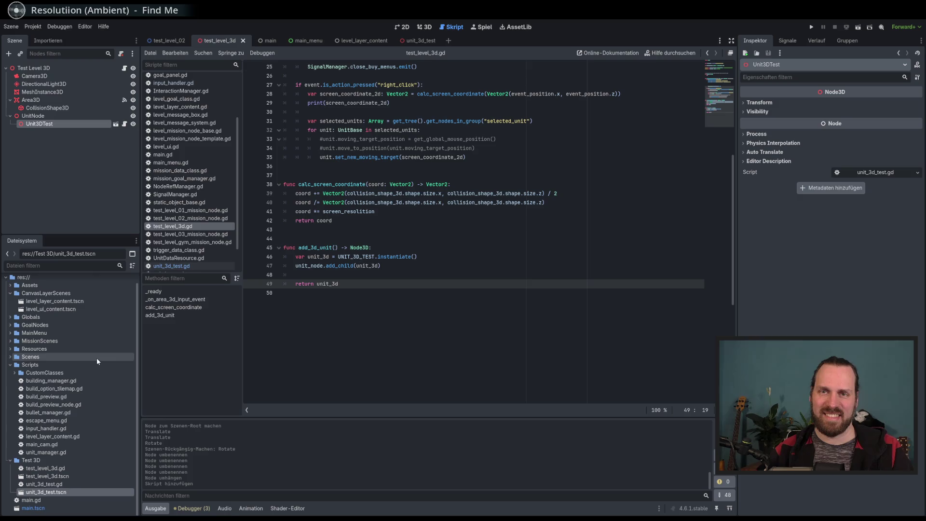
Step: Collapse Scripts, open Scenes/Units/unit_base.gd and browse it, then select the Globals folder
left_click(10, 365)
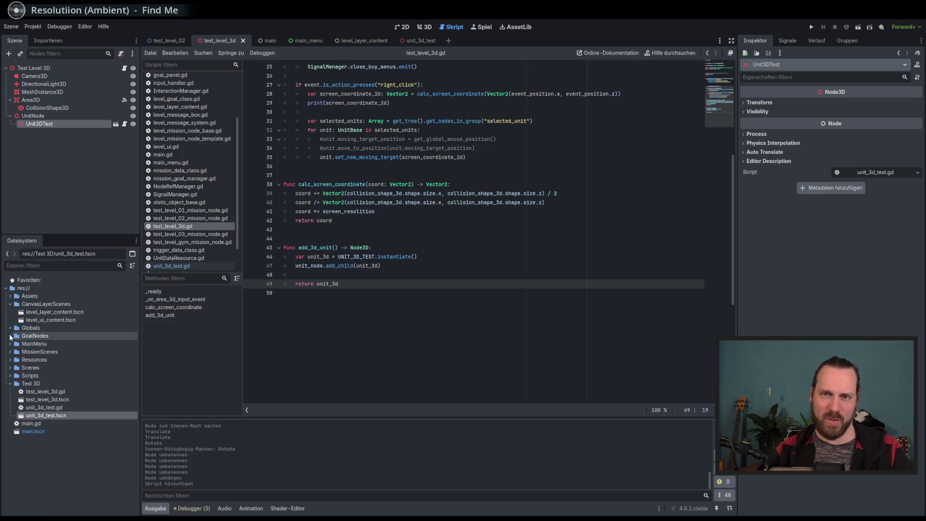
left_click(386, 157, "ctrl")
left_click_drag(721, 171, 722, 297)
scroll(700, 150, "up", 20)
scroll(647, 138, "down", 8)
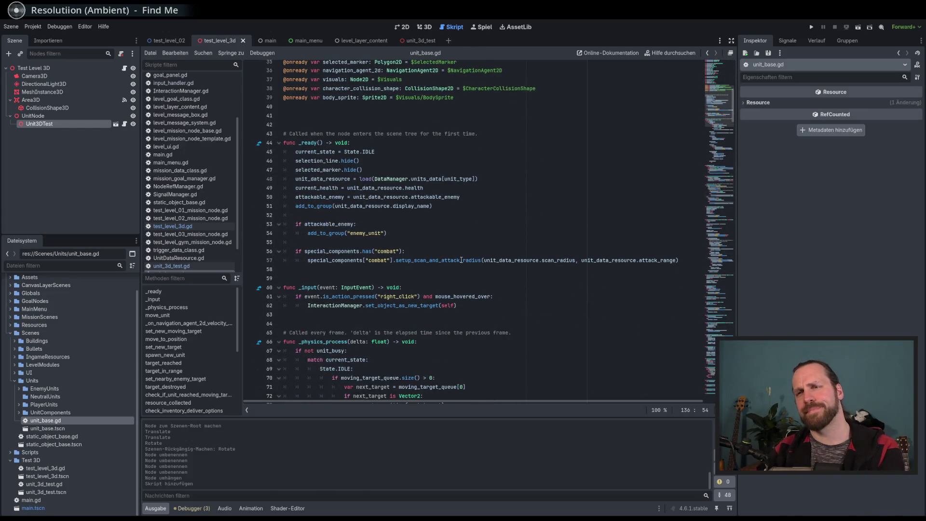
mouse_move(500, 261)
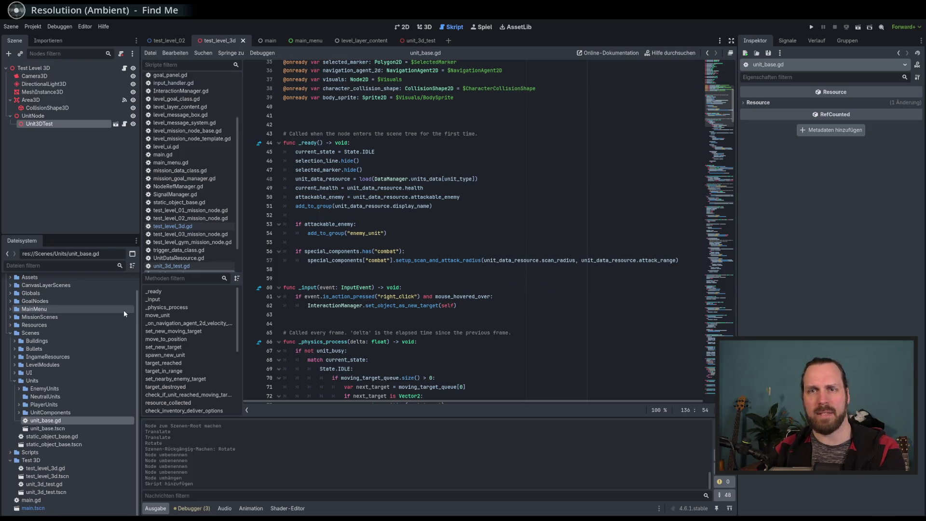
scroll(102, 317, "up", 2)
left_click(56, 313)
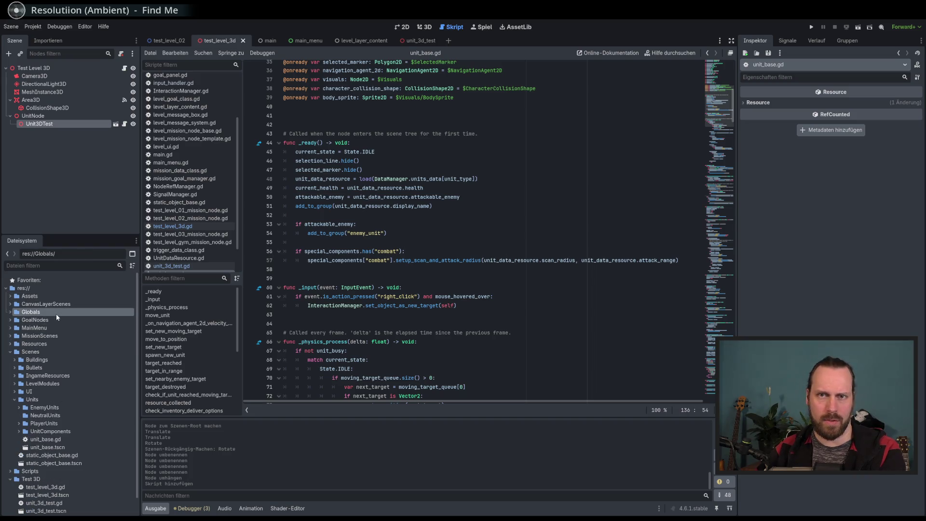
Step: Open Globals/NodeRefManager.gd, add var test_level_3d at the end, and save
double_click(61, 312)
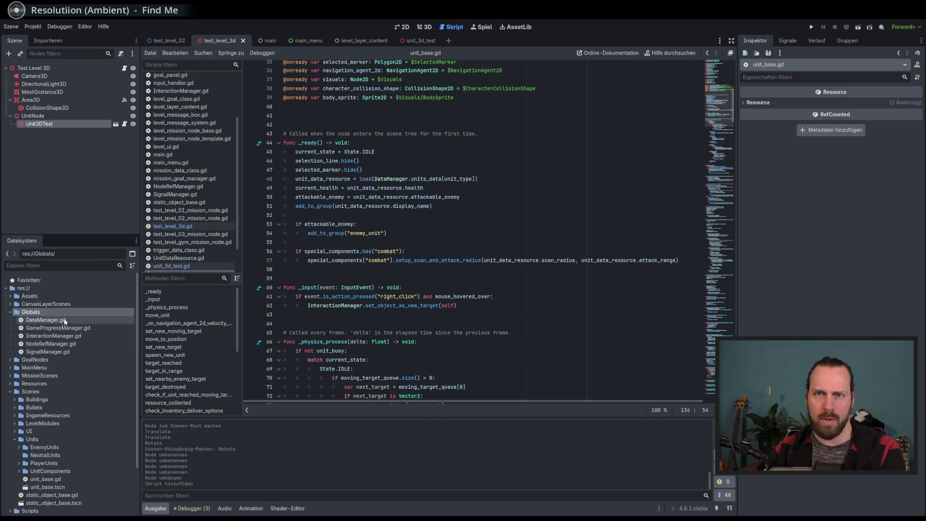
double_click(66, 344)
left_click(500, 270)
key("Return")
type("var test_3d_l")
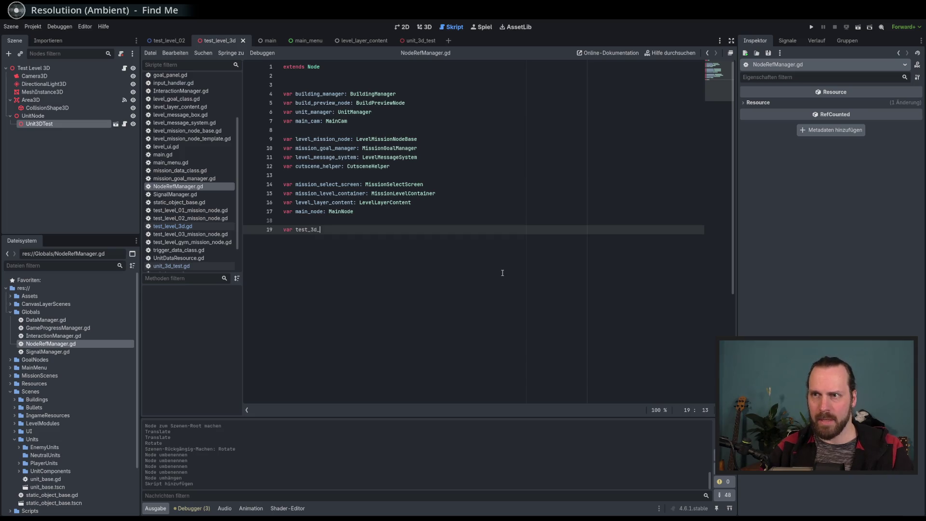
type("evel")
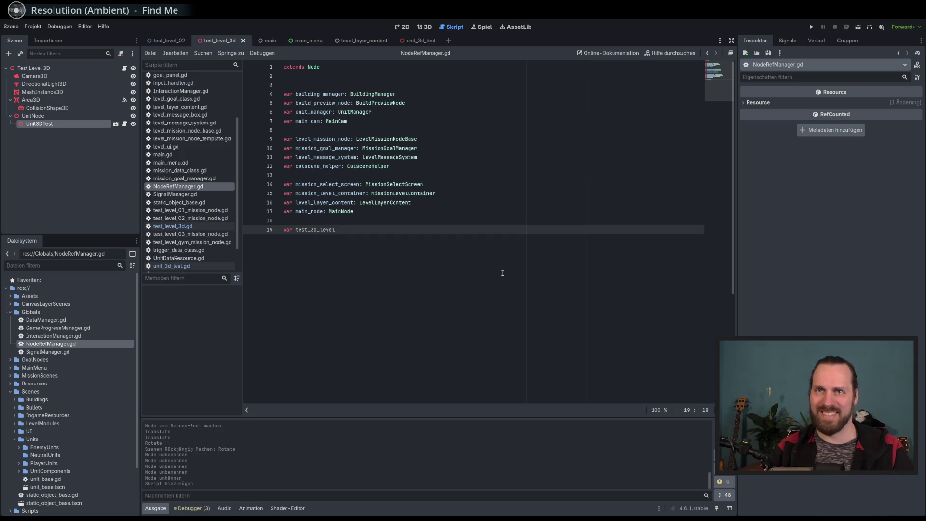
key("BackSpace")
key("BackSpace")
key("BackSpace")
key("BackSpace")
key("BackSpace")
key("BackSpace")
key("BackSpace")
key("BackSpace")
type("level_3d:")
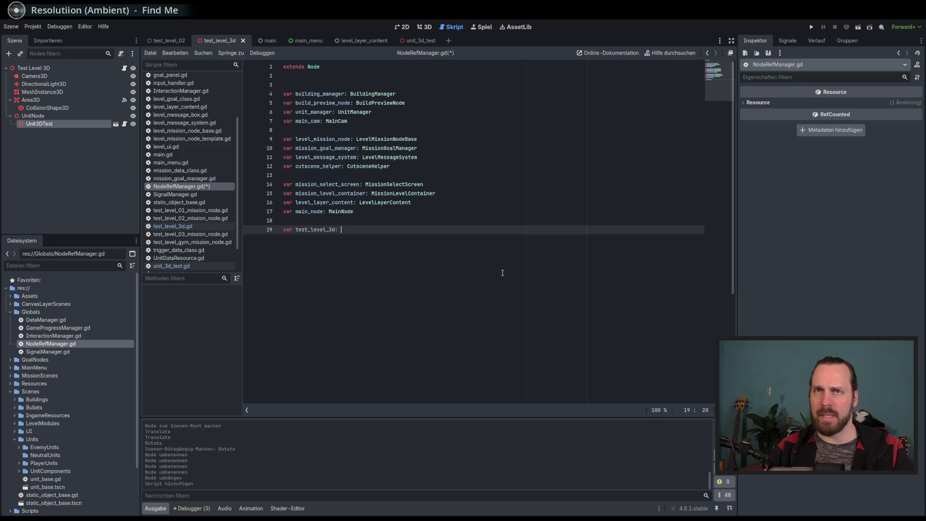
key("ctrl+s")
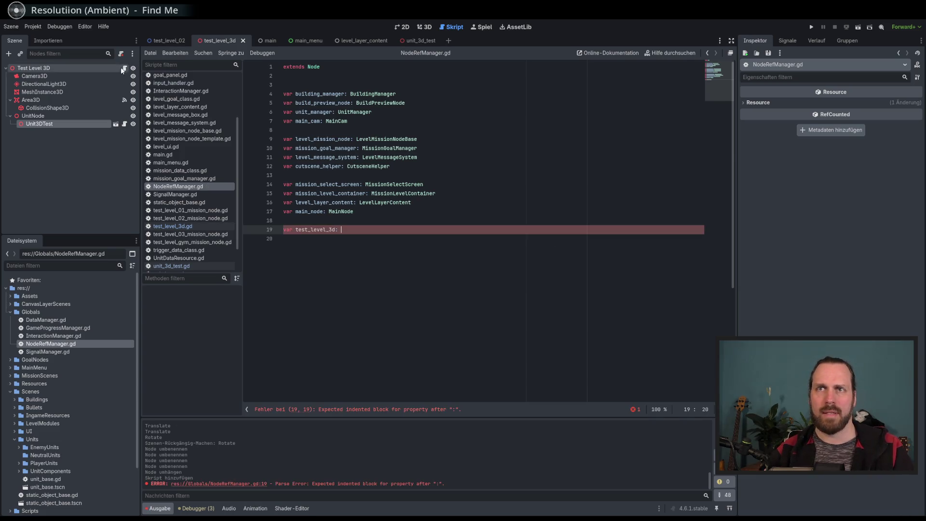
Step: Switch back to test_level_3d.gd and place the cursor on its first line
left_click(124, 68)
scroll(404, 193, "up", 10)
left_click(404, 64)
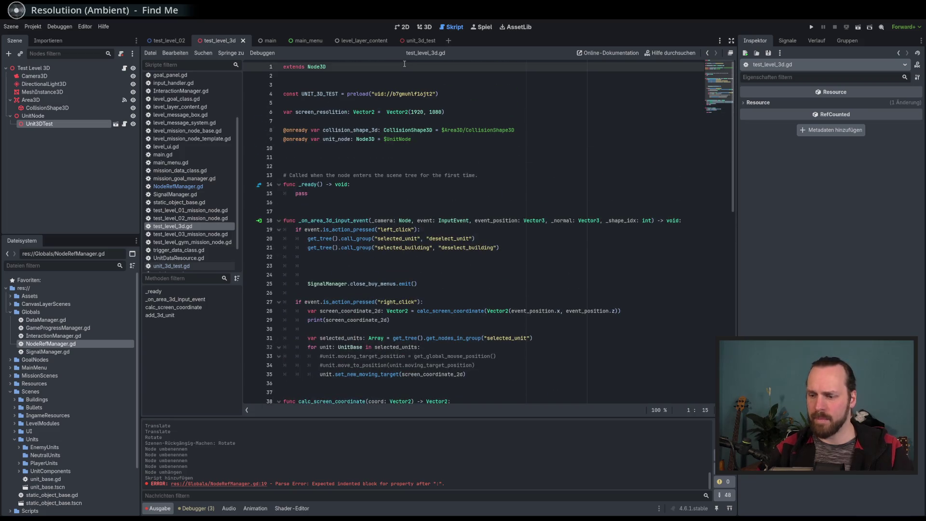
Step: Add class_name TestLevel3D at the top of test_level_3d.gd and save
key("Home")
key("Return")
key("Up")
type("class_name")
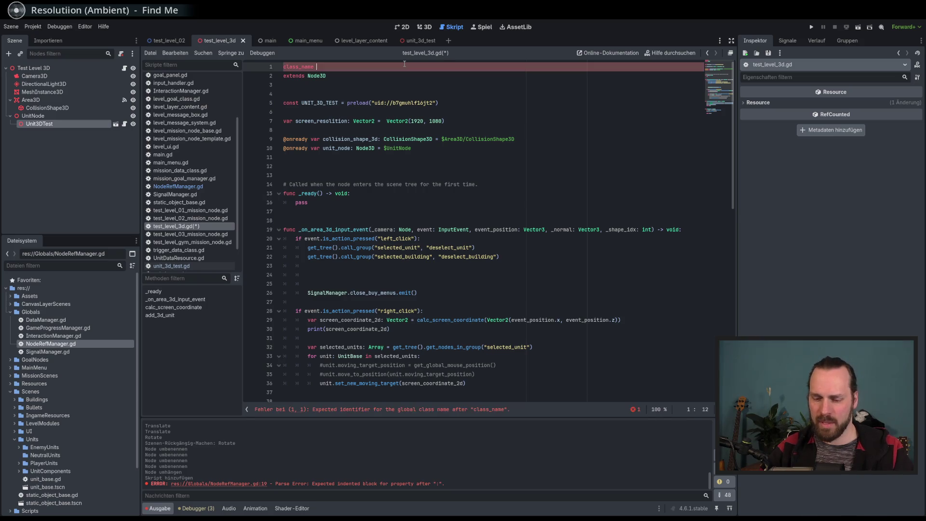
type(" Test")
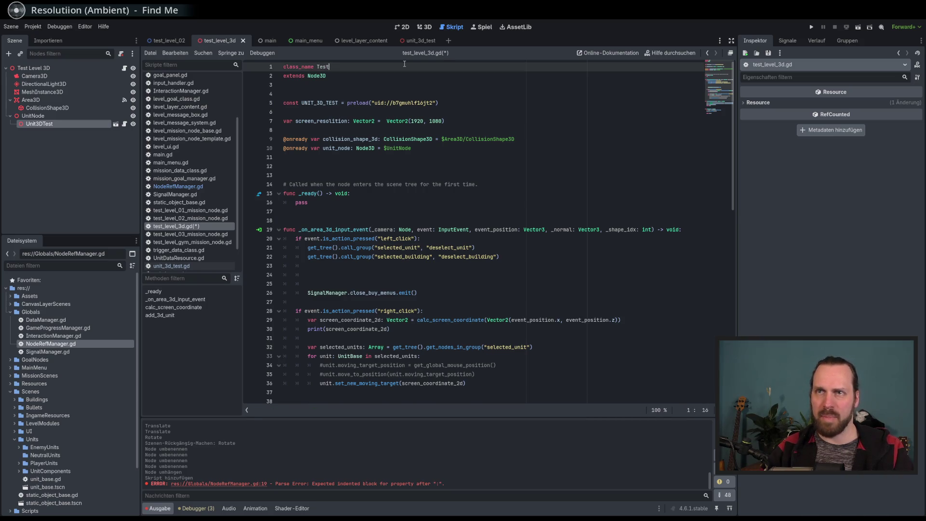
type("Level3")
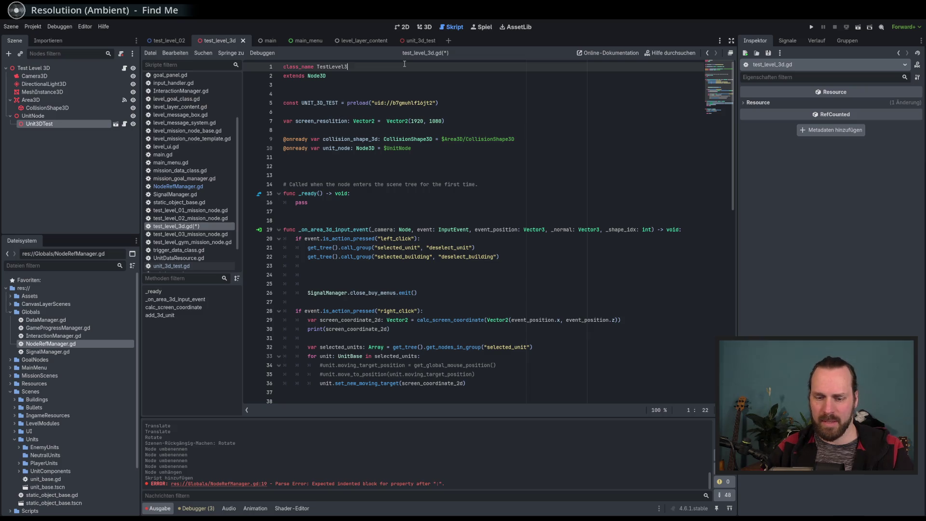
type("d")
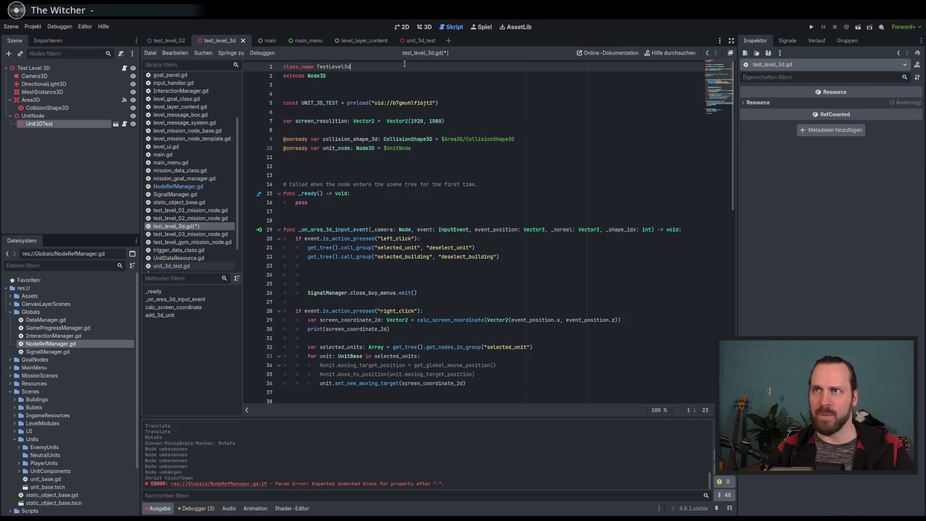
key("ctrl+s")
key("BackSpace")
type("D")
key("ctrl+s")
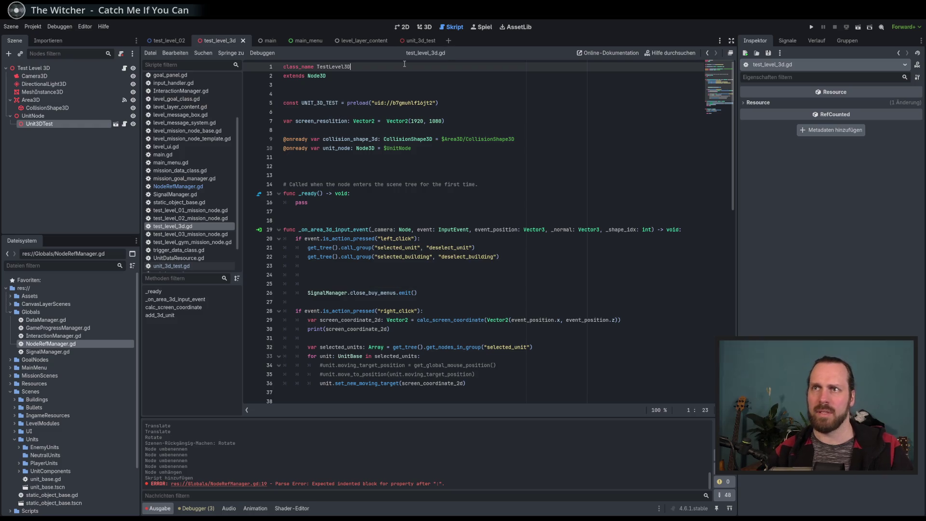
Step: Type NodeRefManager's test_level_3d variable as TestLevel3D, then reopen test_level_3d.gd
left_click(179, 186)
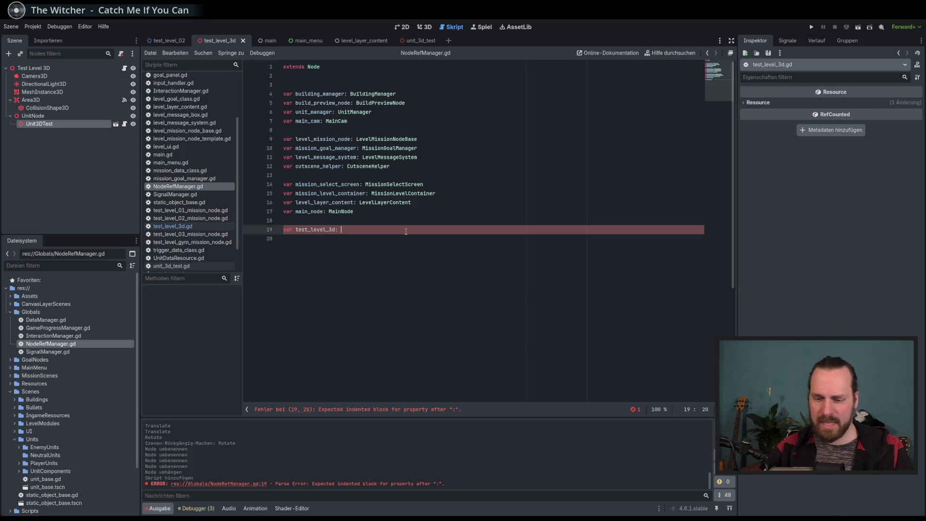
type("TestLe")
key("Return")
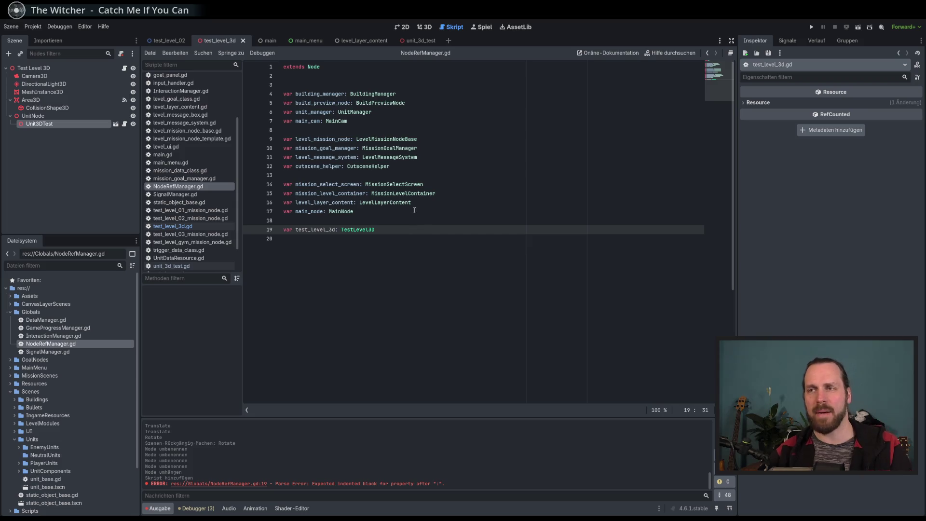
key("Up")
key("Up")
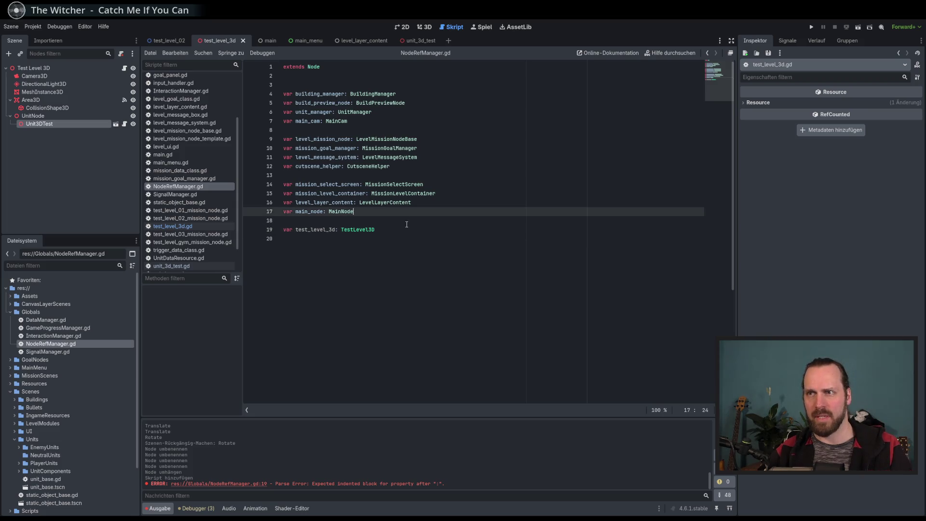
double_click(364, 226)
key("Up")
key("Up")
key("ctrl+d")
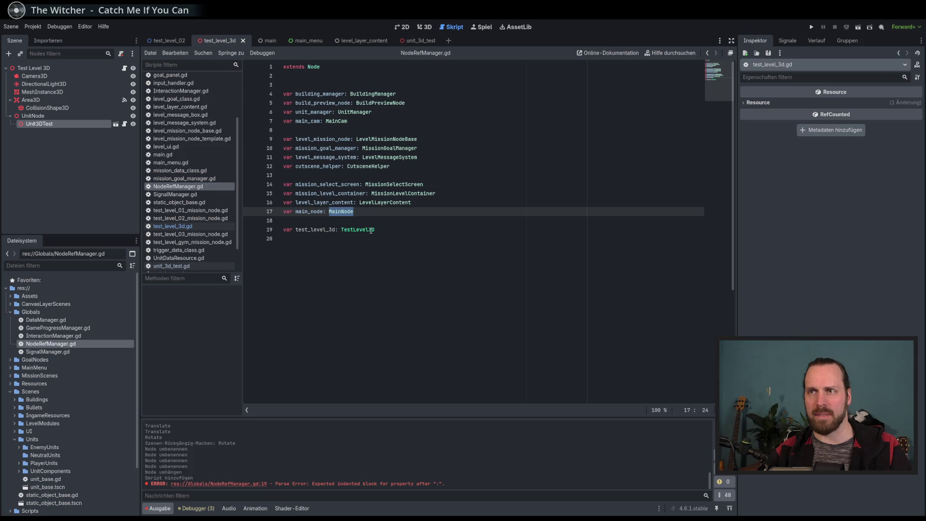
left_click(395, 233)
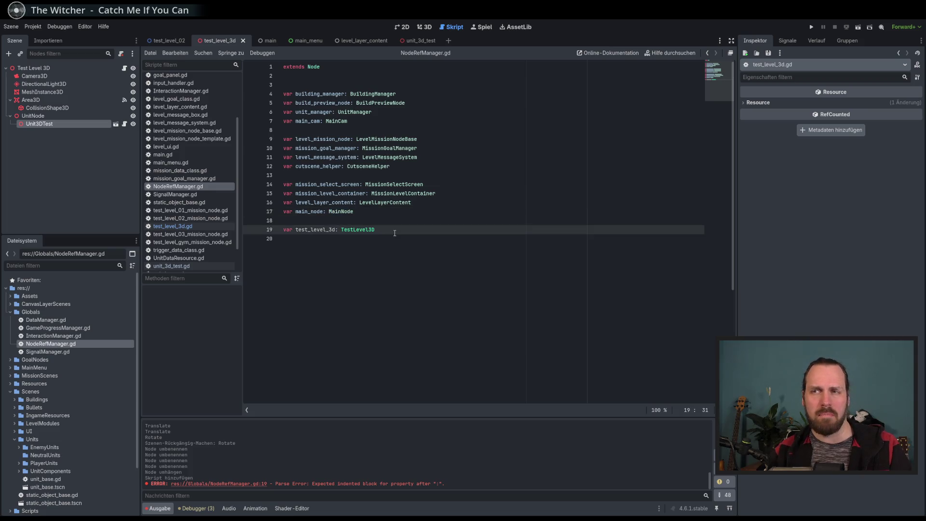
left_click(350, 273)
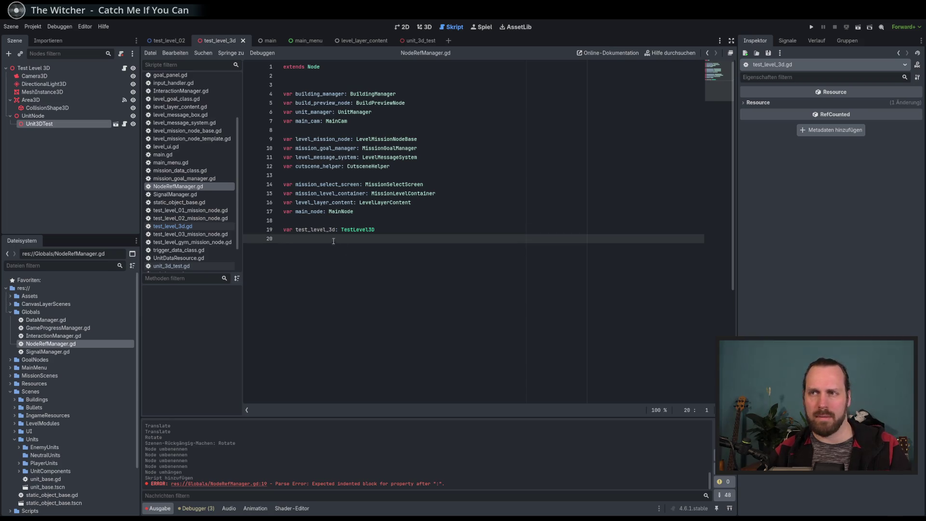
left_click(173, 226)
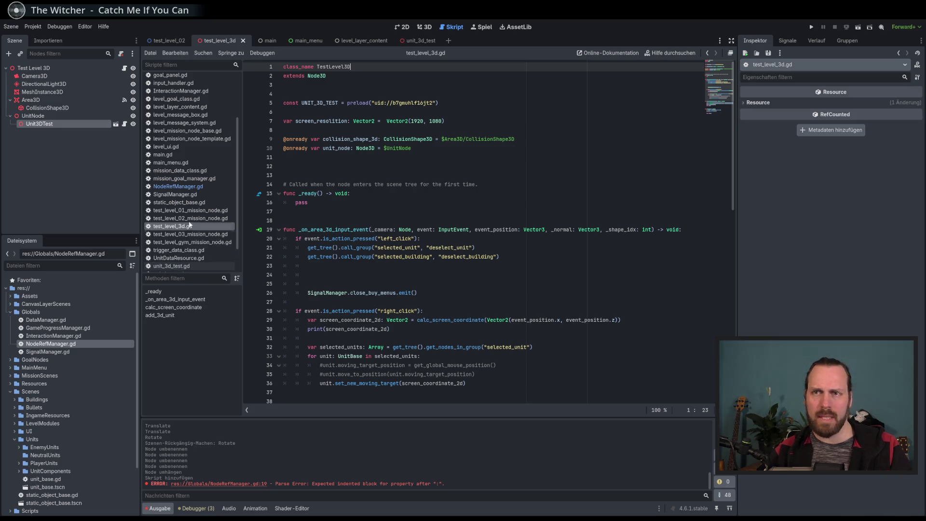
Step: Add _init() to test_level_3d.gd setting NodeRefManager.test_level_3d = self, then save
scroll(187, 231, "down", 1)
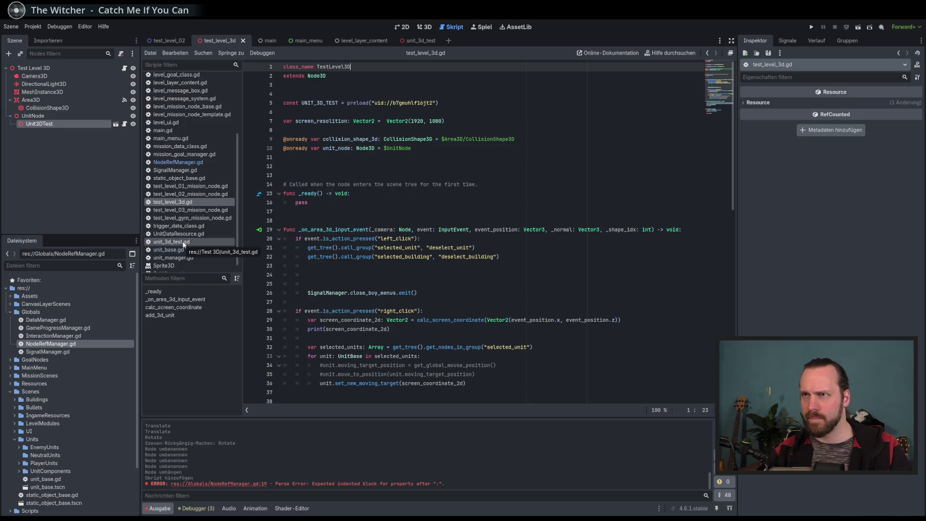
left_click(342, 167)
key("Return")
key("Return")
key("Return")
key("Up")
type("func _ini")
key("Return")
key("Return")
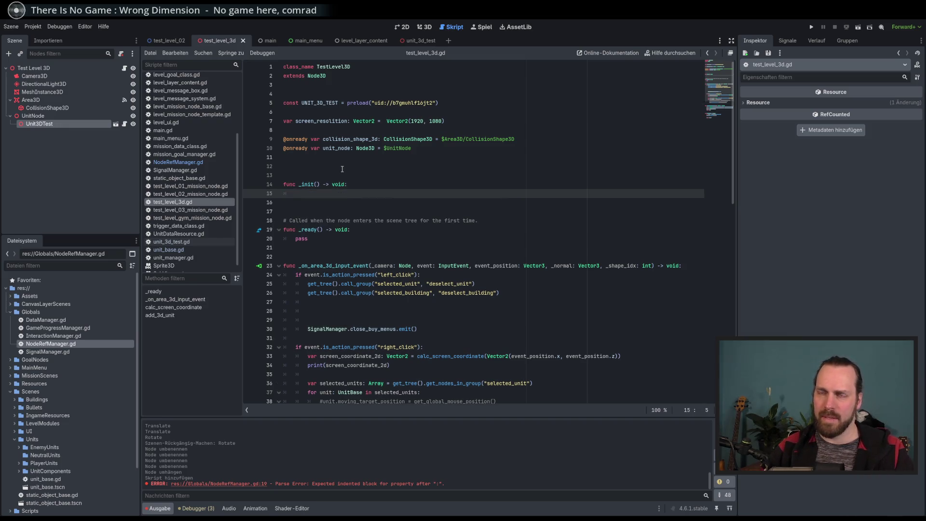
type("NodeRe")
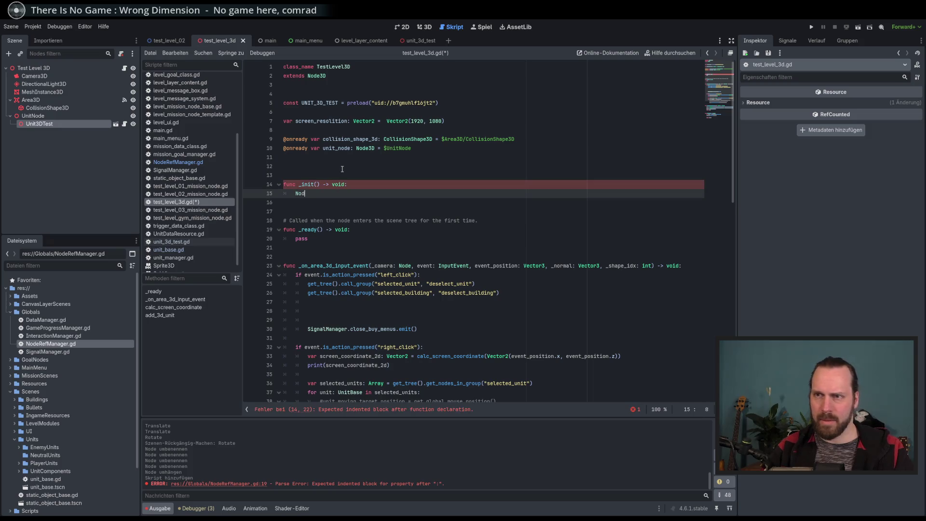
key("Return")
type(".")
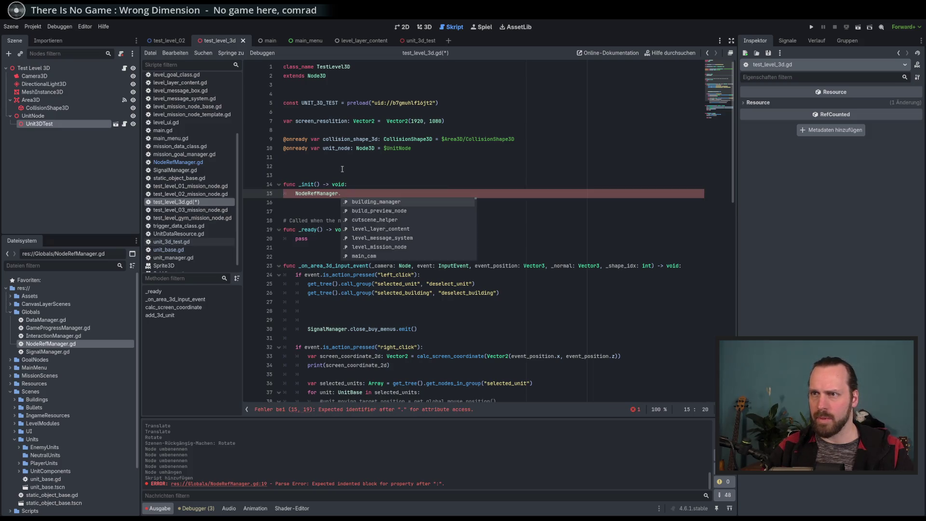
type("test_level_3d")
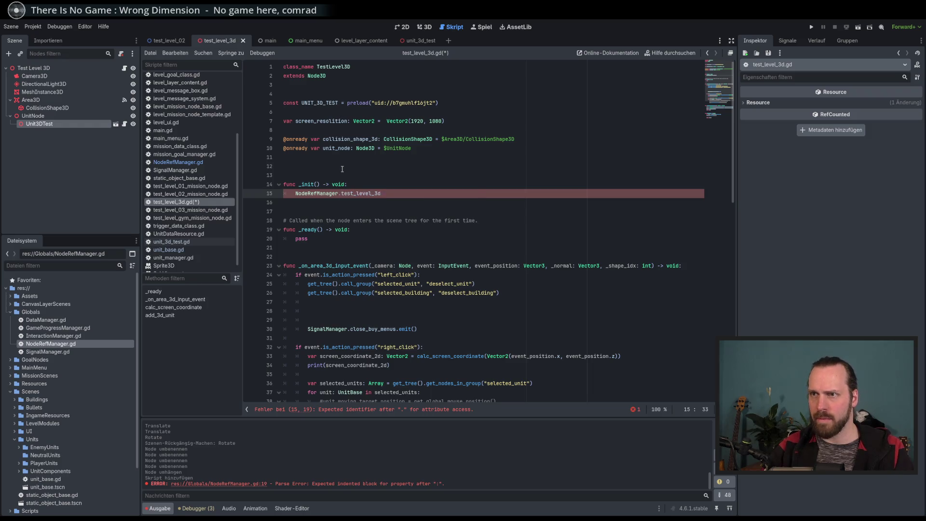
type(" = self")
key("ctrl+s")
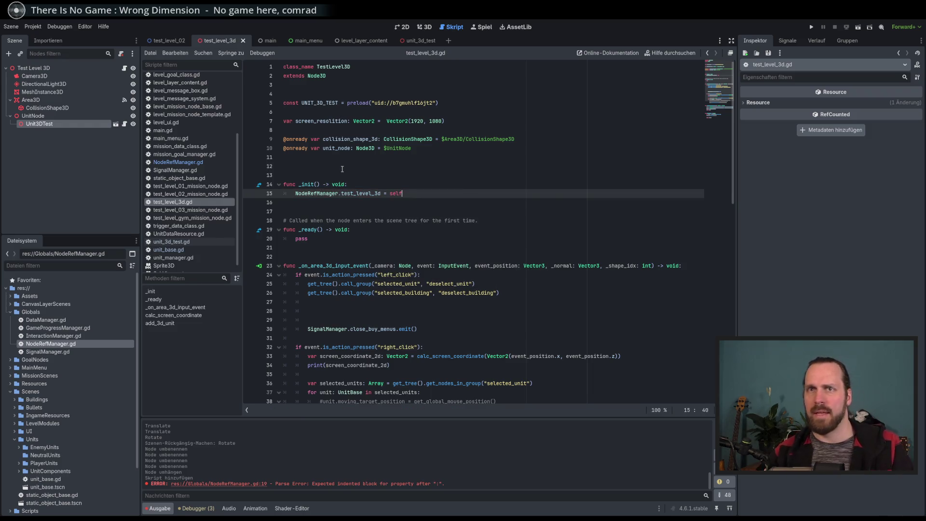
Step: Look over add_3d_unit in the Test Level 3D script, then open unit_base.gd
left_click(111, 68)
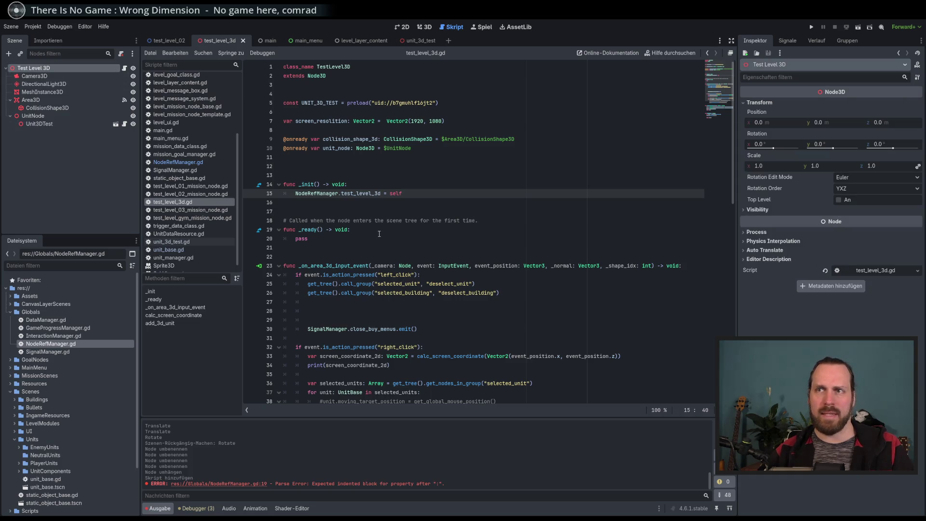
scroll(379, 236, "down", 4)
scroll(379, 237, "down", 6)
double_click(340, 175)
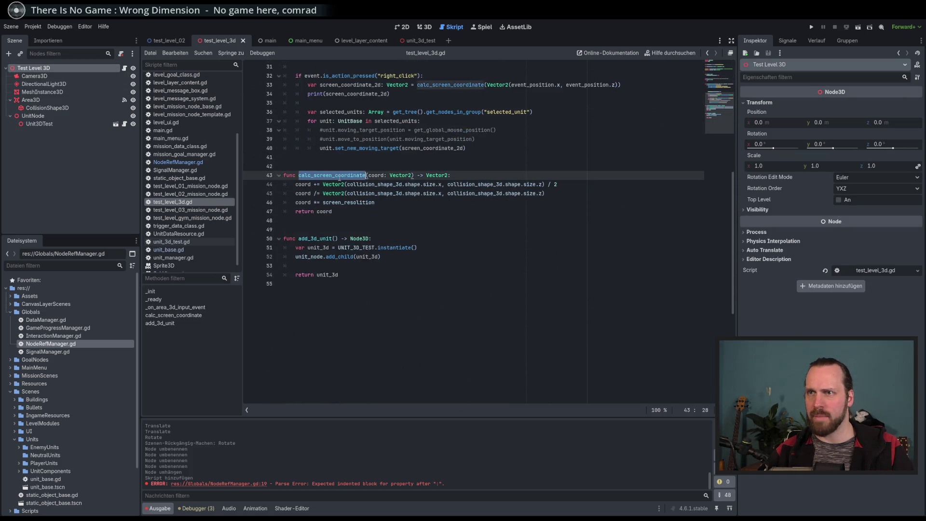
left_click(317, 238)
left_click(345, 275)
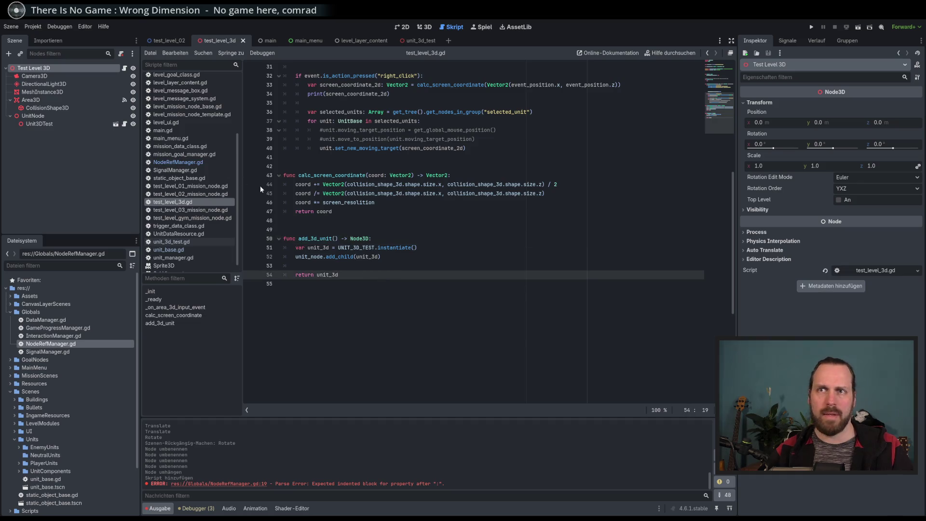
scroll(176, 223, "down", 1)
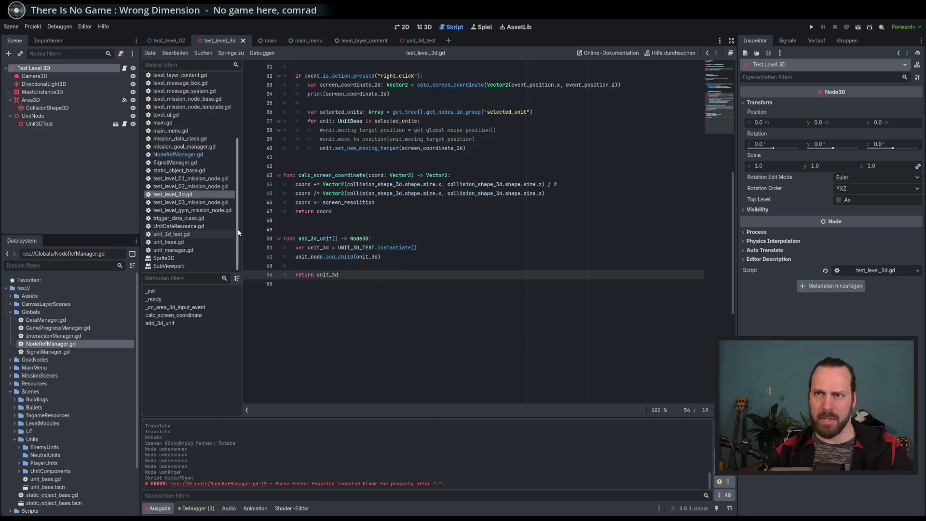
scroll(238, 226, "up", 2)
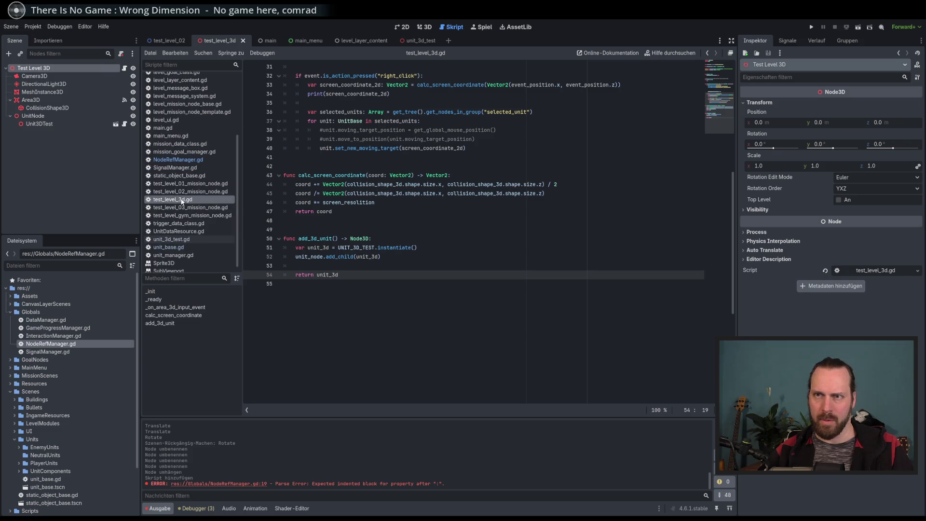
scroll(239, 192, "down", 2)
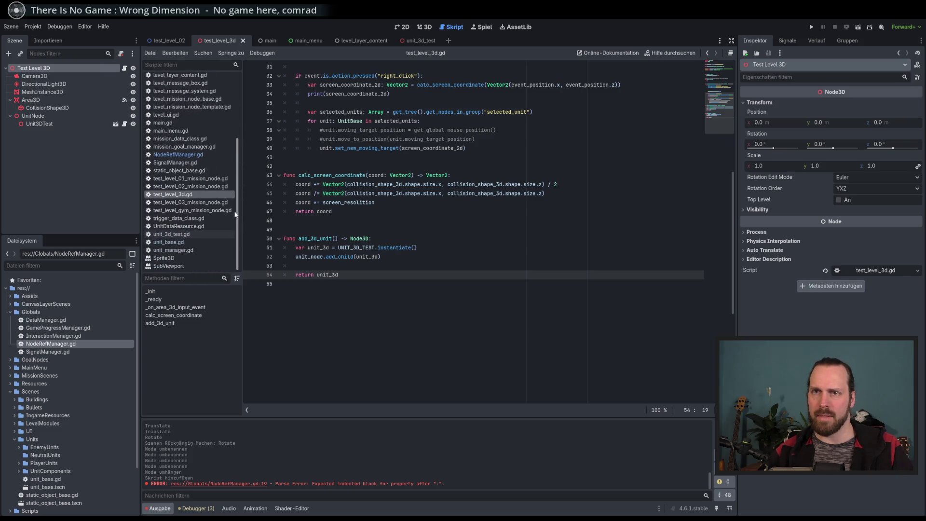
left_click(177, 243)
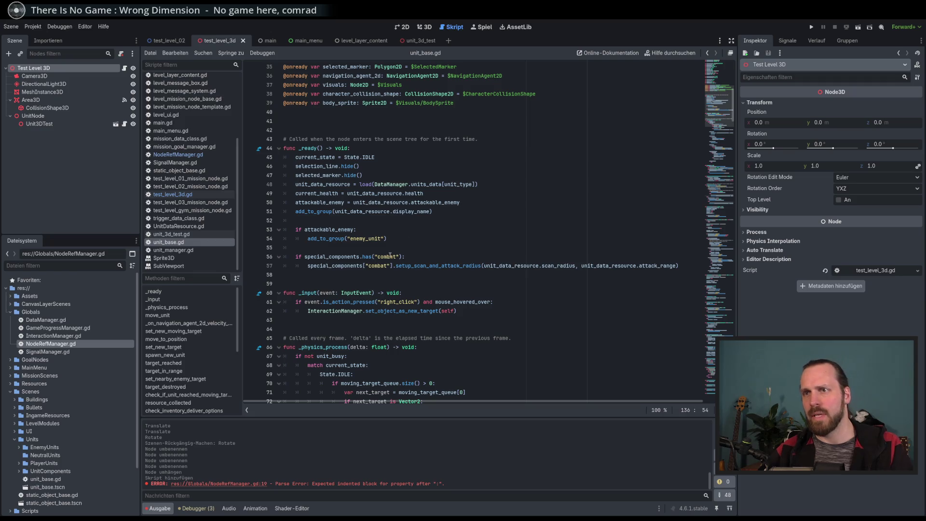
Step: Add a '# TEST DINGE in 3D' comment after the combat setup line in _ready
left_click(678, 265)
key("Return")
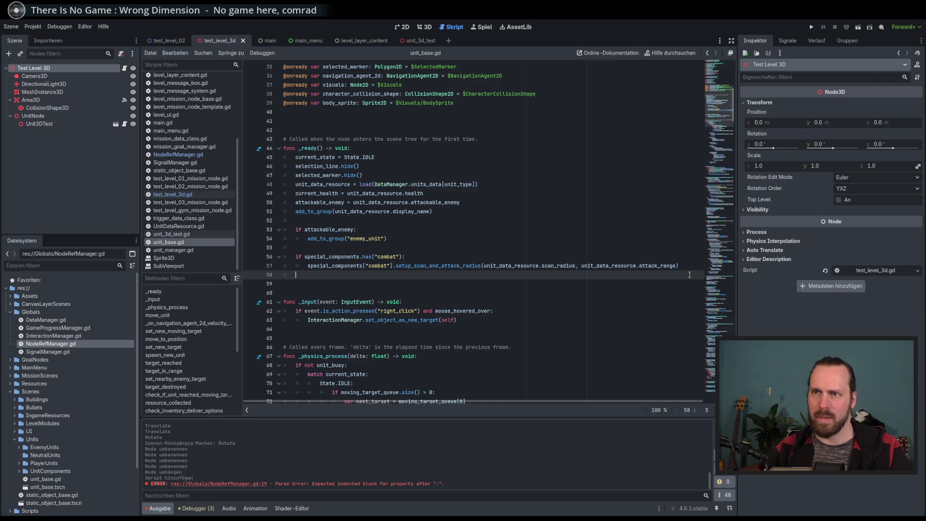
key("Return")
type("# TEST DINGE i")
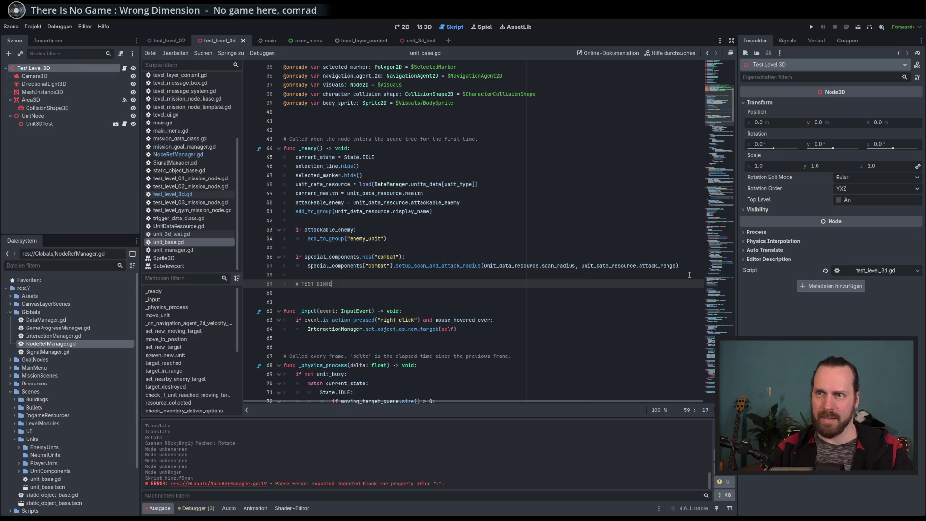
type("n ")
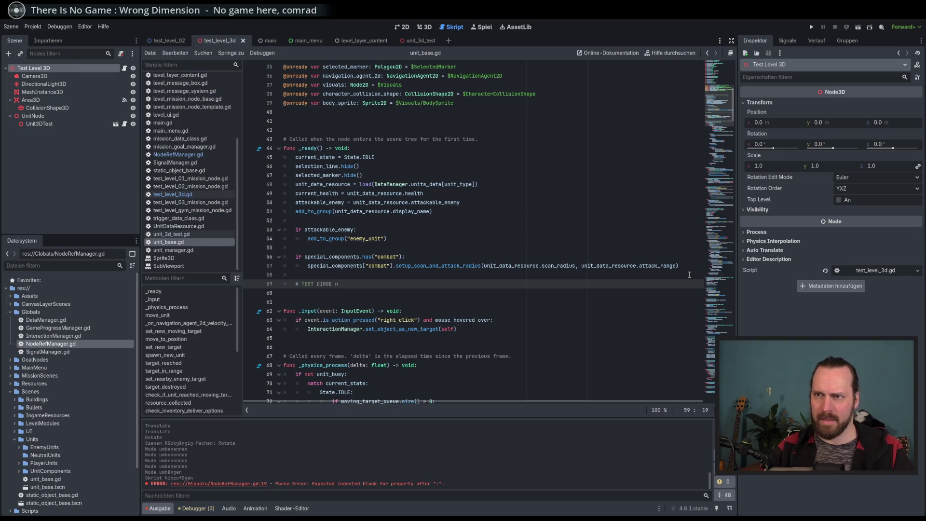
key("BackSpace")
key("BackSpace")
type("in 3D")
key("Return")
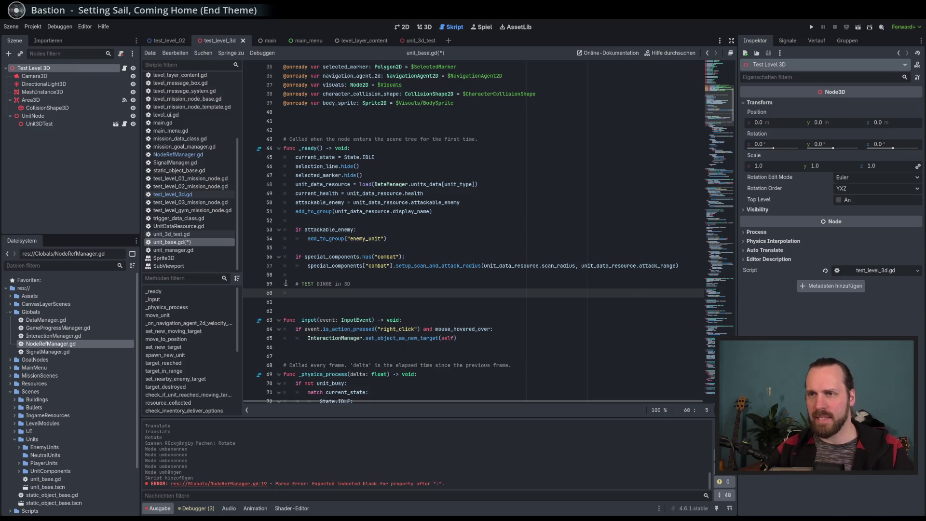
left_click(372, 287)
type("TODO")
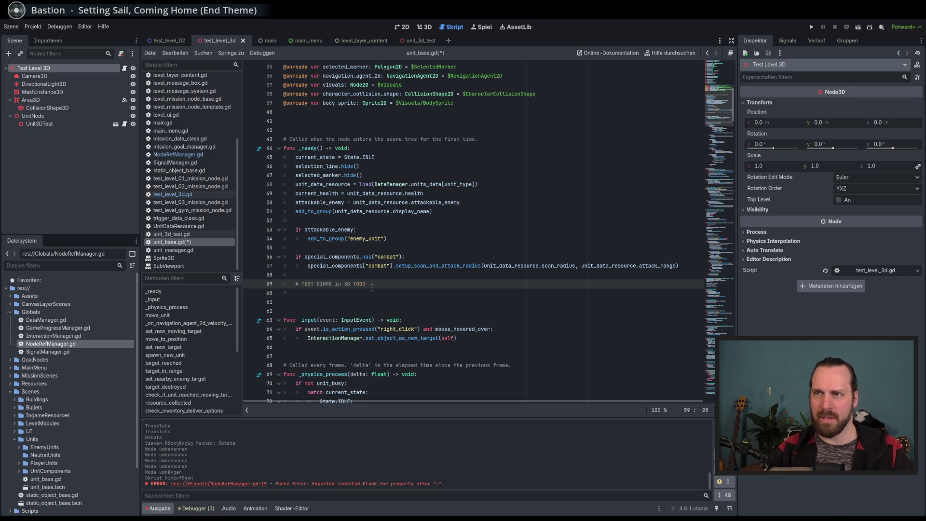
key("BackSpace")
key("BackSpace")
key("BackSpace")
key("Down")
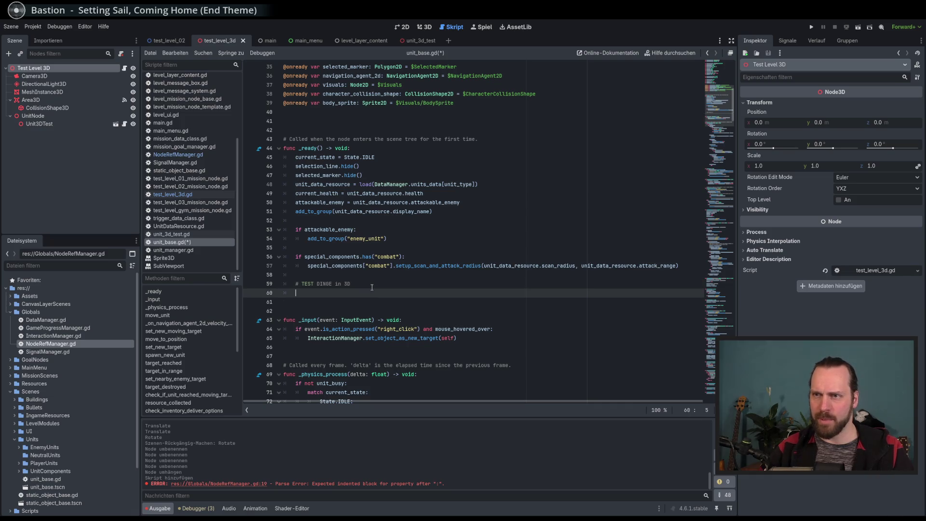
Step: Call NodeRefManager.test_level_3d.add_3d_unit() below the comment; open a line after the onready variables
type("ode")
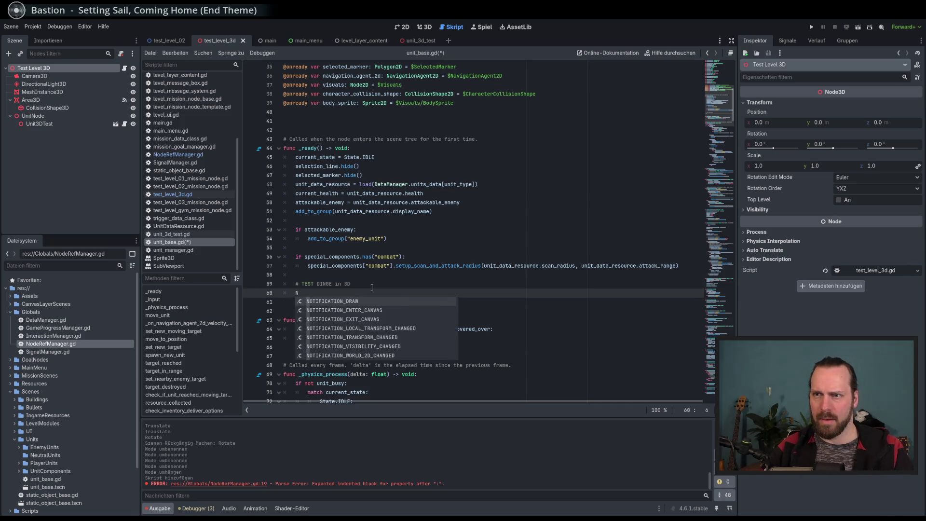
type("RefManager")
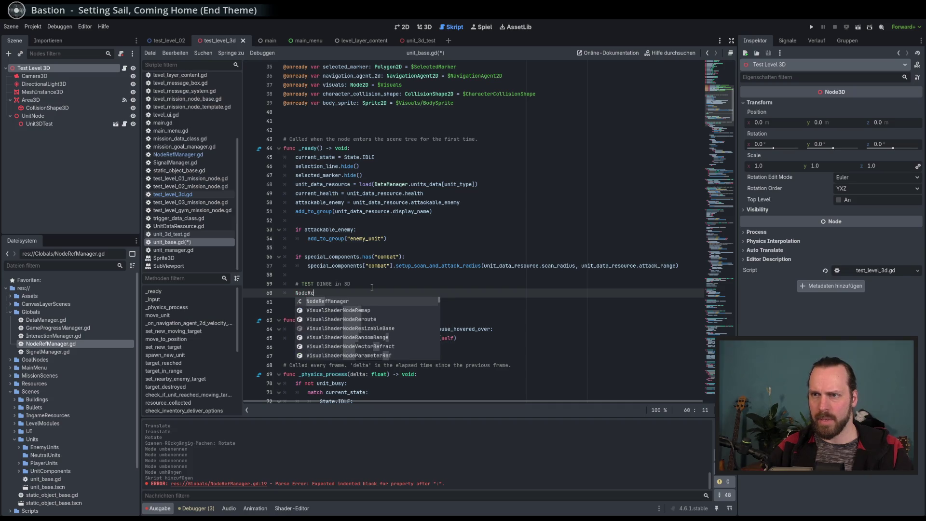
key("Return")
type(".test_level_3d.")
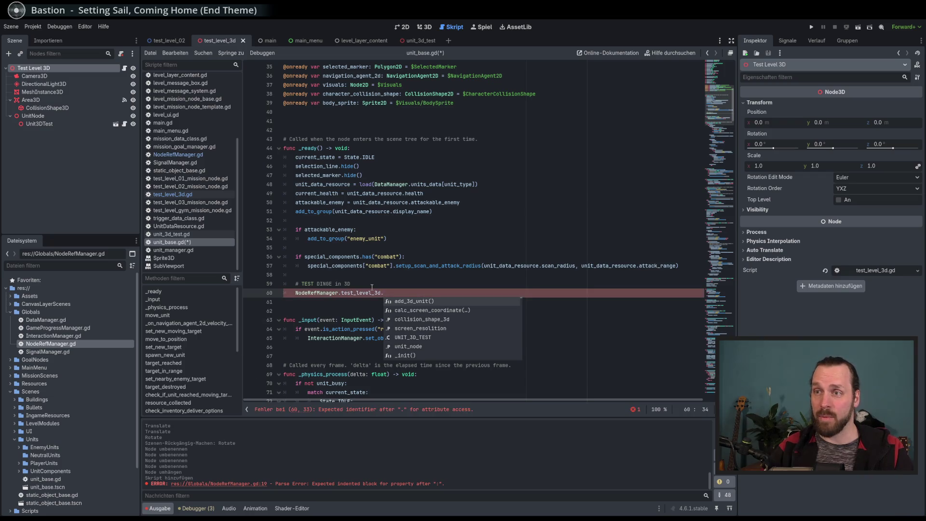
key("Return")
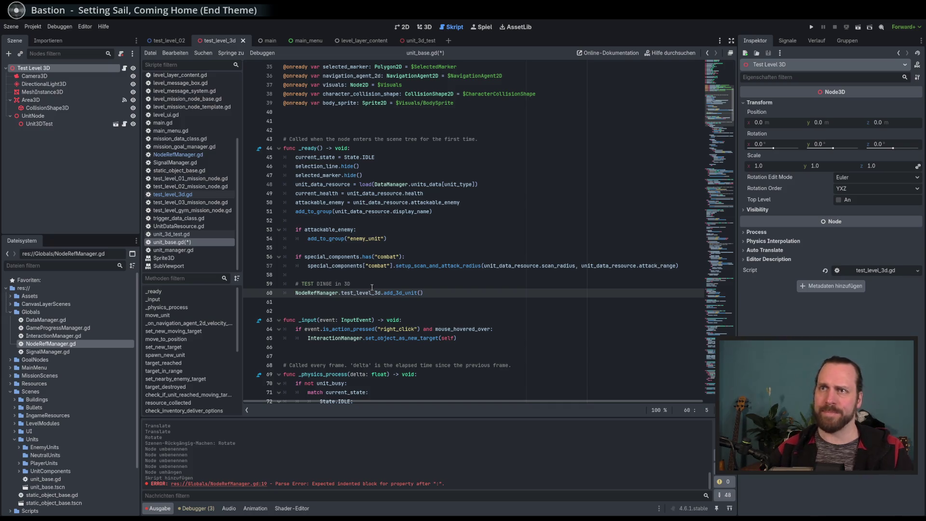
scroll(372, 288, "up", 5)
left_click(394, 257)
key("Return")
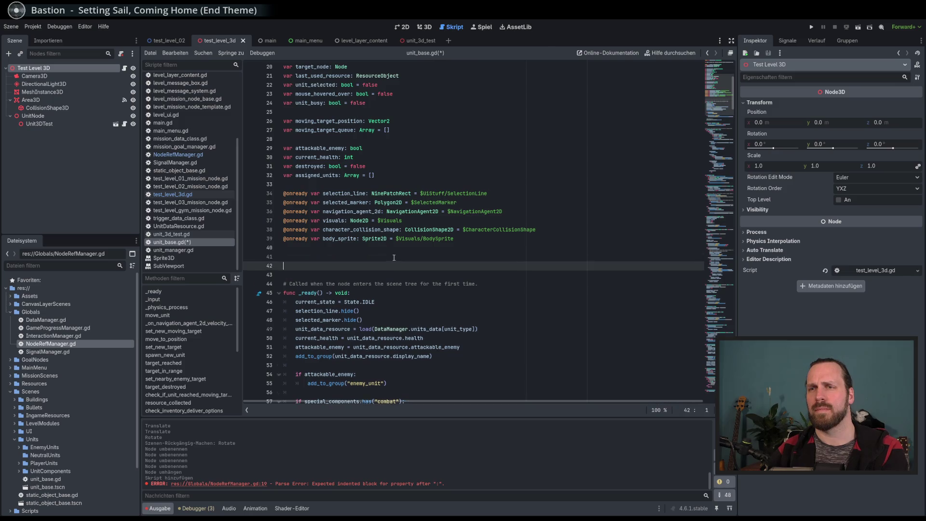
Step: Declare var unit_3d_ref: Node3D under a '# TEST 3D Kram' comment and save
key("Return")
left_click(394, 257)
type("# TEST")
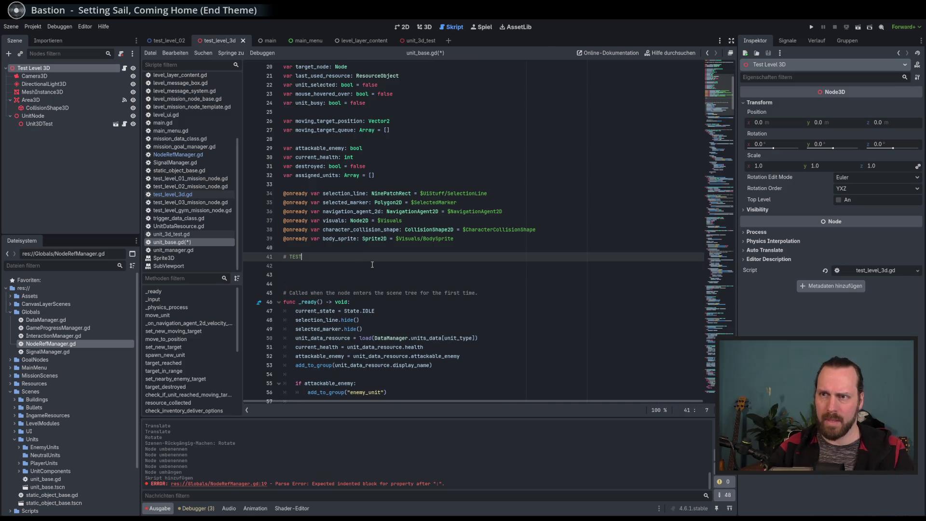
type(" 3D Kram")
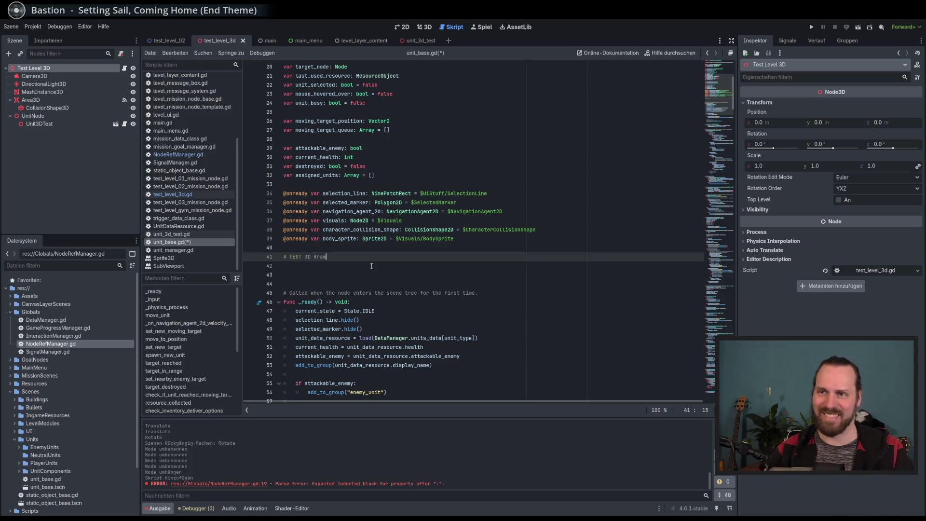
key("Return")
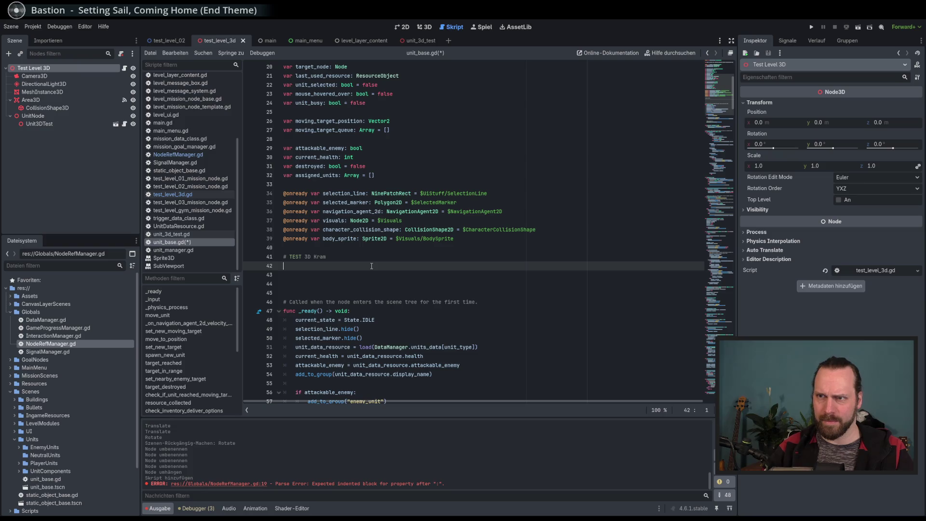
type("var ")
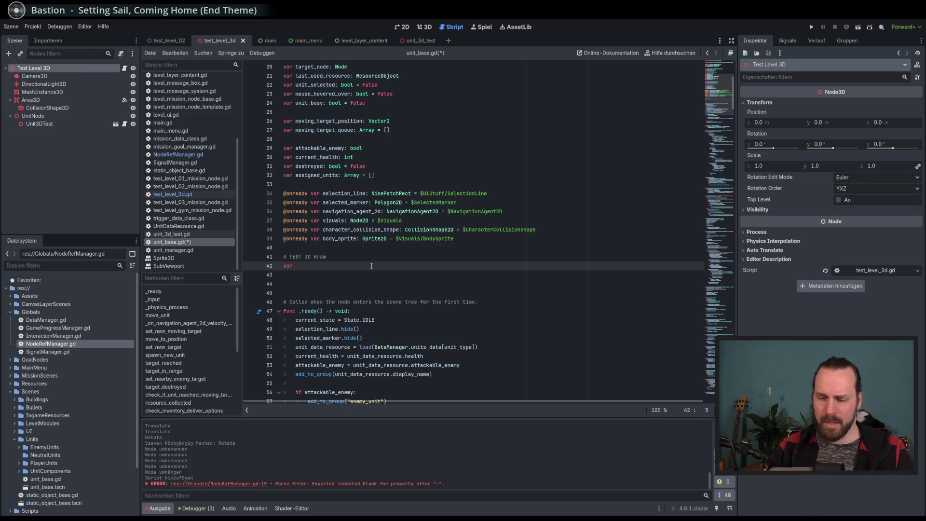
type("unit_")
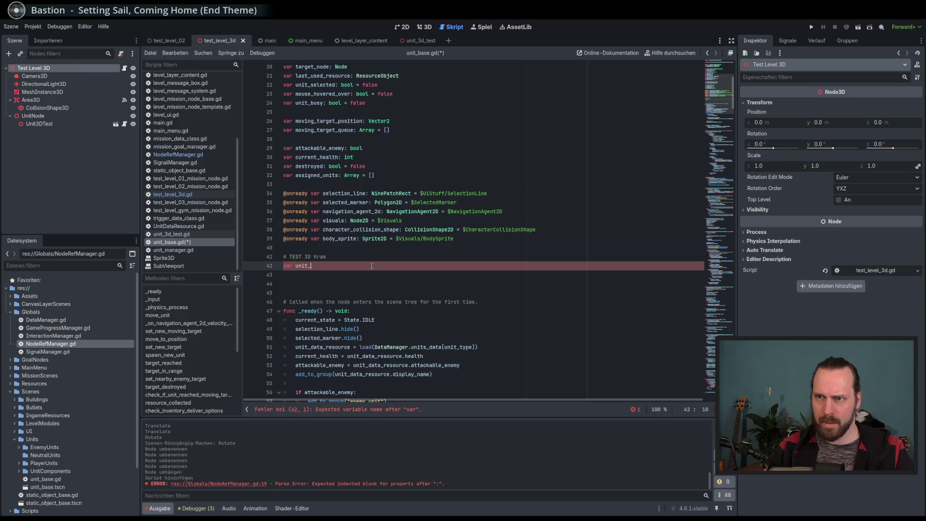
type("3d_ref: Node3")
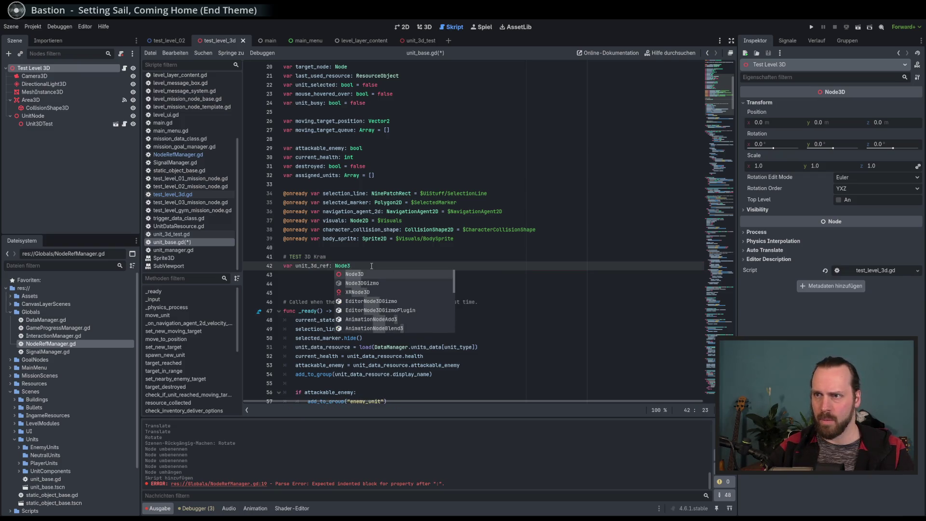
key("Return")
key("ctrl+s")
Step: Store add_3d_unit()'s result in unit_3d_ref on line 63 of _ready
scroll(376, 270, "down", 5)
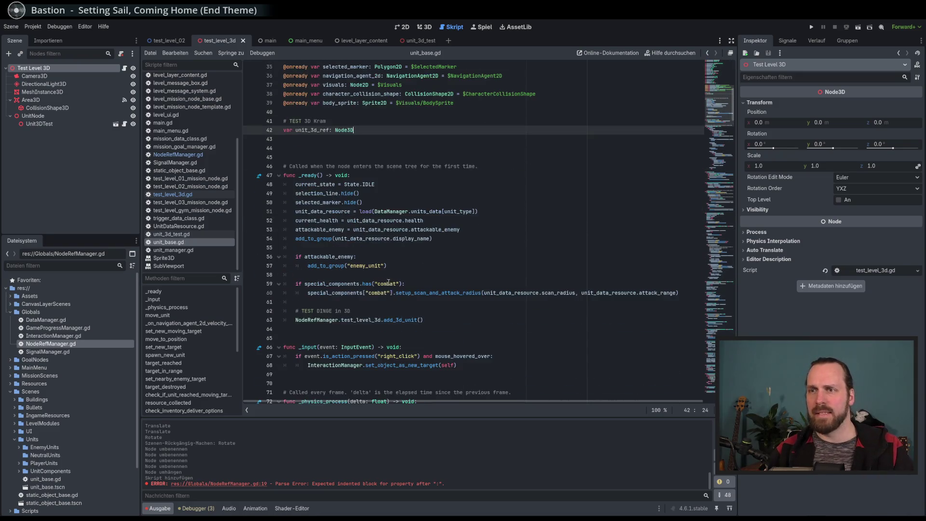
left_click(442, 323)
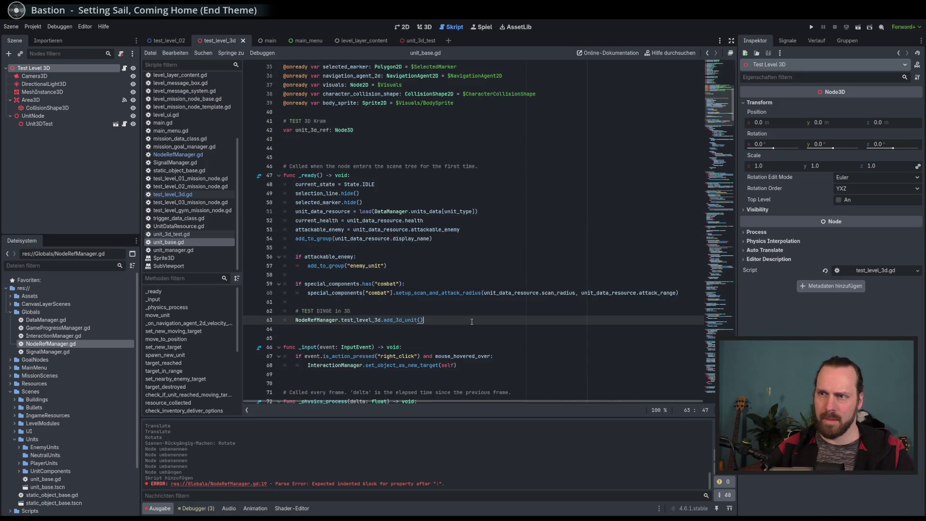
type("Node")
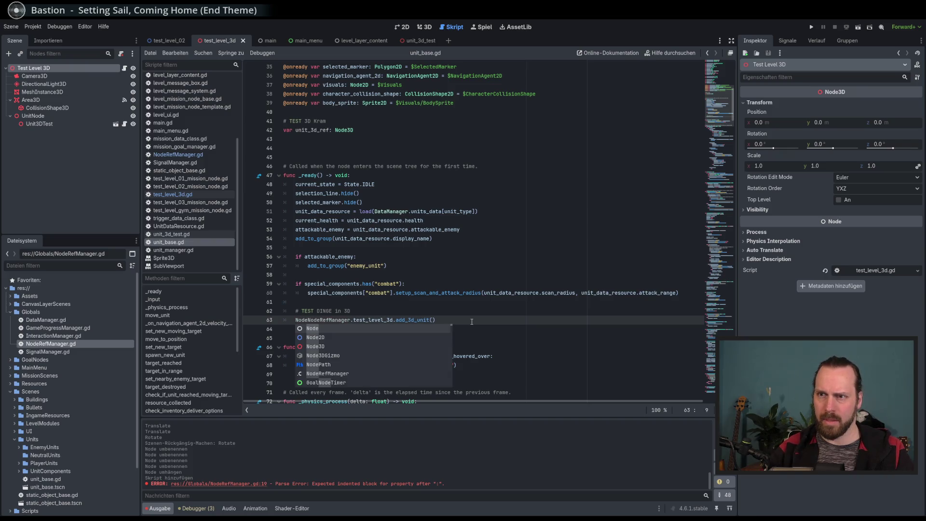
key("BackSpace")
key("BackSpace")
key("BackSpace")
type("Un")
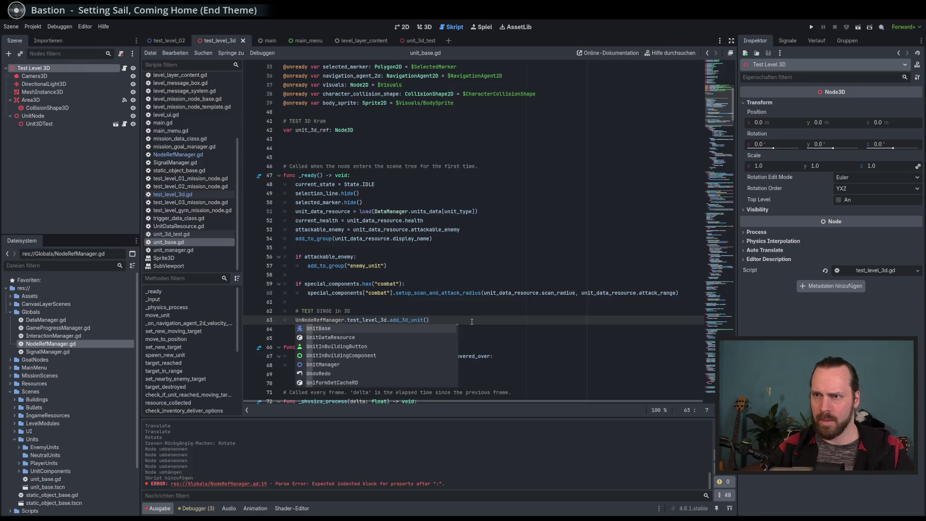
type("it")
key("BackSpace")
key("BackSpace")
key("BackSpace")
type("unit_3d_ref.")
key("BackSpace")
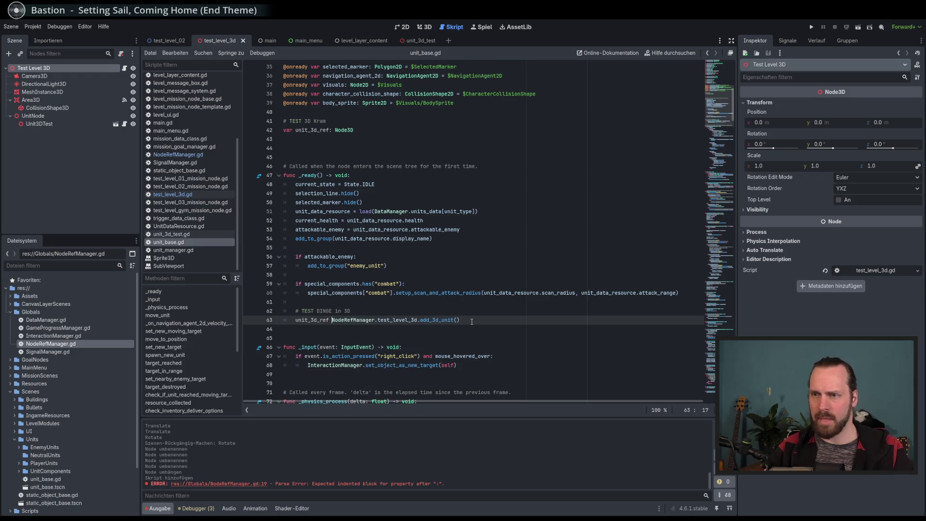
type("=")
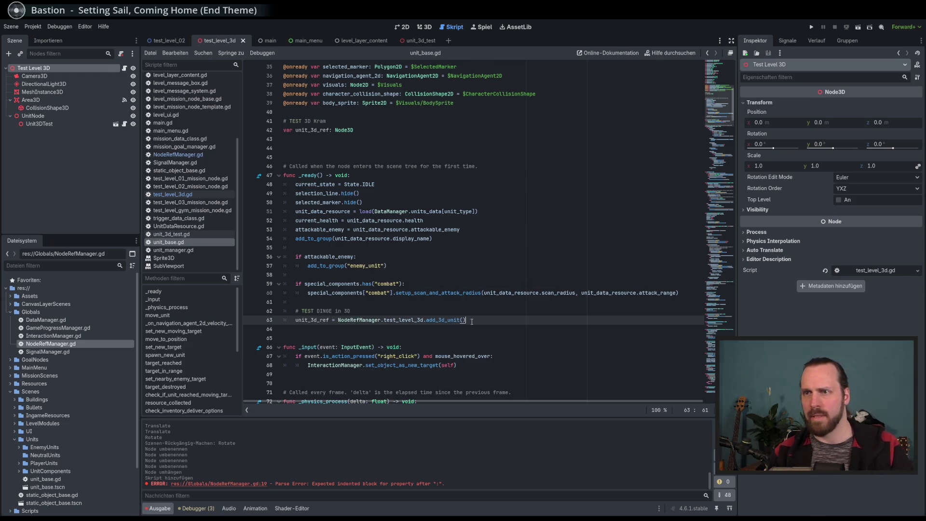
scroll(482, 318, "down", 2)
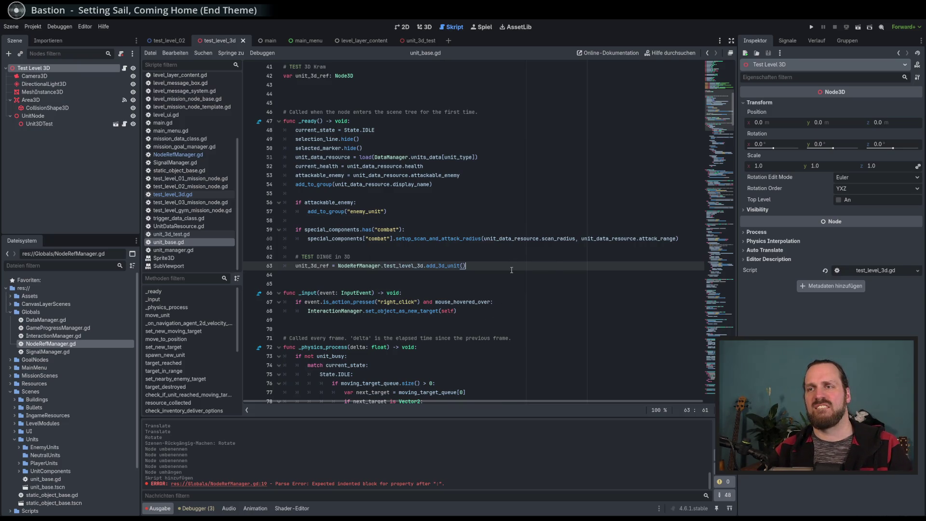
Step: Delete the Unit3DTest node from the Test Level 3D scene
left_click(424, 27)
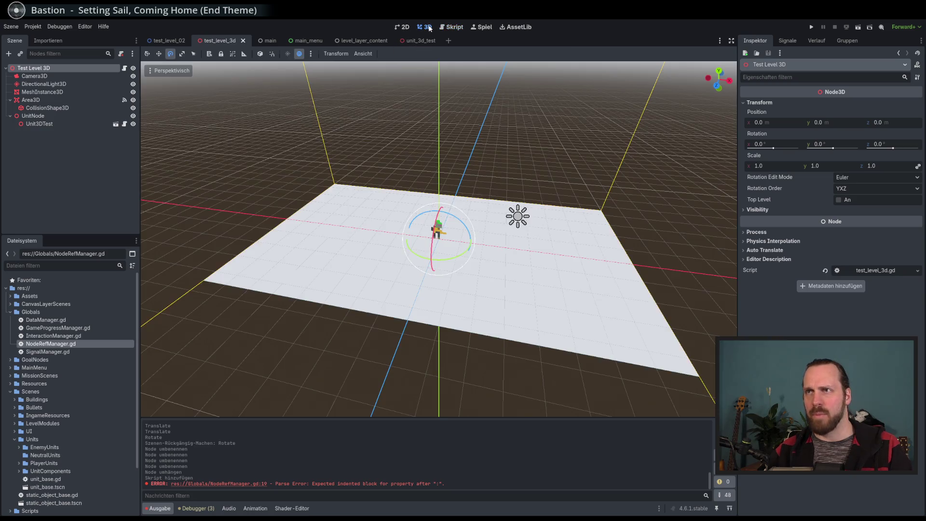
left_click(59, 126)
key("Delete")
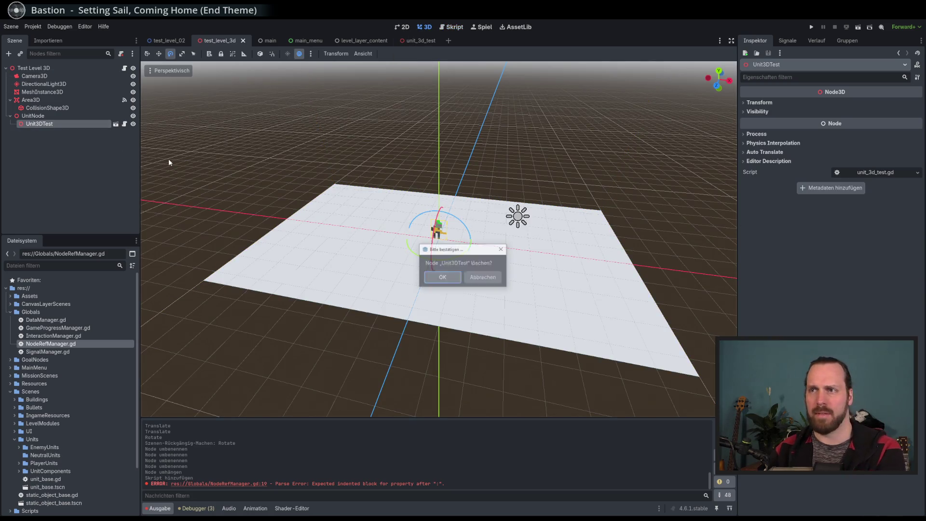
key("Return")
Step: Run the project and start Test Mission 02 from Spielen
key("F5")
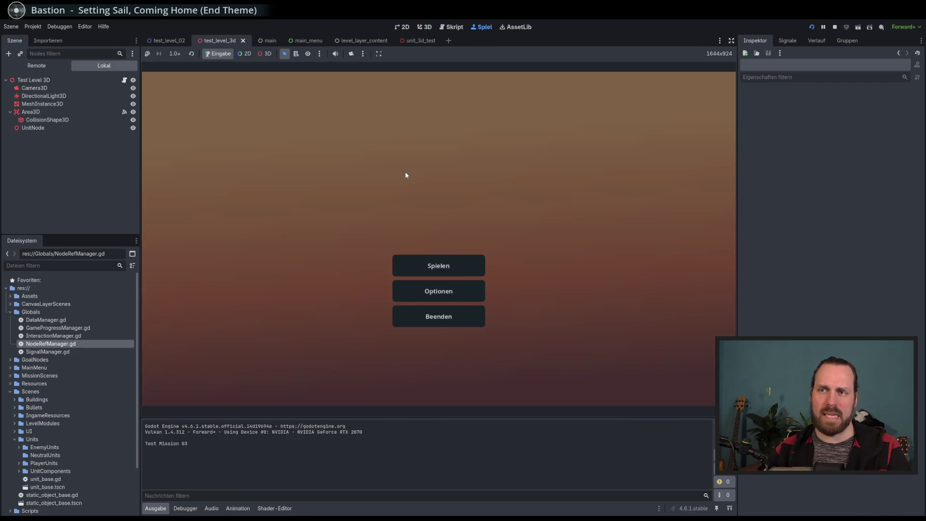
left_click(447, 263)
left_click(256, 177)
left_click(531, 360)
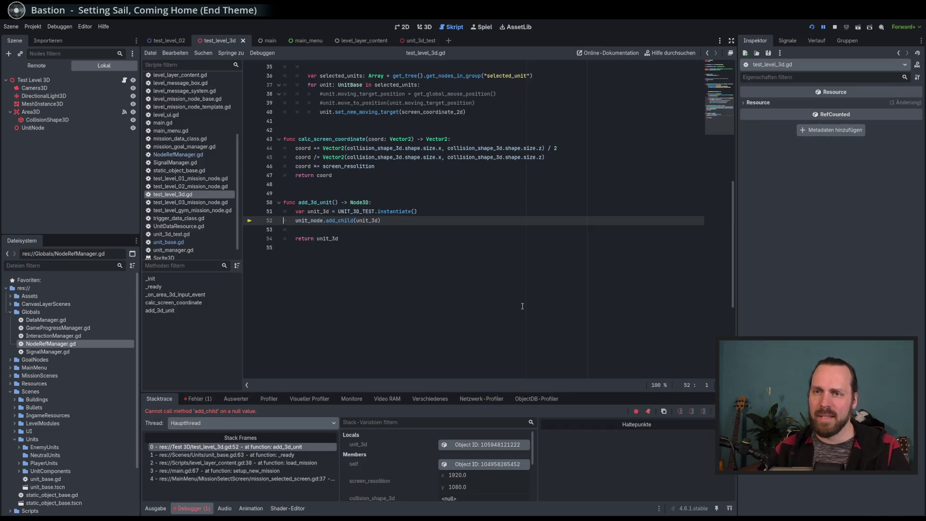
Step: Stop the crashed debug session at the failing add_child line
left_click(411, 222)
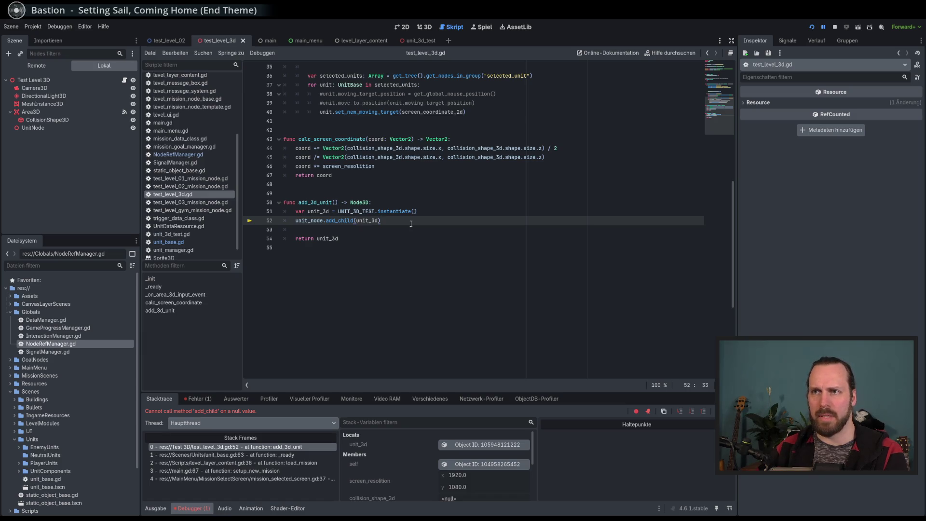
key("F8")
scroll(410, 223, "up", 5)
scroll(387, 231, "up", 7)
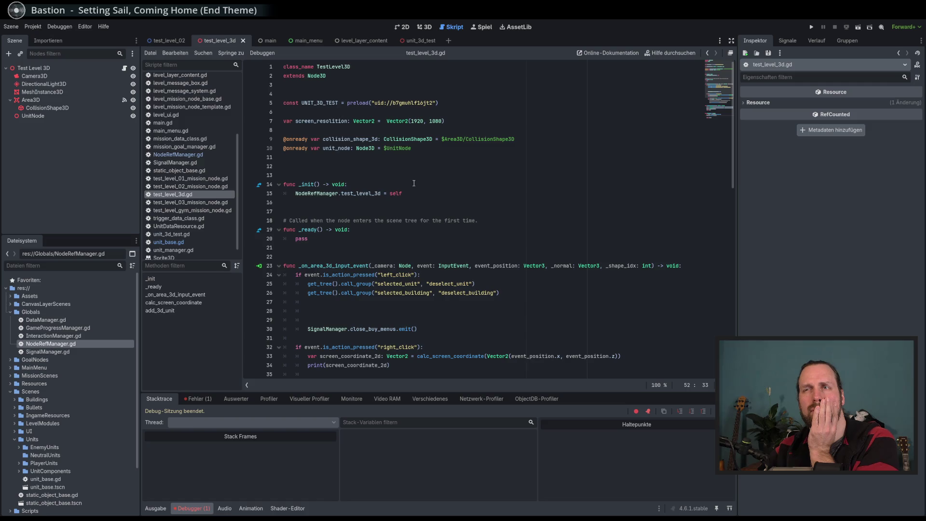
scroll(414, 184, "down", 7)
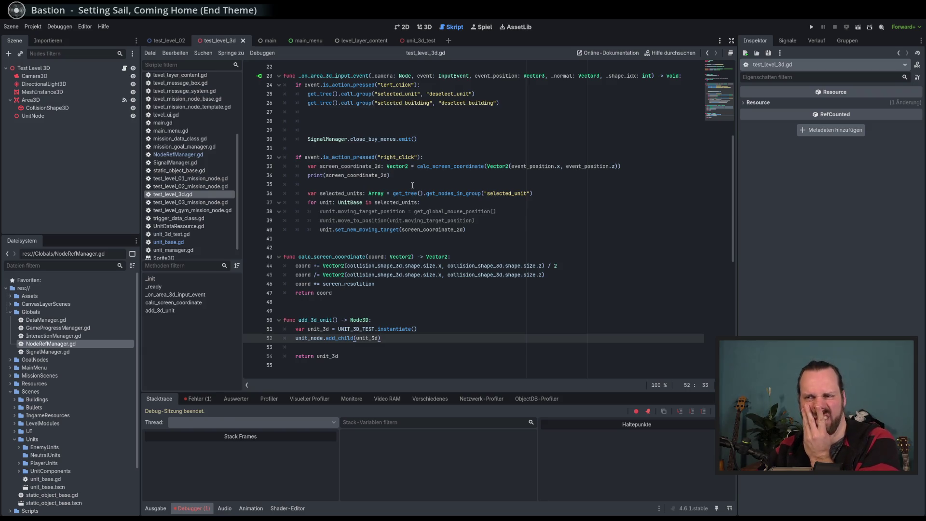
Step: Inspect add_3d_unit's instantiate and add_child lines, then run the project again
left_click(444, 331)
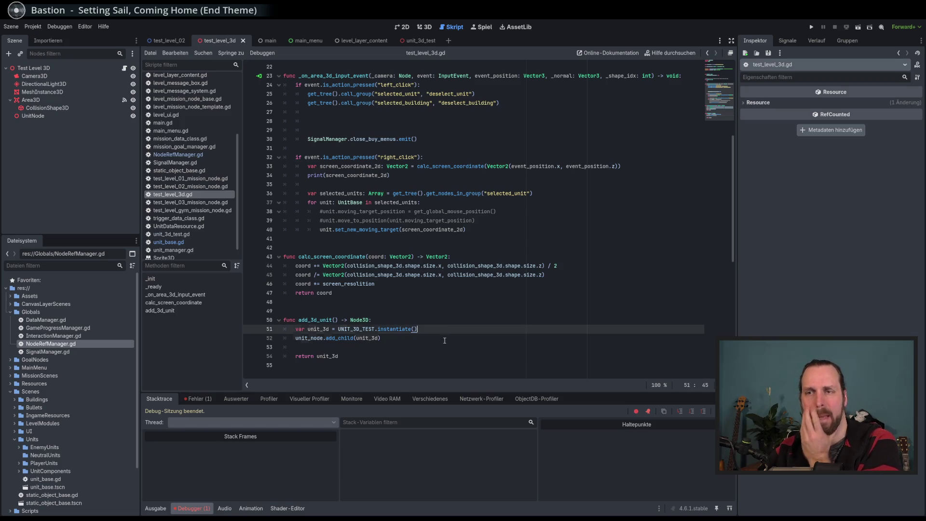
left_click(444, 340)
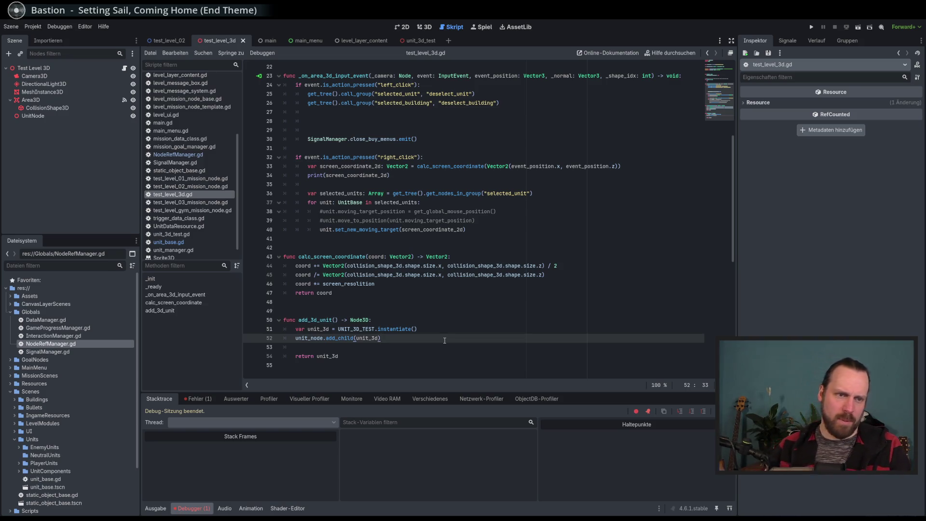
left_click(441, 331)
left_click(441, 335)
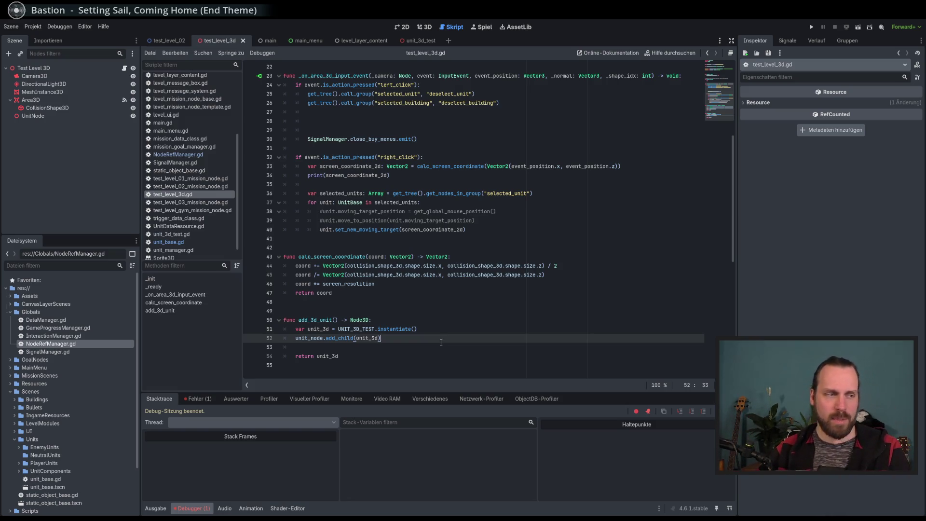
key("F5")
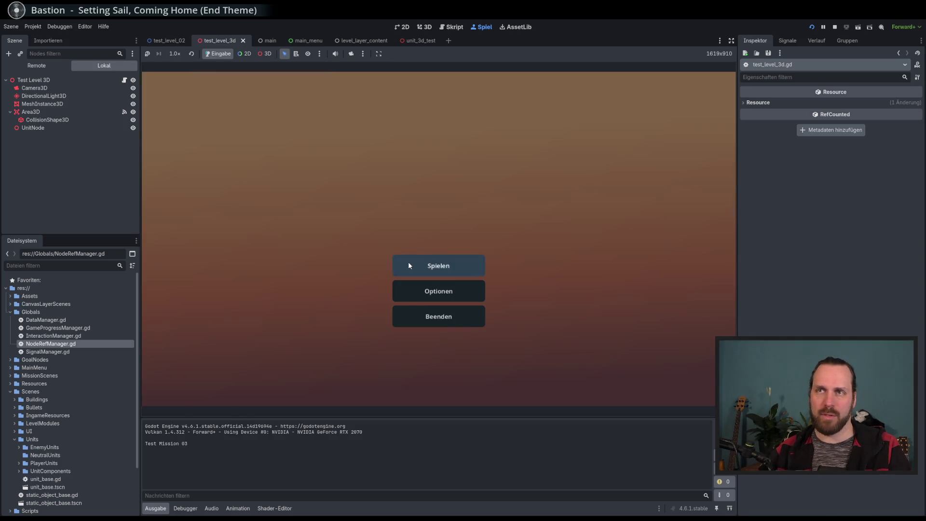
Step: Start Test Mission 02 again, reproducing the add_child null-value error at line 52
left_click(408, 263)
left_click(294, 178)
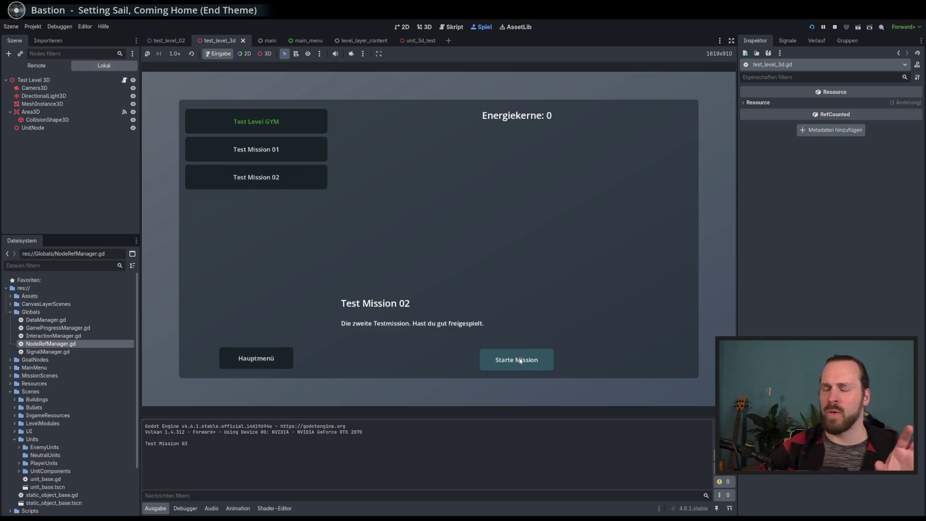
left_click(291, 147)
left_click(294, 177)
left_click(525, 363)
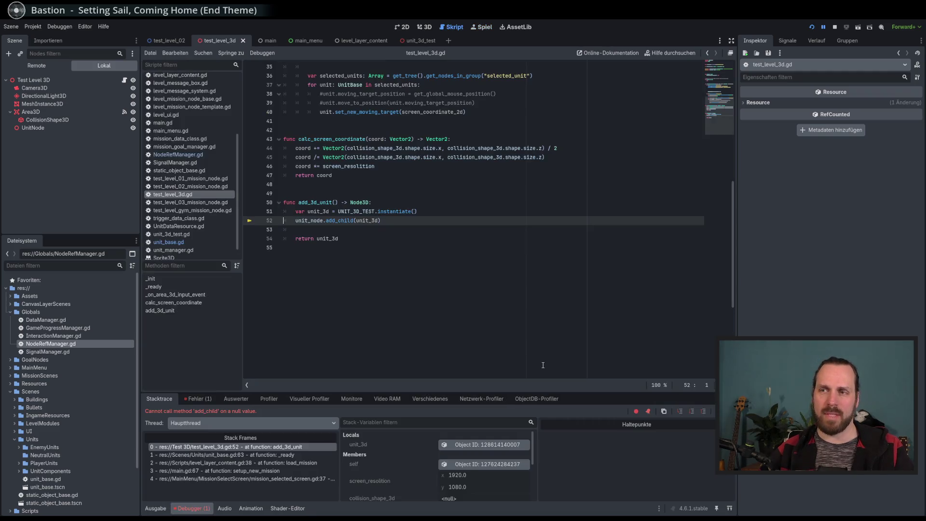
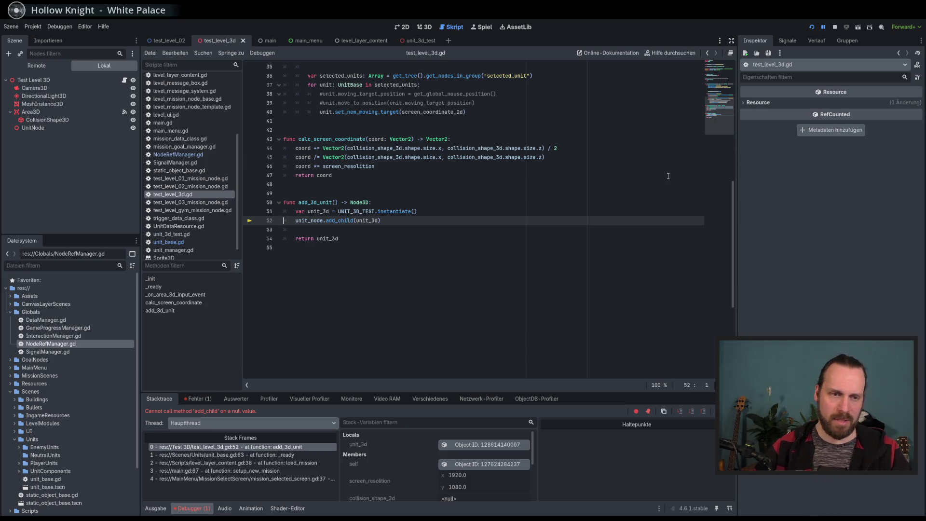
Step: Stop the crashed debug session and review the lines around add_3d_unit's return in test_level_3d.gd
left_click(833, 28)
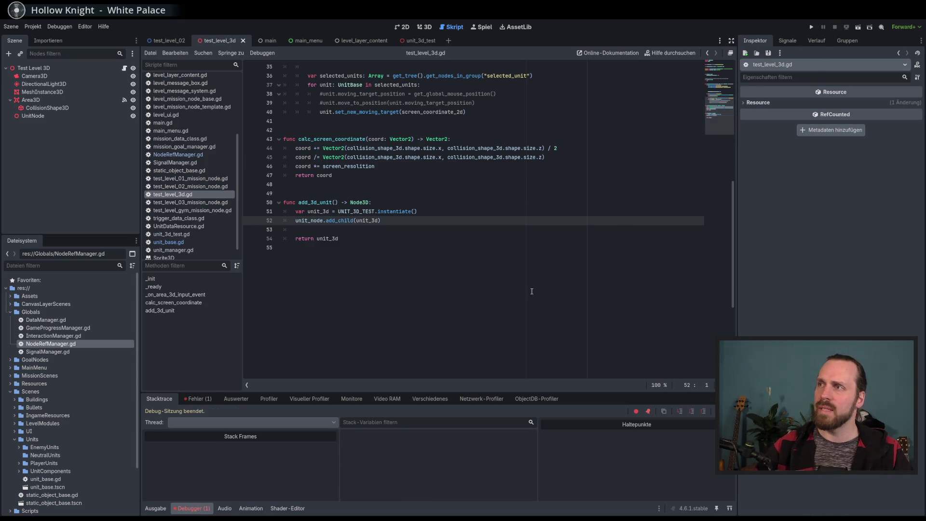
left_click(469, 239)
key("Up")
key("Down")
key("Up")
key("Down")
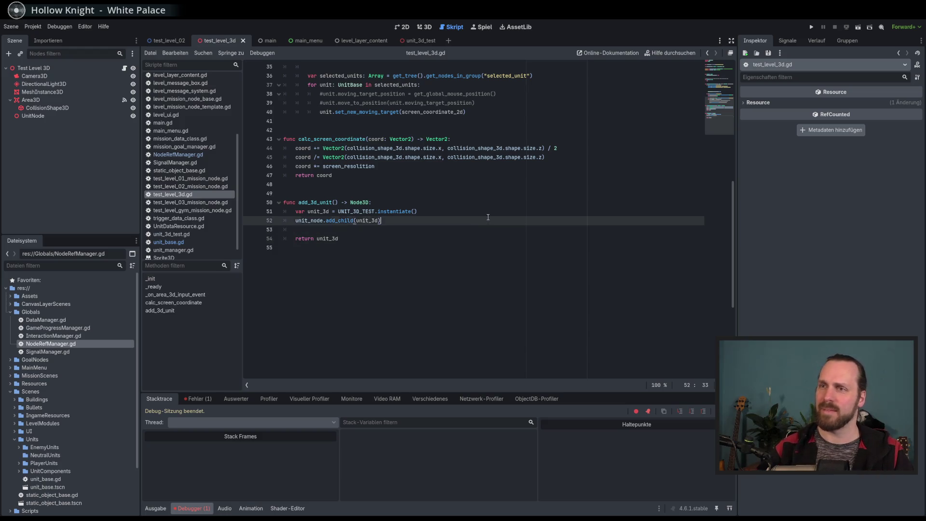
left_click(476, 228)
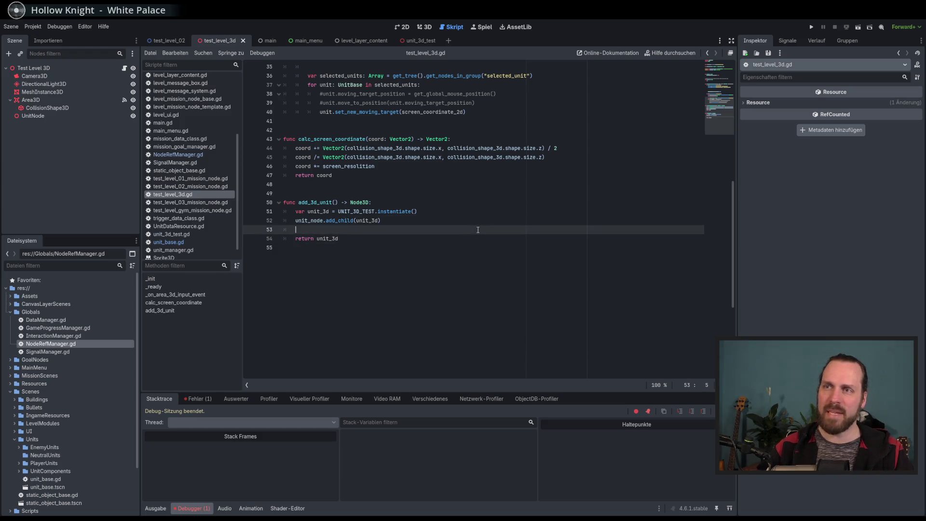
left_click(476, 242)
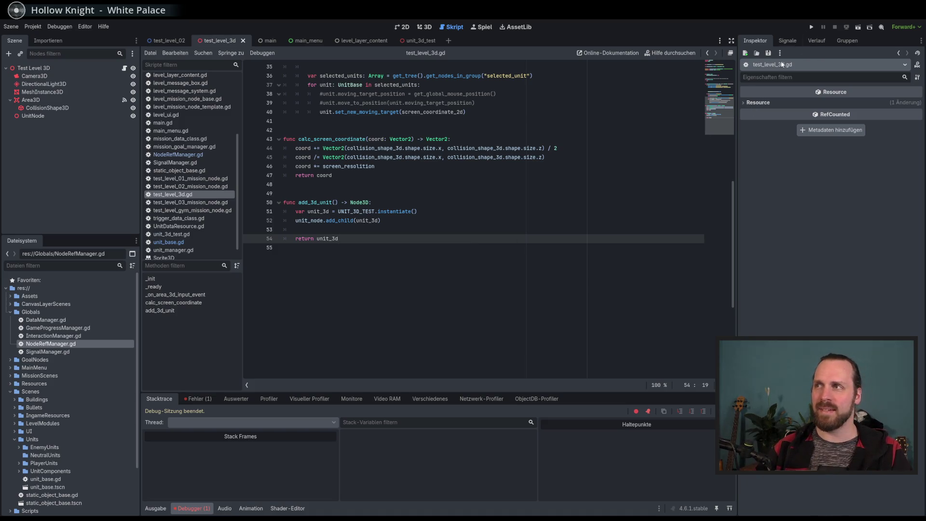
left_click(499, 230)
left_click(496, 238)
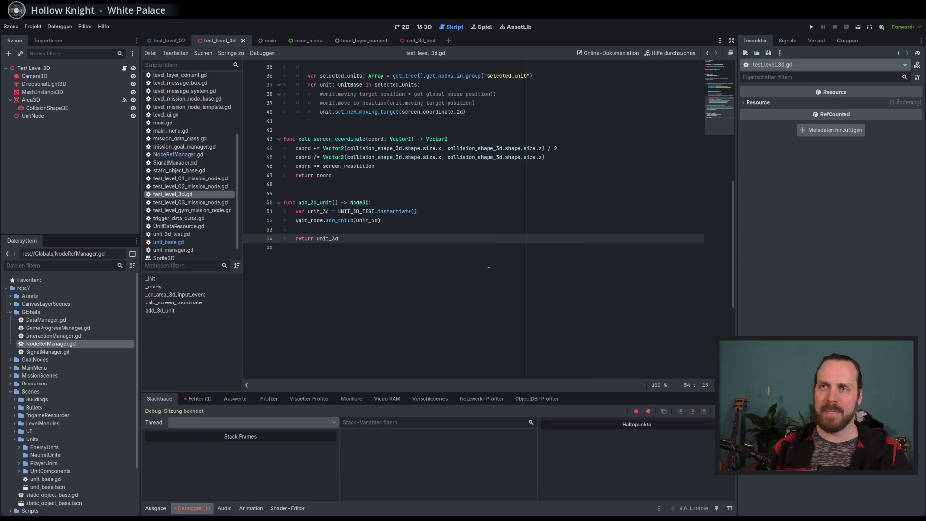
left_click(489, 265)
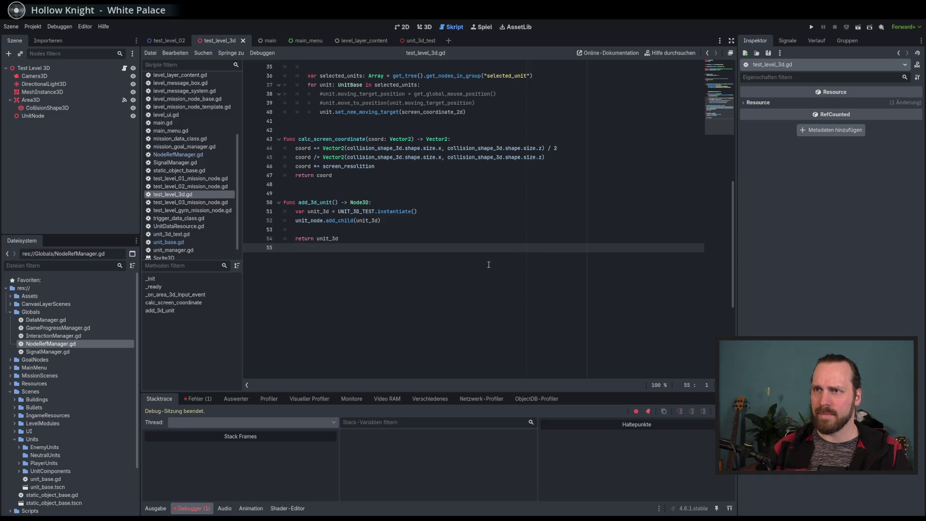
Step: Check where unit_3d is used on the add_child line, then run the project to test spawning
left_click(409, 225)
double_click(366, 221)
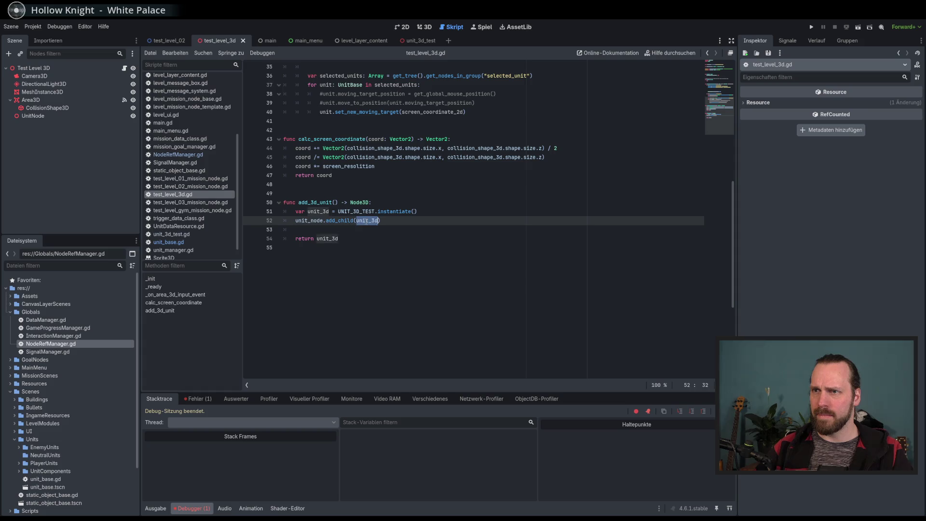
left_click(345, 211)
left_click(381, 230)
left_click(394, 222)
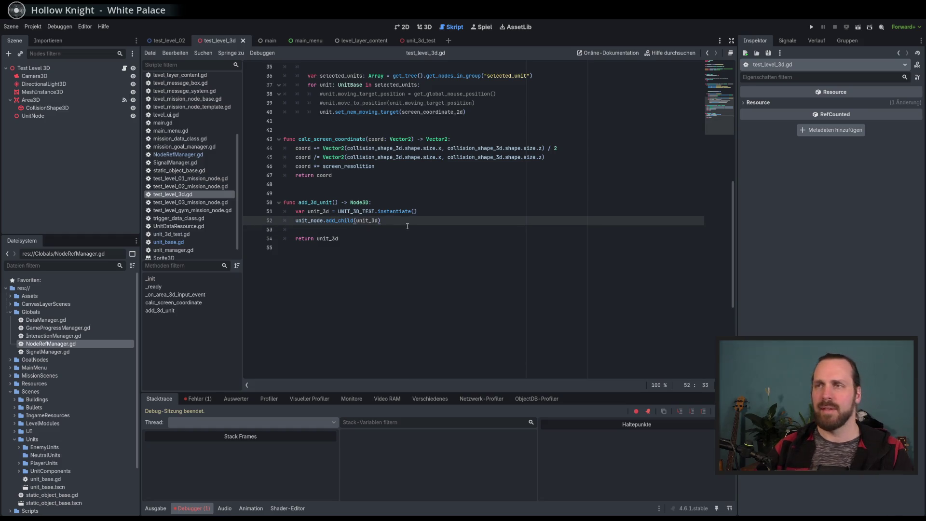
key("F5")
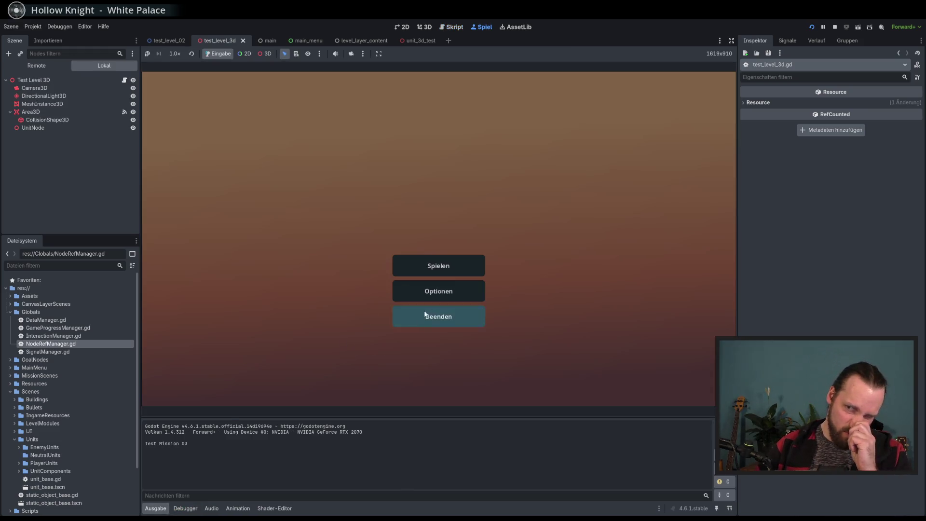
Step: Start Test Mission 01, stop the crashed session, and relaunch the project
left_click(422, 266)
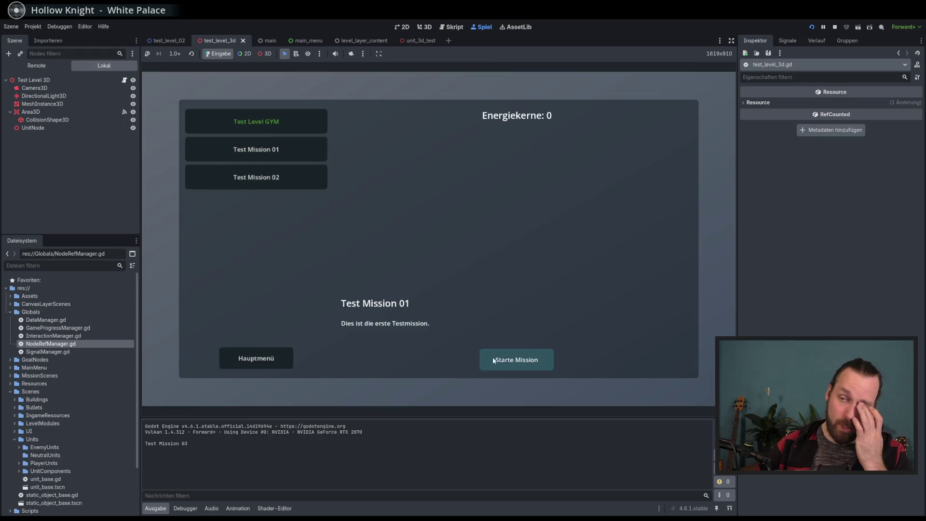
left_click(487, 357)
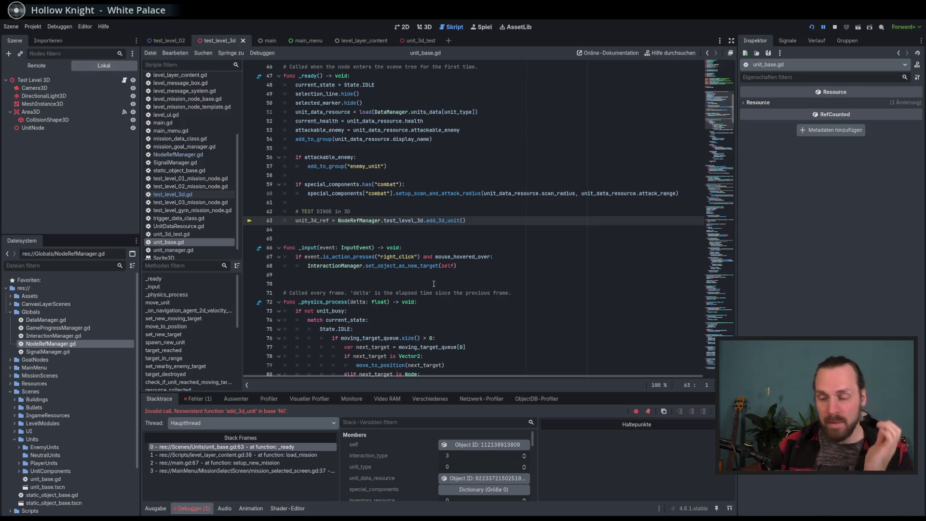
key("F8")
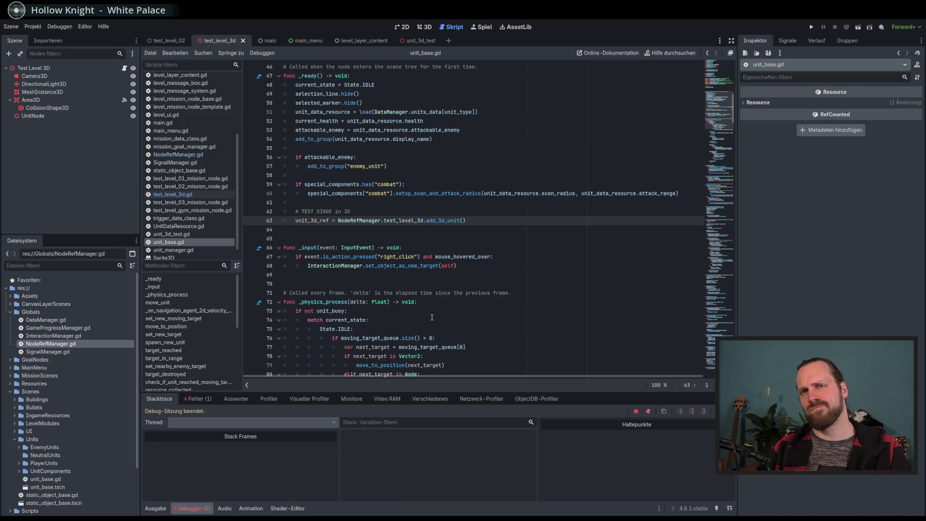
key("F5")
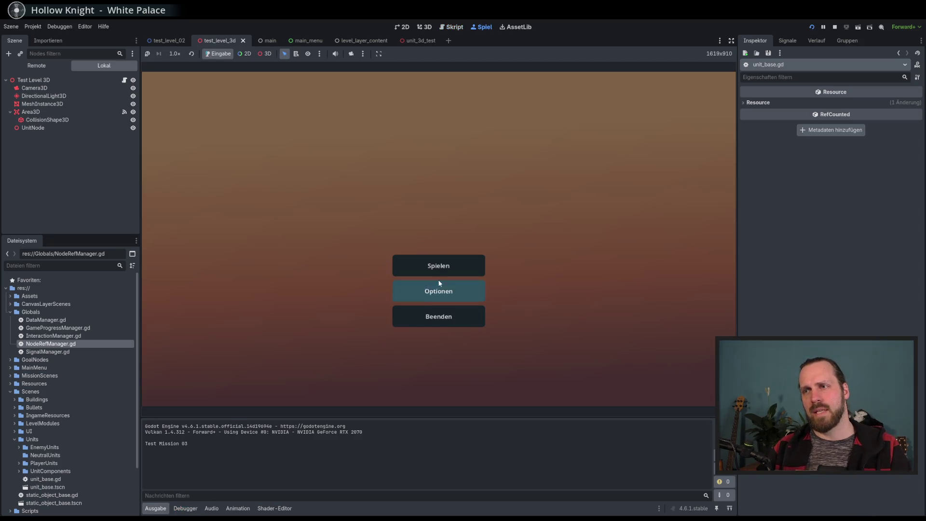
Step: Start a test mission again and inspect the unit_base.gd _ready and add_3d_unit stack frames
left_click(409, 285)
left_click(260, 179)
left_click(500, 352)
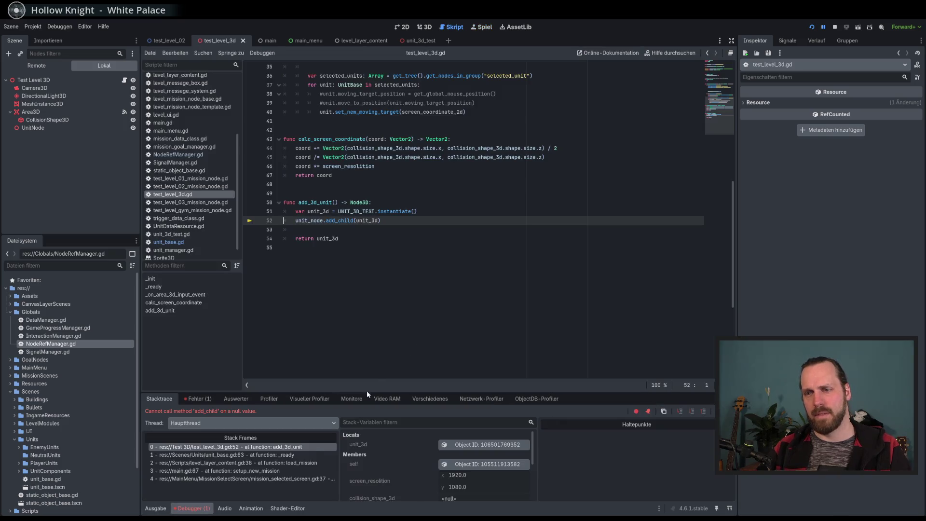
left_click(295, 454)
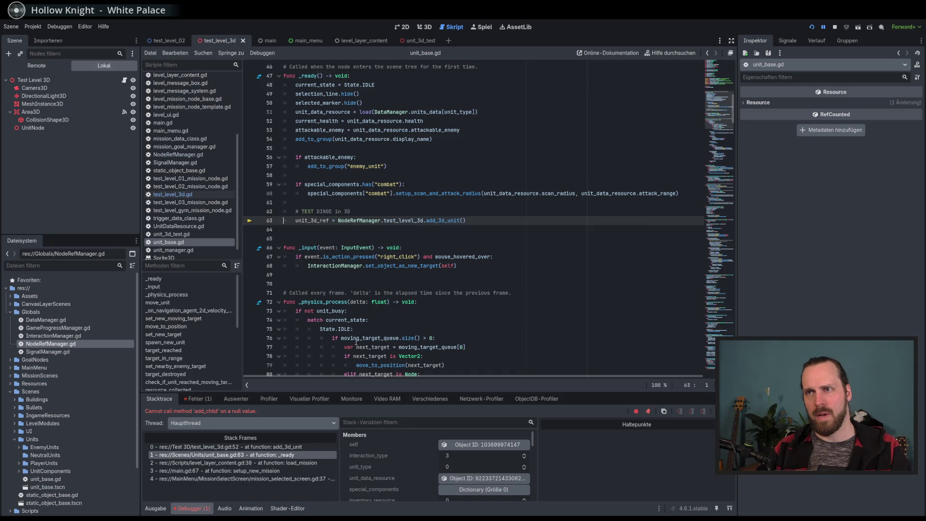
left_click(274, 447)
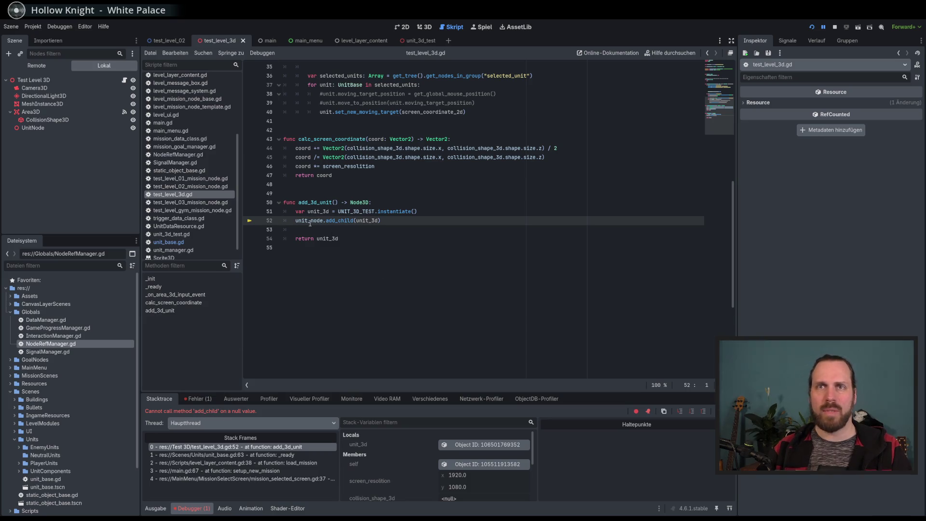
Step: Stop the debug session and bring up unit_base.gd in the script editor
scroll(413, 266, "up", 10)
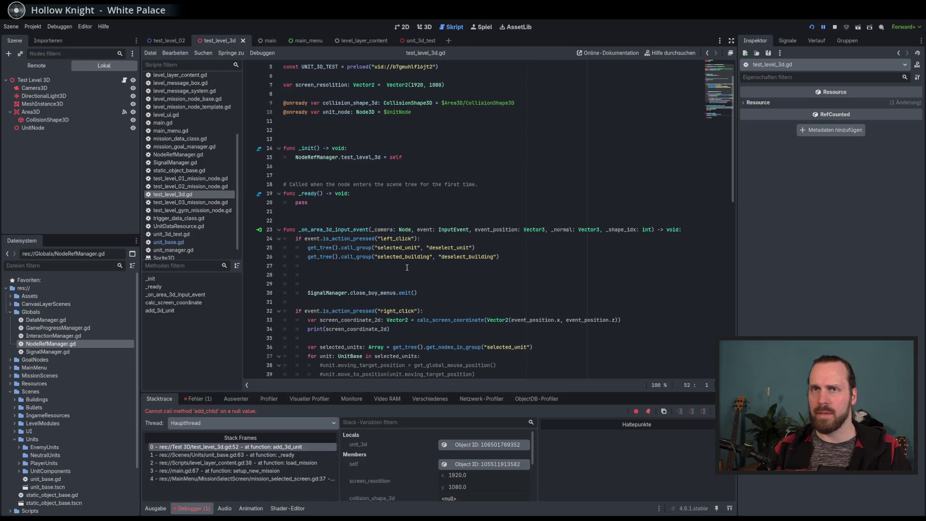
scroll(406, 267, "down", 8)
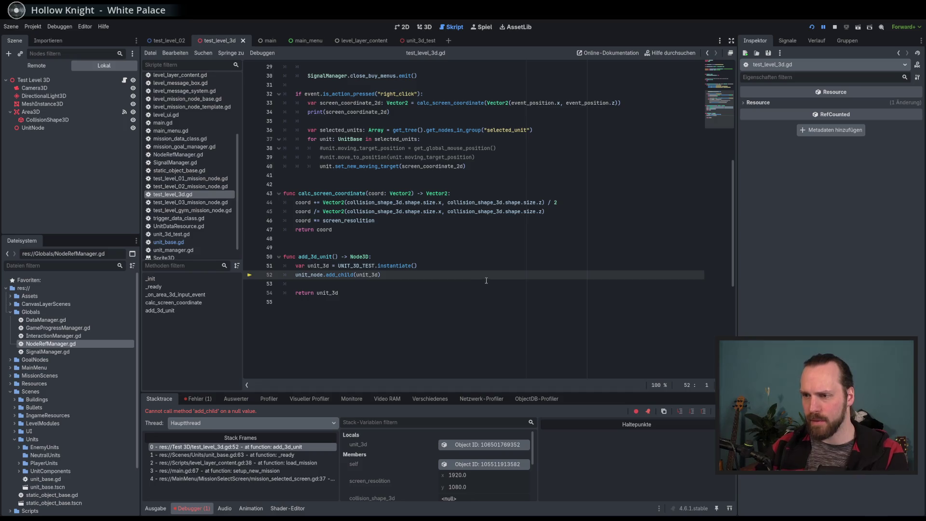
key("F8")
left_click(168, 242)
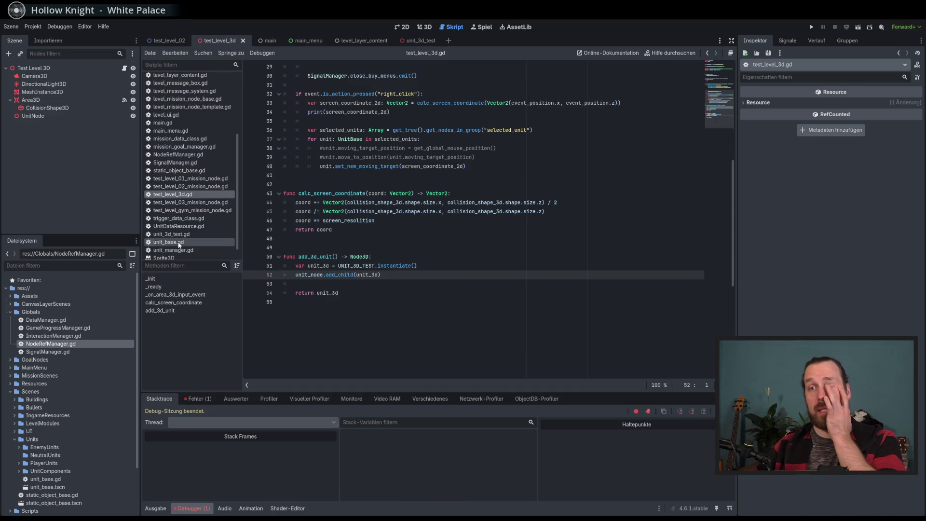
Step: Insert 'await get_tree().create_timer(0.1).timeout' before the 3D unit request in _ready, then save and run
key("Up")
key("End")
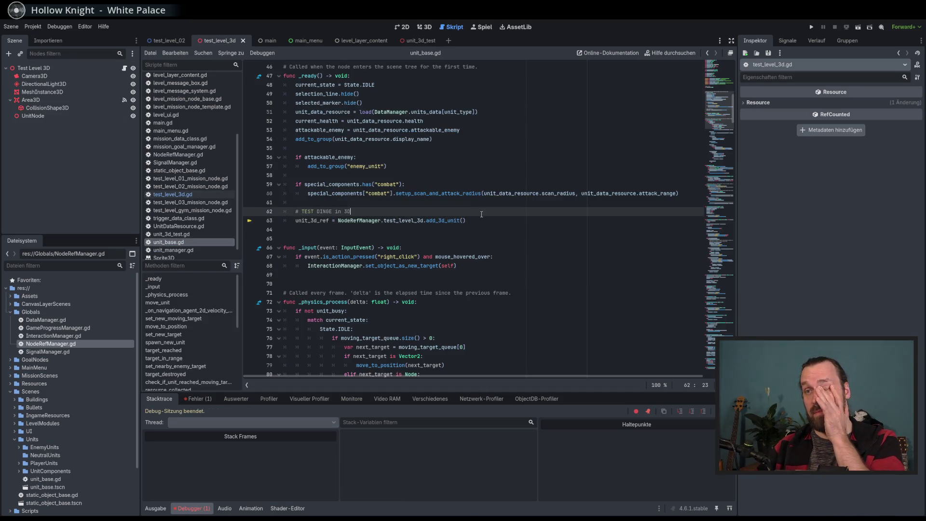
key("Return")
type("await")
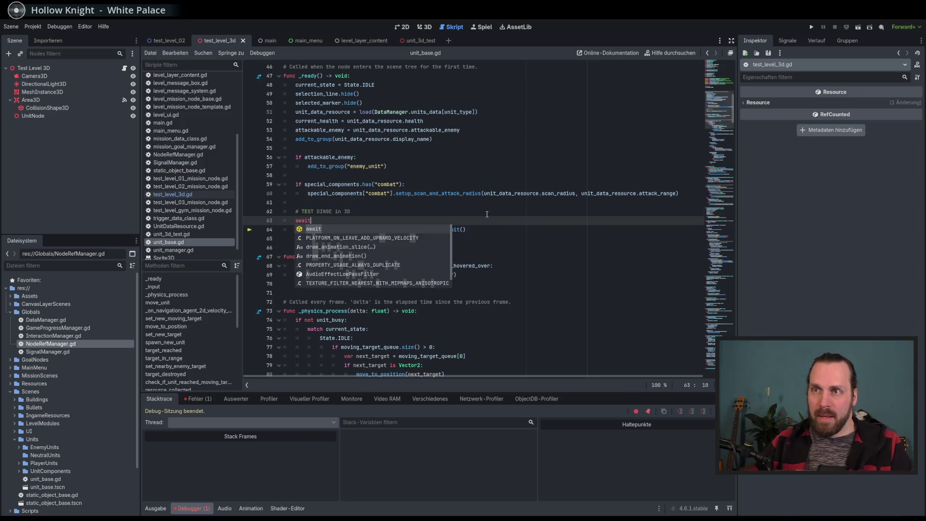
key("BackSpace")
key("BackSpace")
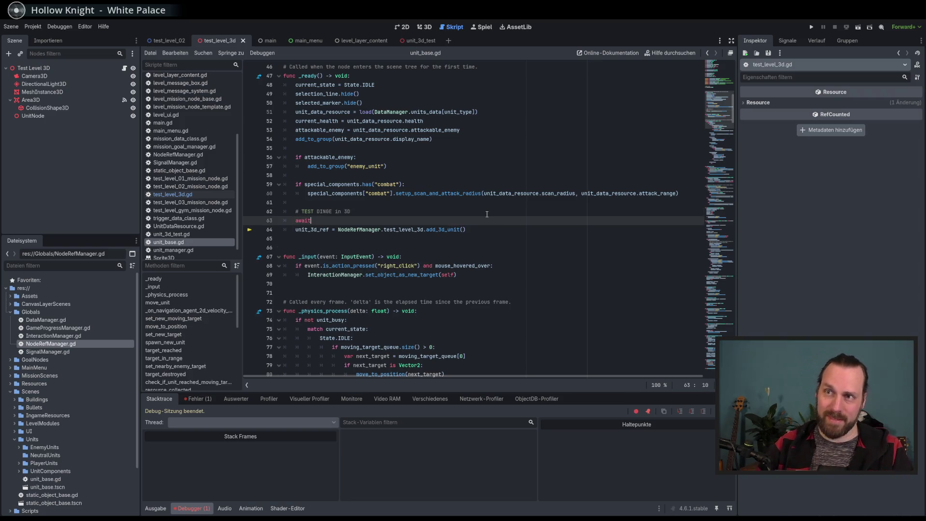
type(" get_tre")
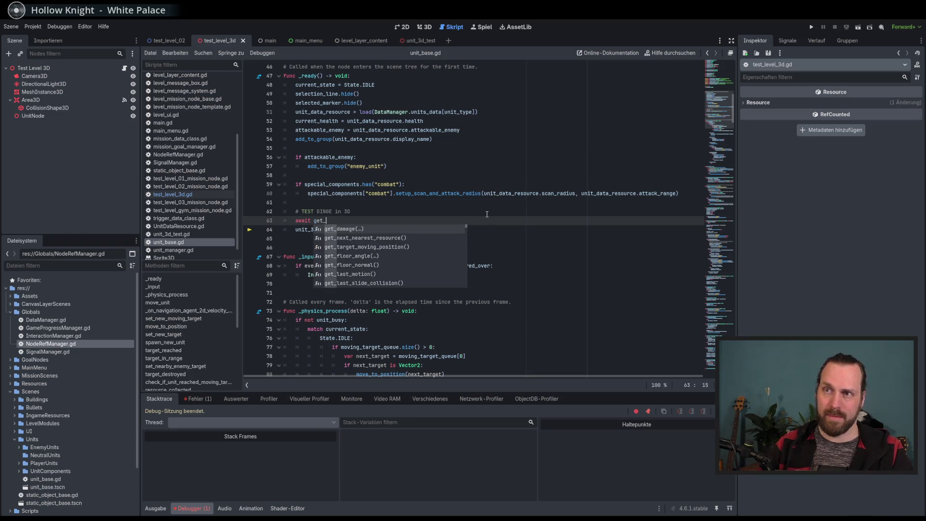
key("Return")
type(".")
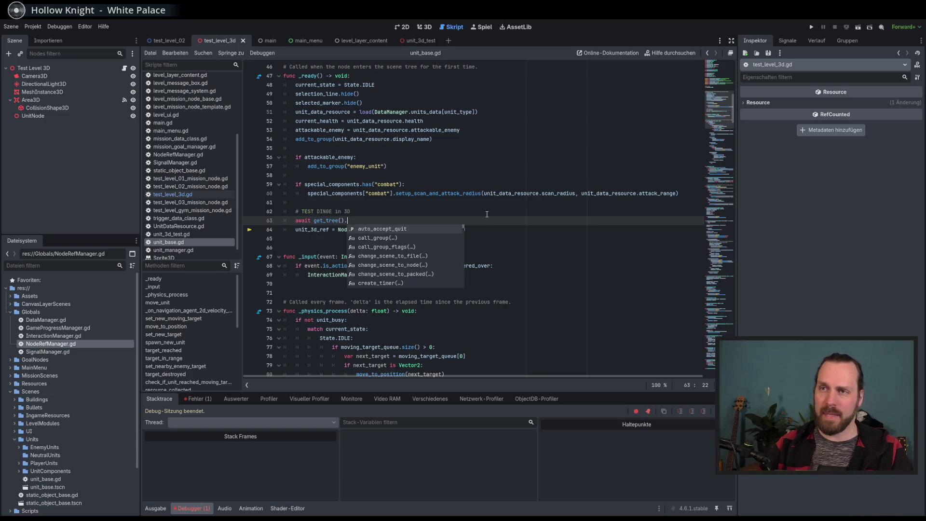
type("cre")
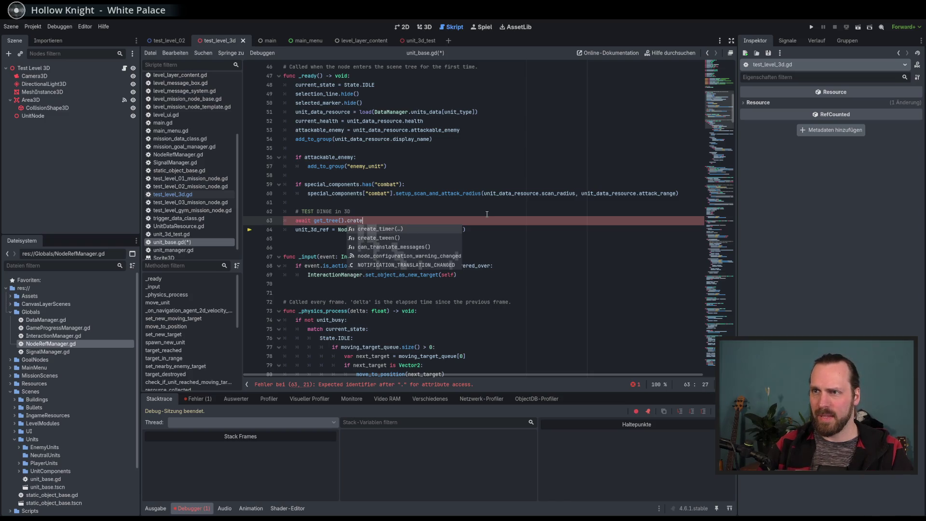
key("Return")
type("0.1")
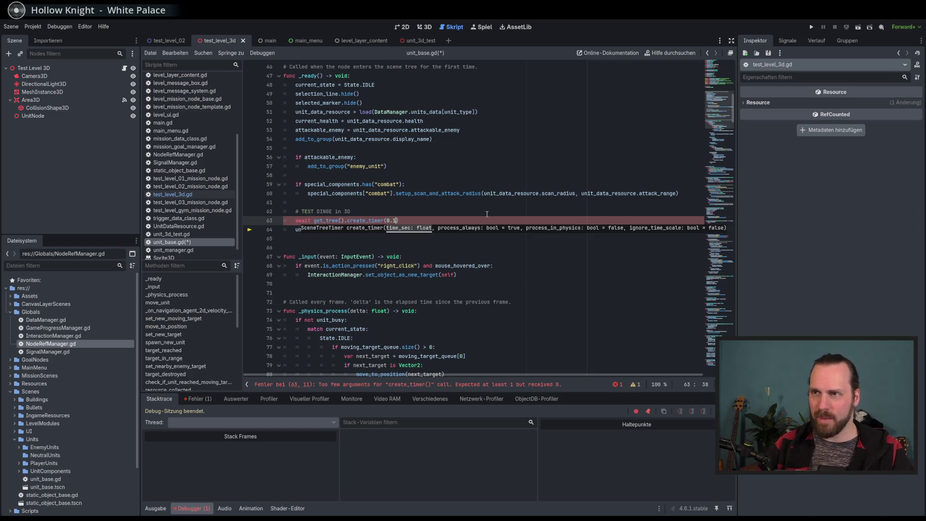
type(")")
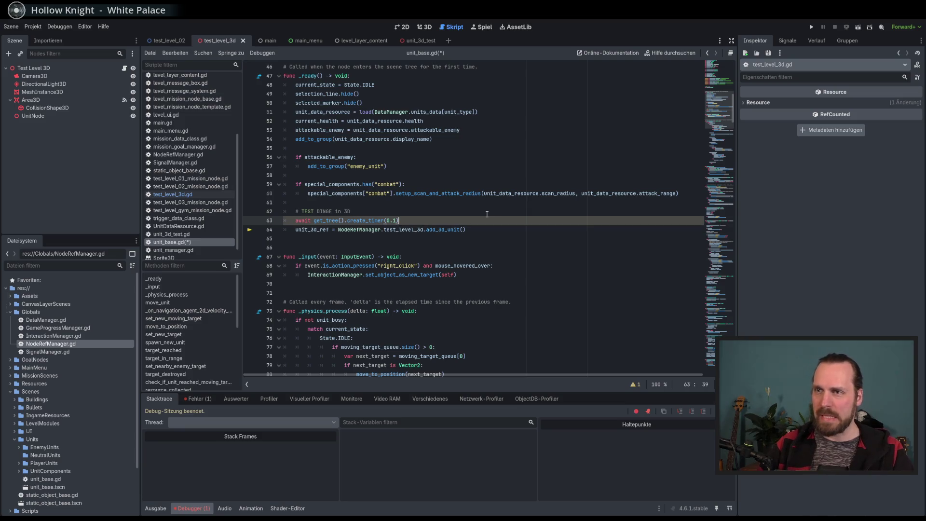
type(".tim")
key("Return")
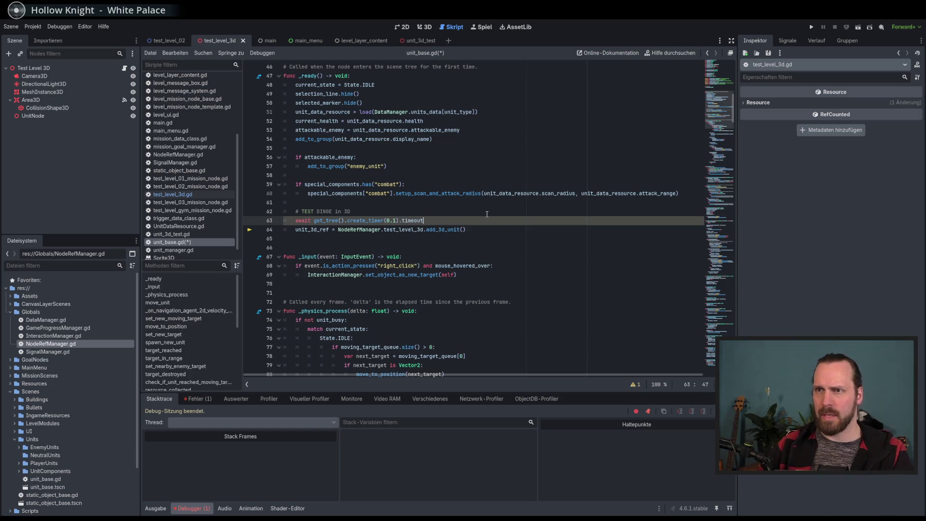
key("F6")
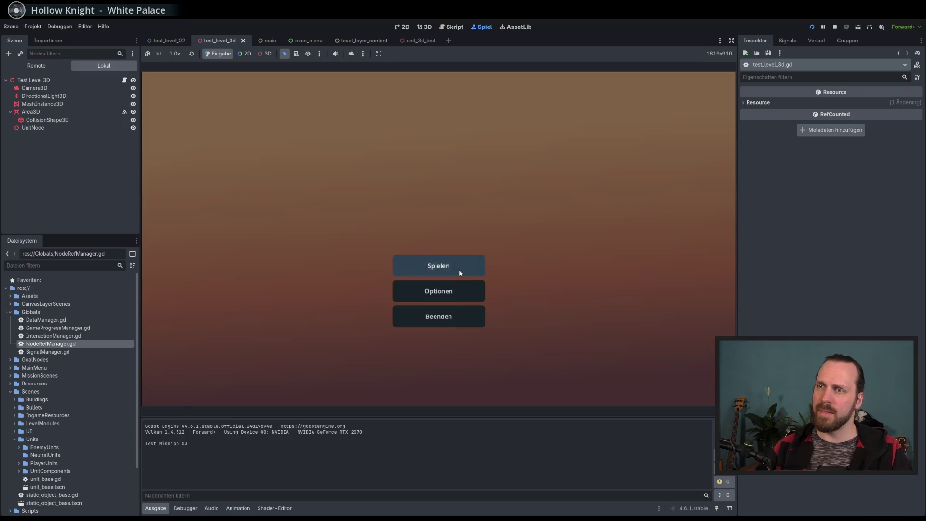
Step: Launch Test Mission 02 from the Spielen menu
left_click(458, 269)
left_click(275, 178)
left_click(516, 360)
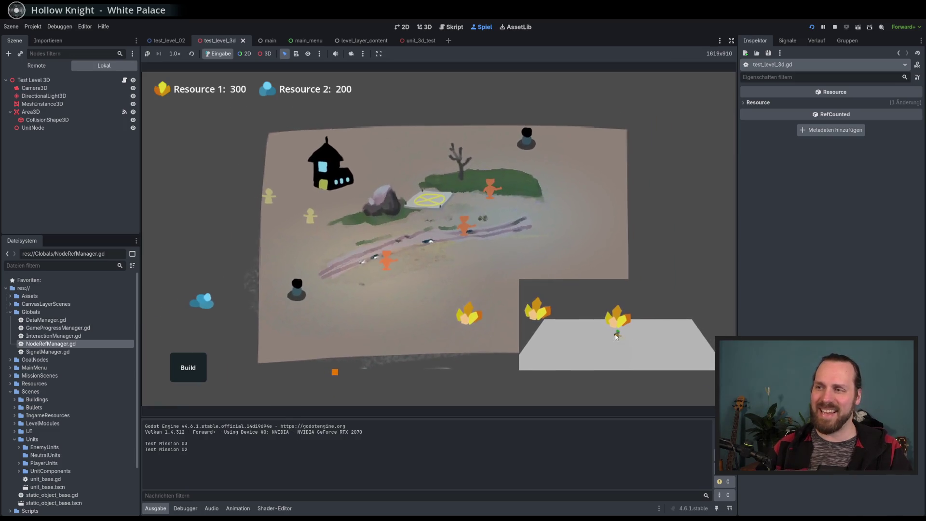
Step: Select the yellow and orange units, move the yellow one with right-clicks, then stop the game
left_click(311, 215)
right_click(358, 270)
left_click(475, 227)
left_click(269, 197)
right_click(264, 247)
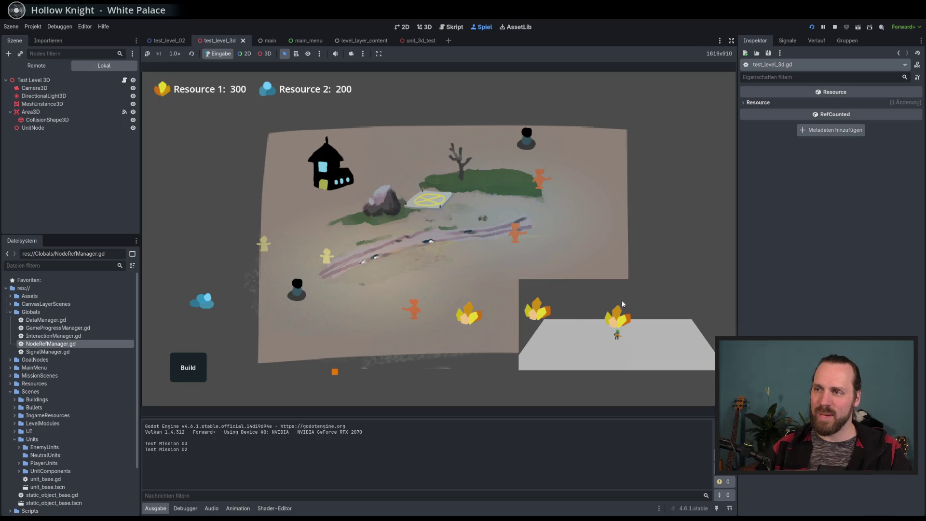
key("F8")
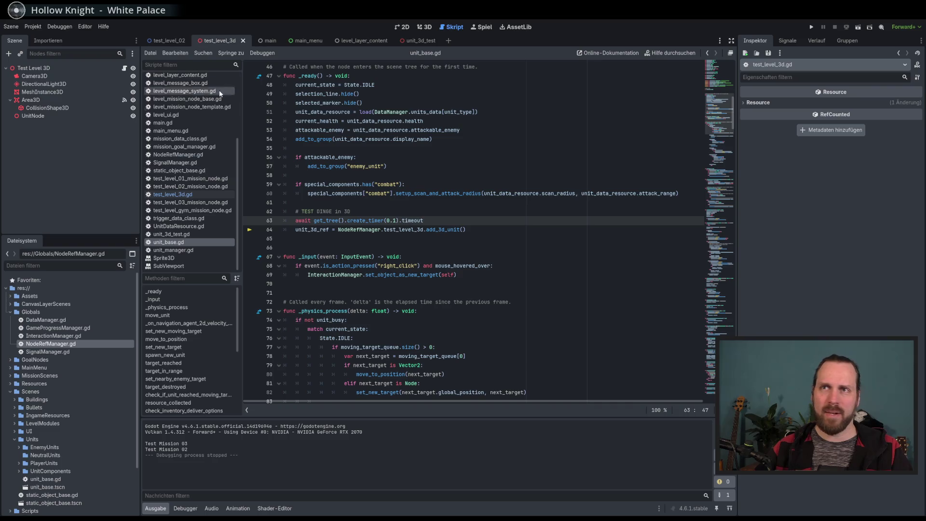
Step: Cut the SubViewportContainer node out of test_level_02 and save that scene
left_click(171, 43)
left_click(37, 149)
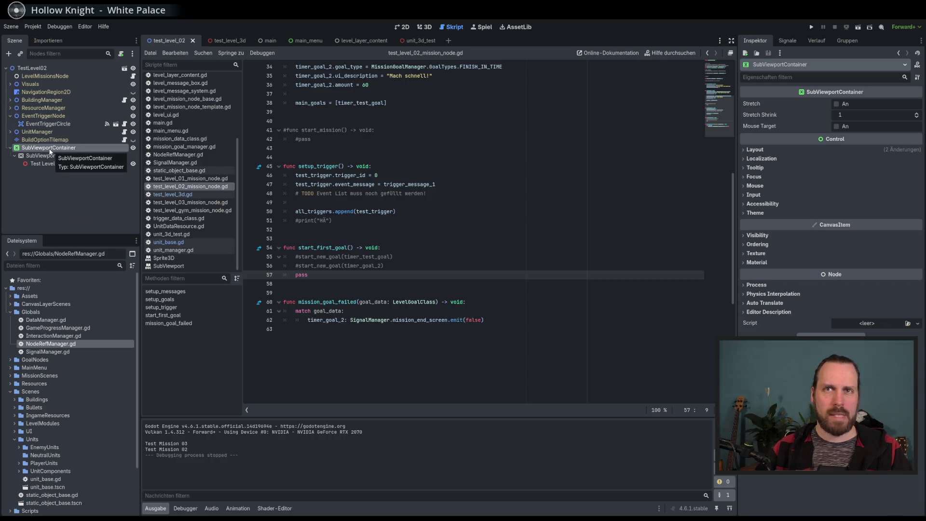
right_click(44, 148)
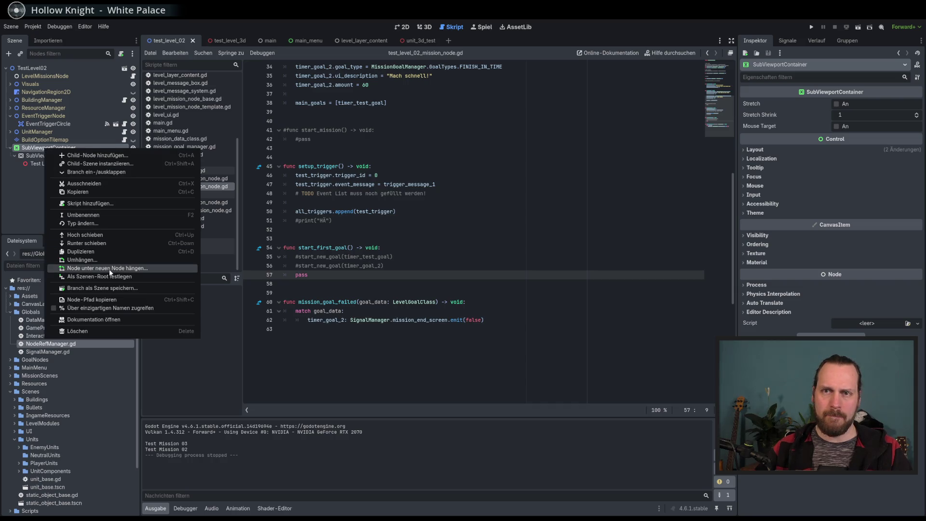
left_click(103, 184)
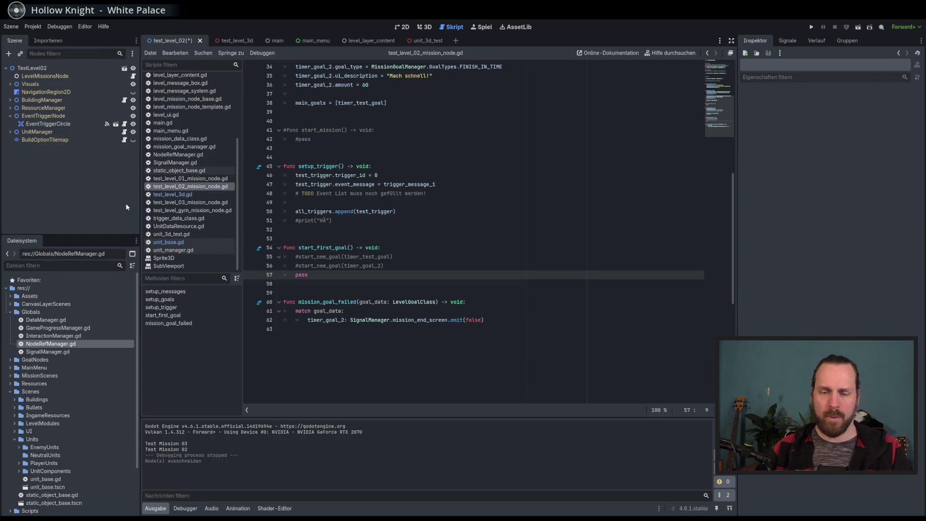
key("ctrl+s")
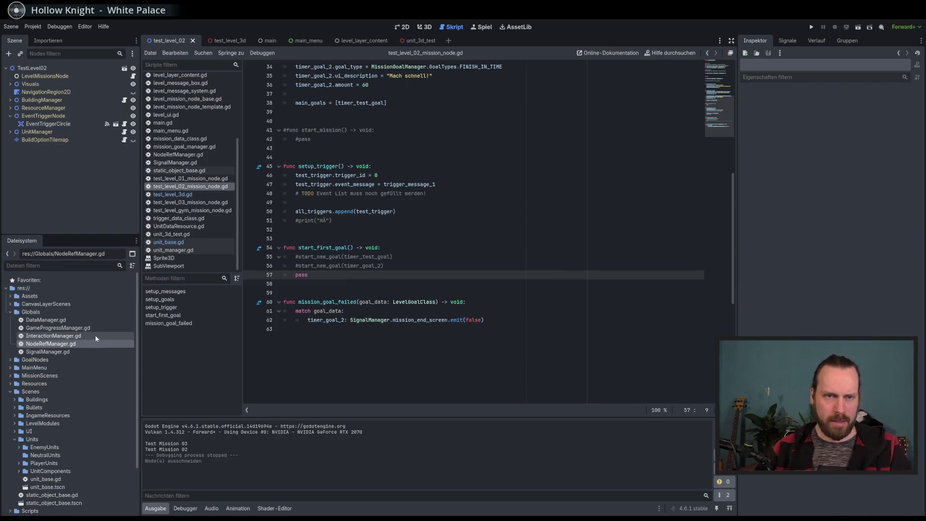
Step: Open level_layer_content from CanvasLayerScenes and start, then cancel, adding a child node
left_click(10, 303)
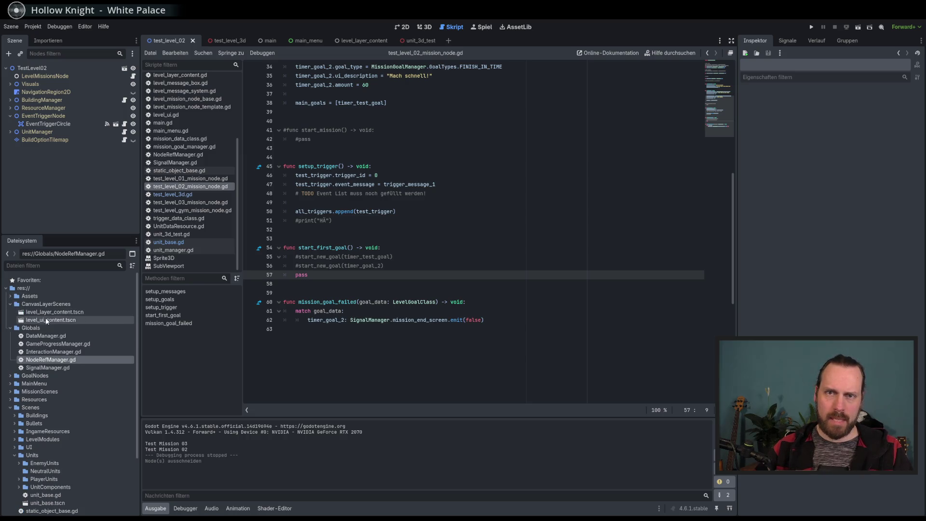
double_click(53, 312)
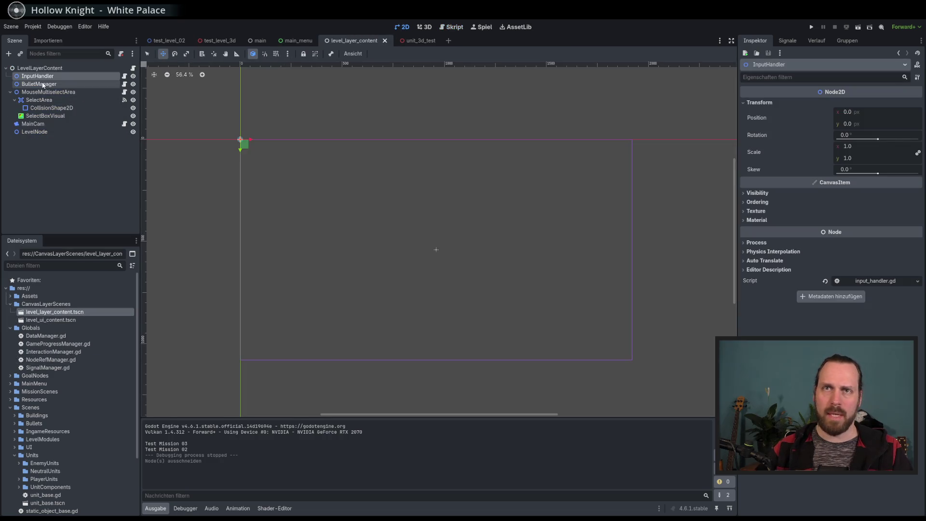
left_click(34, 69)
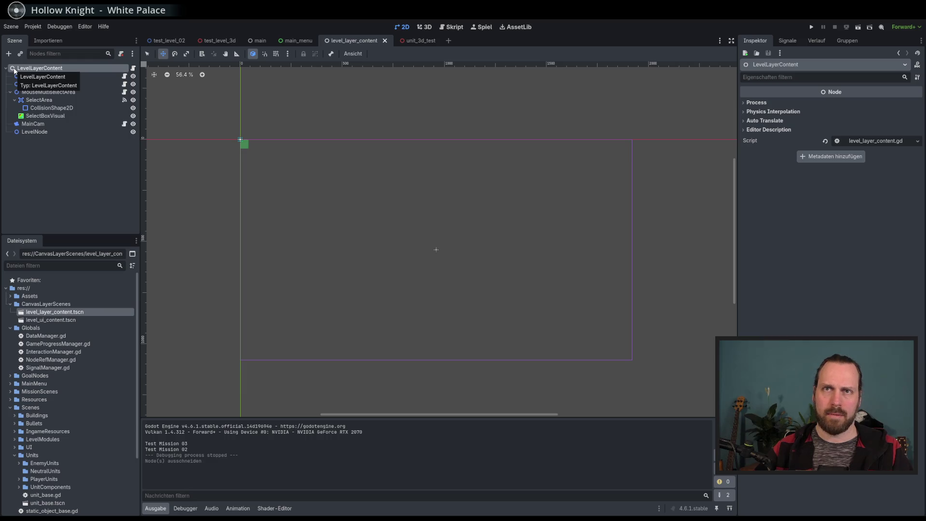
left_click(8, 53)
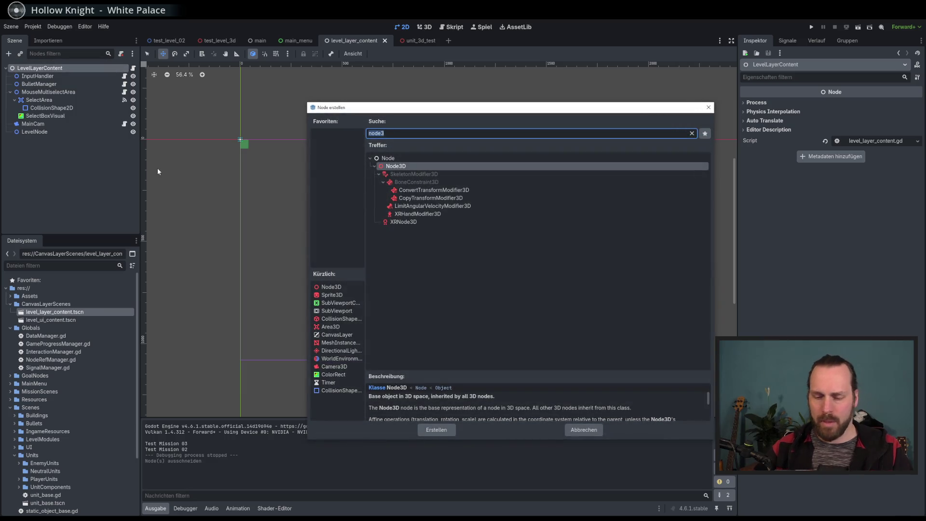
type("canvas")
key("Escape")
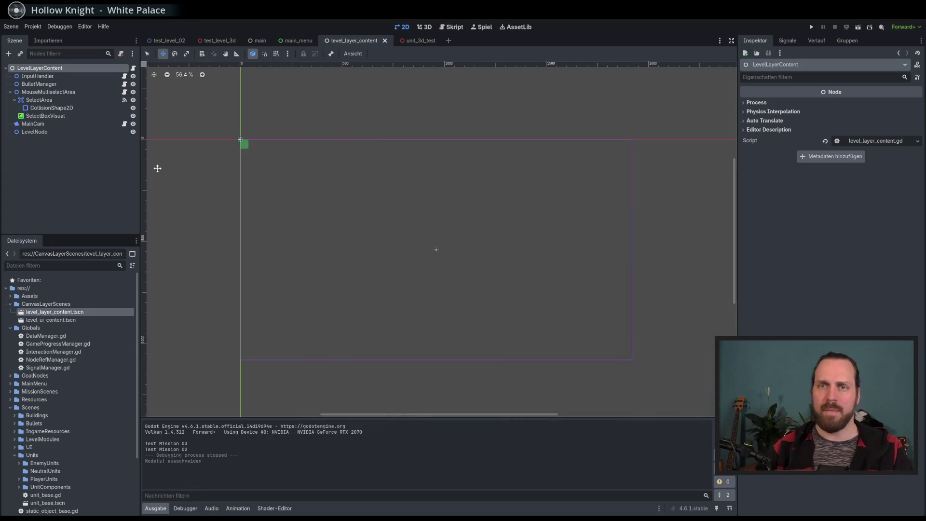
Step: Paste the SubViewportContainer under LevelUiContent in level_ui_content.tscn and run the project
left_click(50, 321)
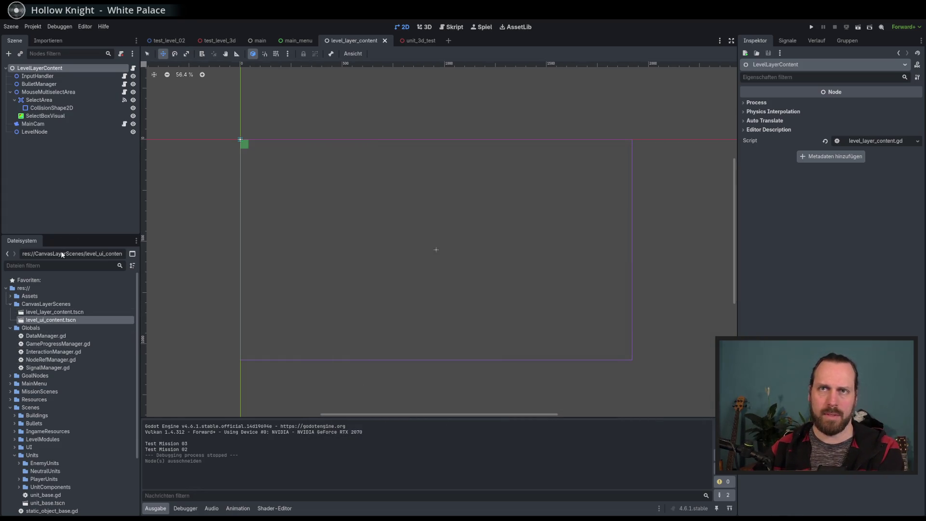
double_click(65, 322)
key("ctrl+a")
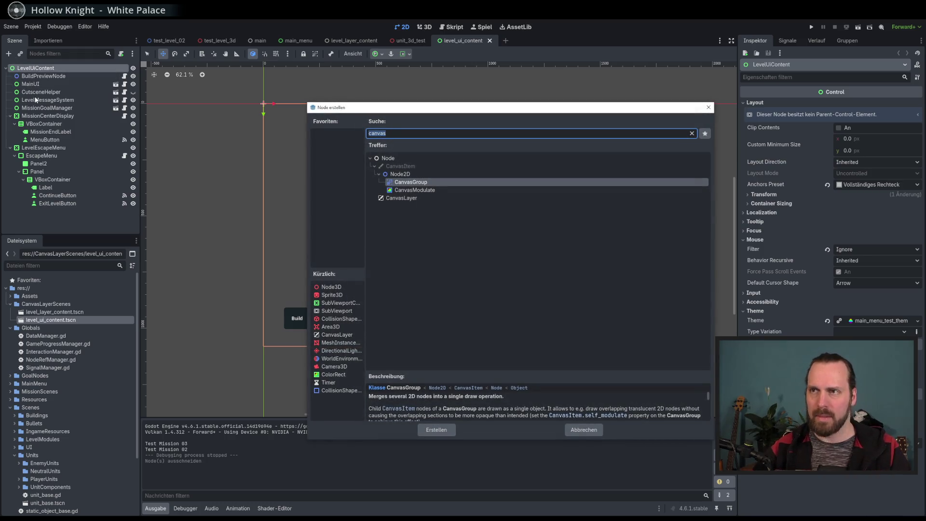
key("Escape")
key("ctrl+v")
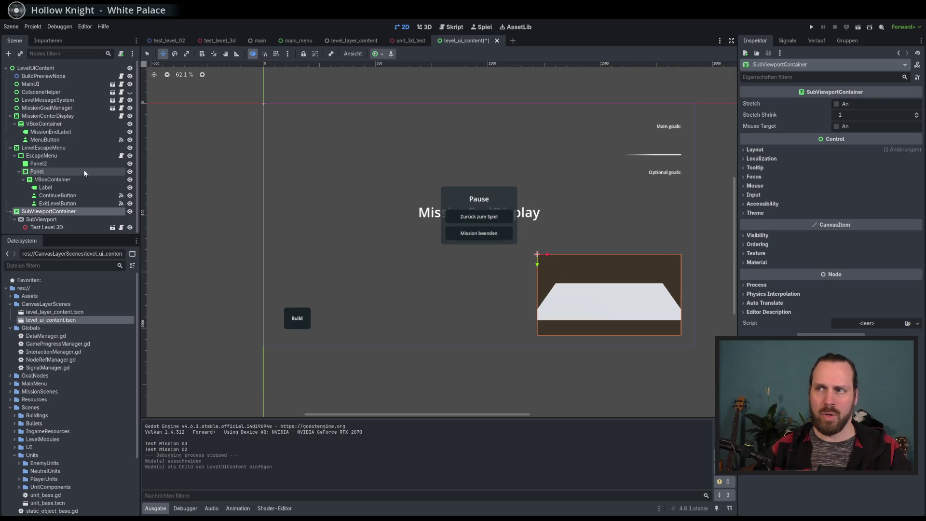
key("F5")
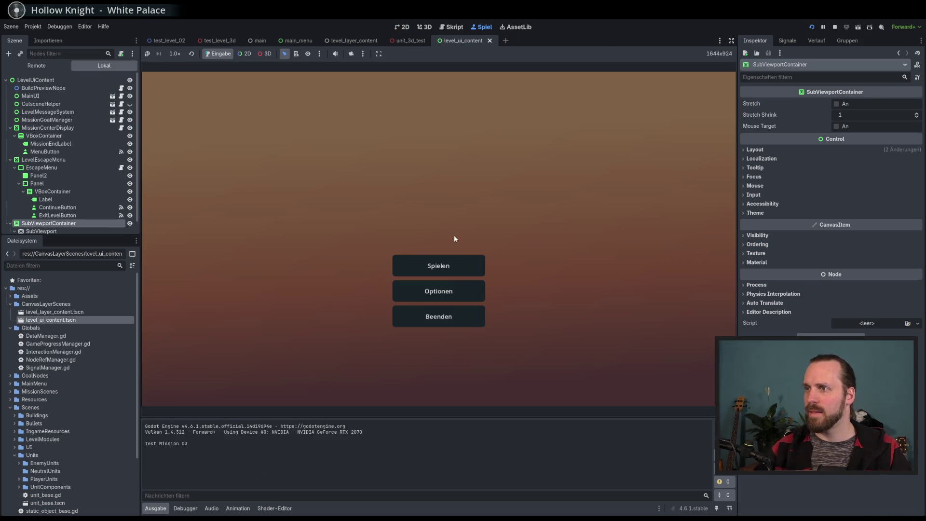
Step: Launch Test Mission 02, send the yellow unit down-right and then left across the map, and stop
left_click(438, 265)
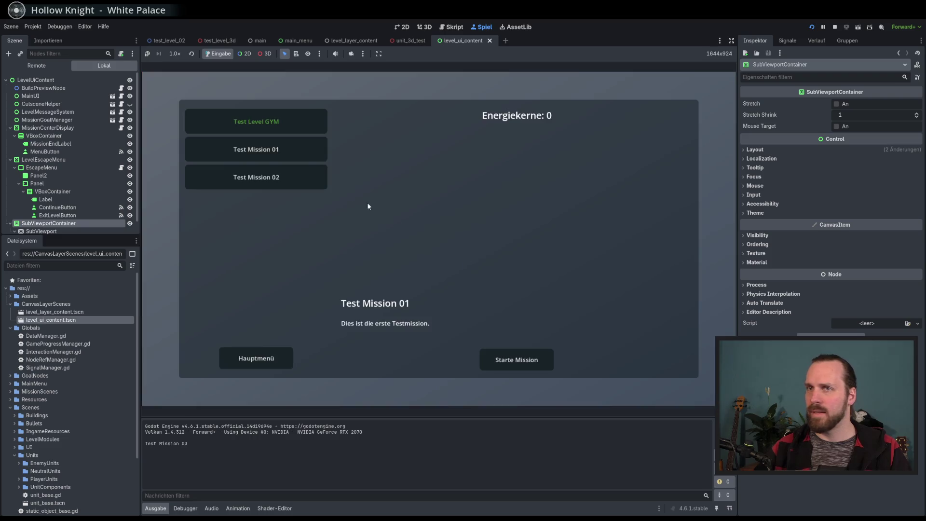
left_click(279, 177)
left_click(505, 358)
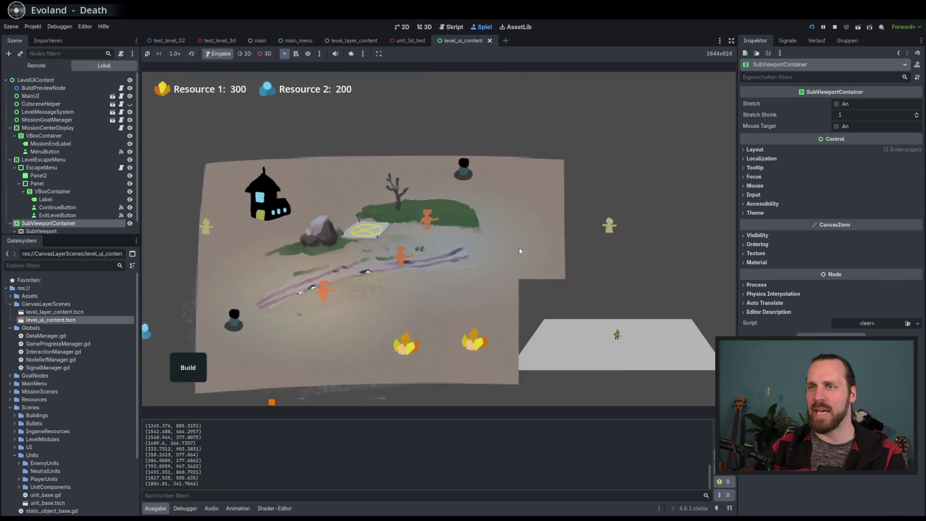
left_click(403, 223)
left_click(687, 339)
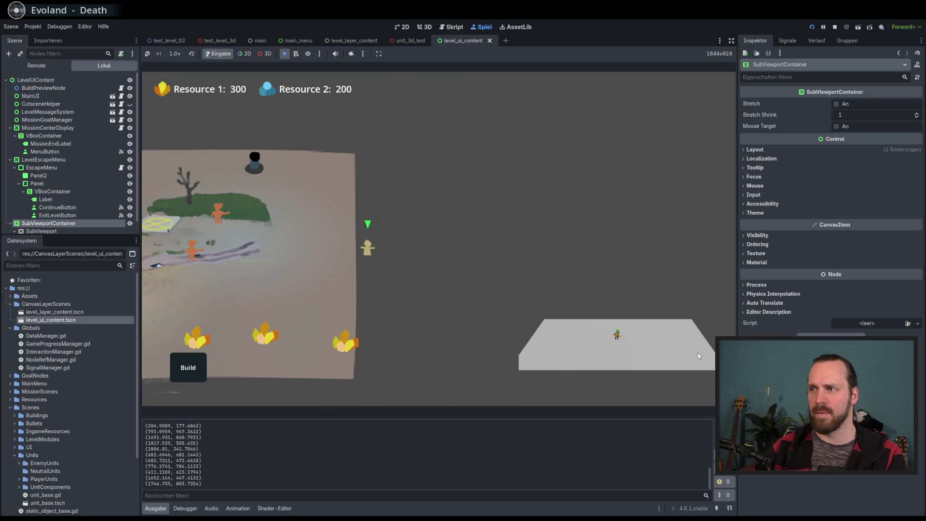
left_click(250, 282)
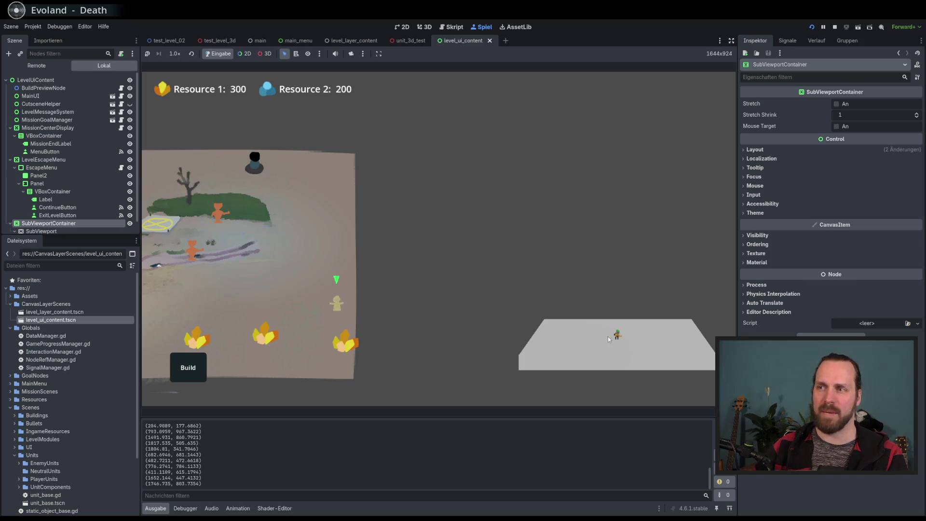
key("F8")
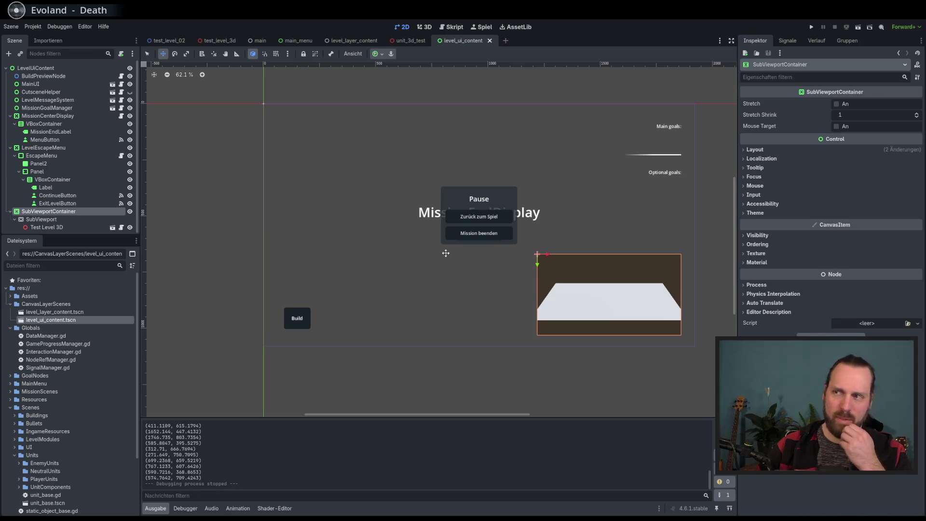
Step: Drag the Scene/FileSystem splitter down to enlarge the scene tree, then bring up the Editor menu
scroll(379, 265, "up", 1)
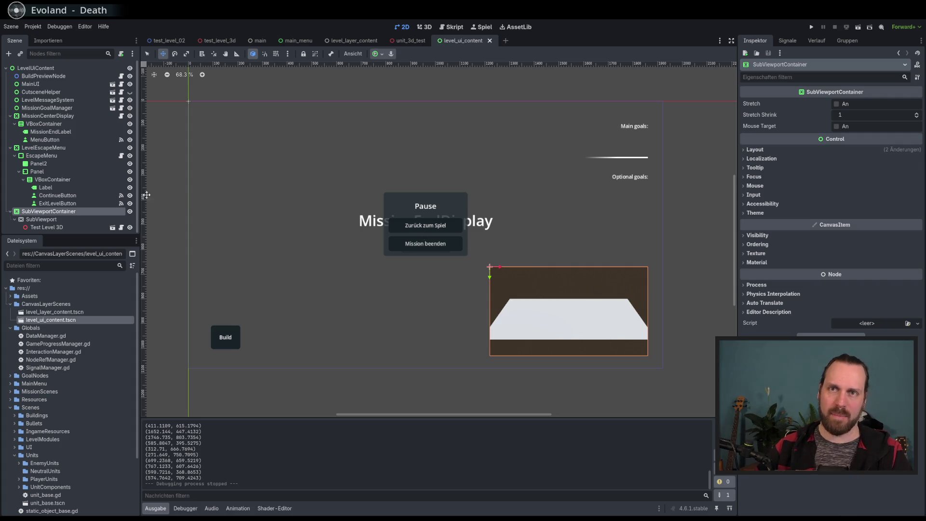
scroll(111, 212, "down", 1)
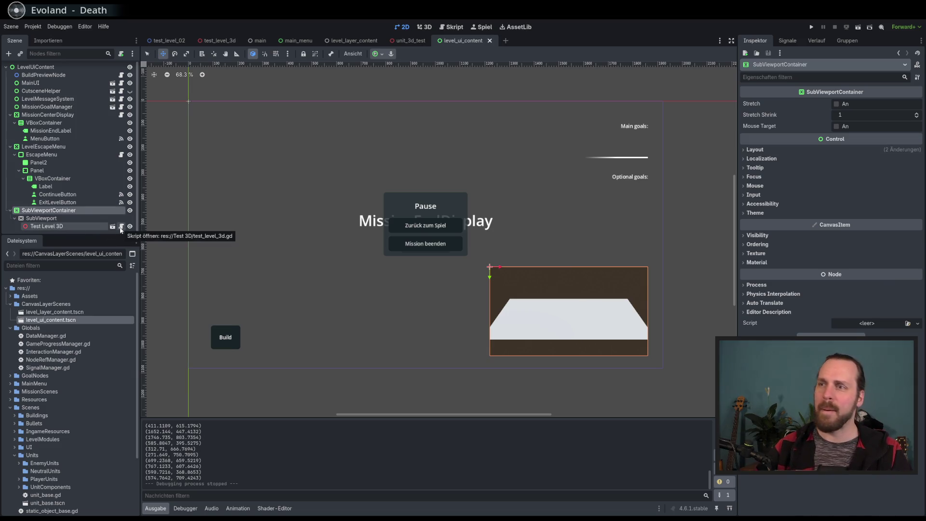
scroll(304, 227, "left", 1)
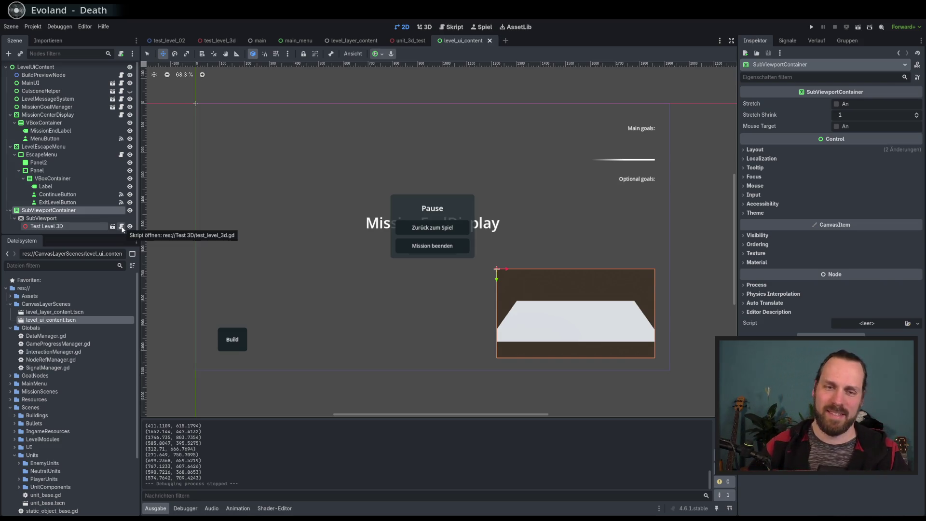
scroll(115, 221, "up", 1)
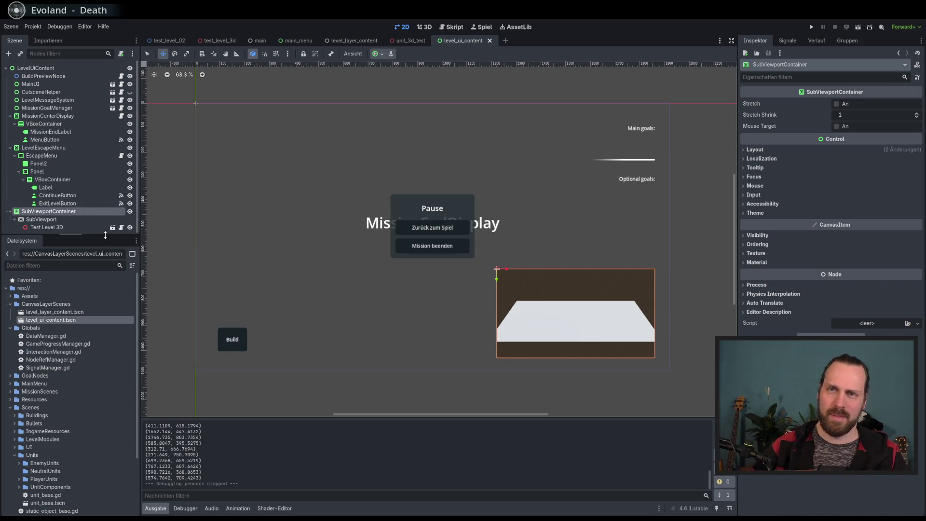
left_click_drag(105, 235, 105, 274)
left_click(85, 26)
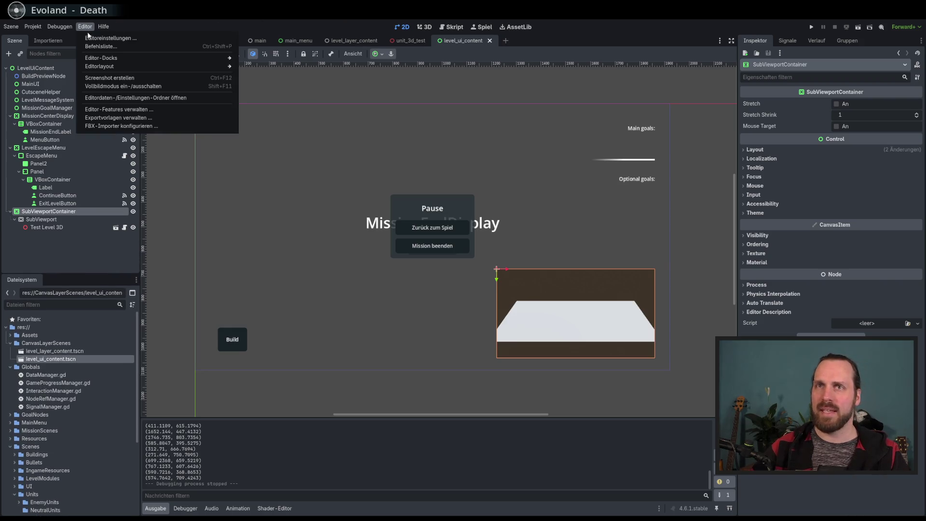
Step: Set the editor display scale to 125% and restart the editor
left_click(96, 34)
left_click(543, 199)
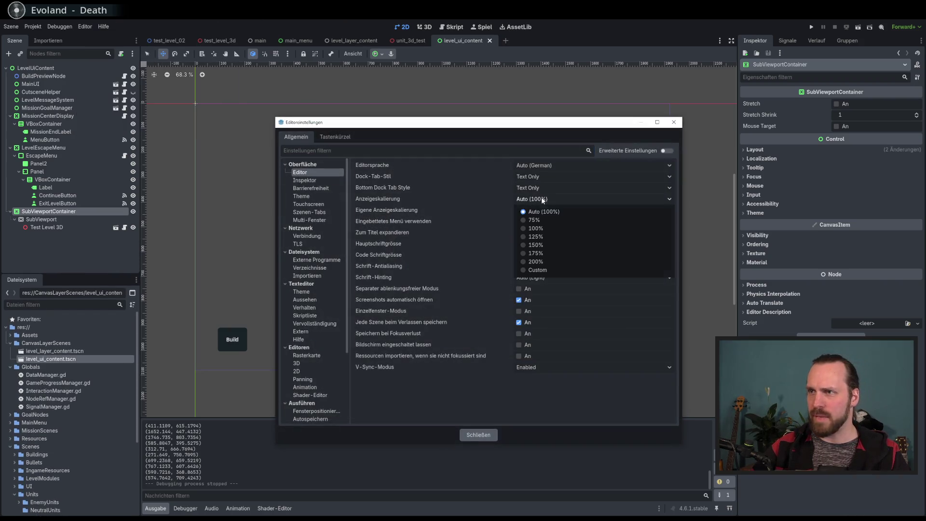
left_click(554, 236)
left_click(625, 414)
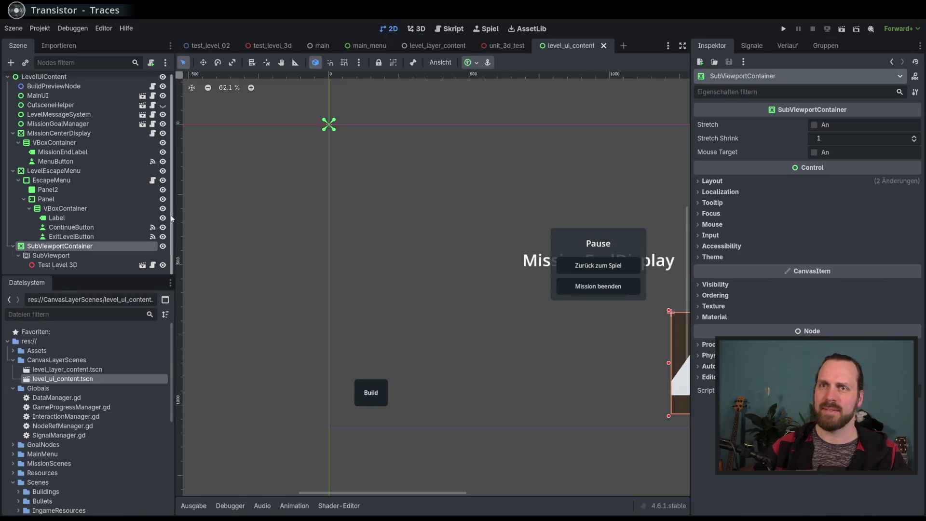
Step: Narrow the side docks to widen the scene canvas, then view build_preview_node.gd in the script editor
left_click_drag(171, 218, 128, 218)
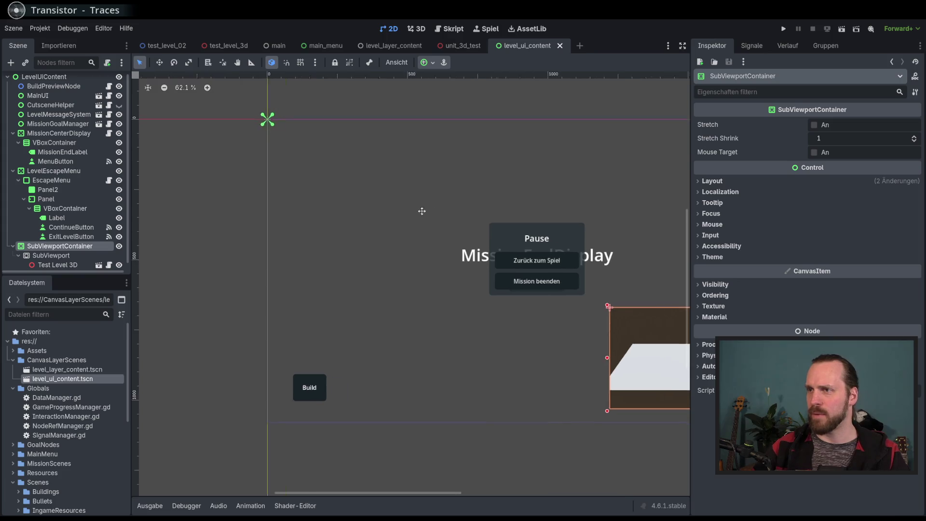
scroll(434, 213, "down", 2)
left_click_drag(694, 260, 760, 260)
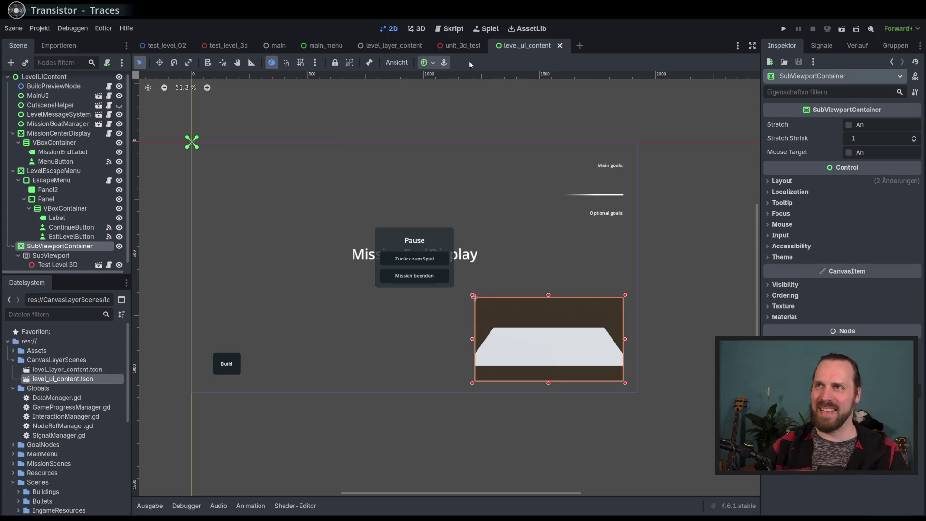
left_click(458, 30)
left_click_drag(235, 261, 240, 264)
left_click(518, 300)
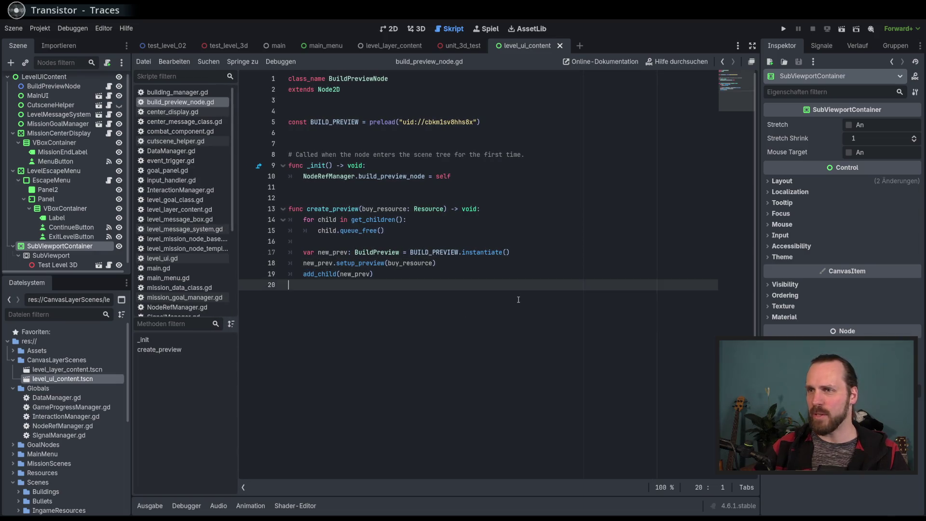
Step: Cycle the script text zoom through 200% and 50% back to 100%, then switch to the 3D view
key("Up")
key("Up")
key("Up")
key("End")
left_click(664, 487)
left_click(679, 510)
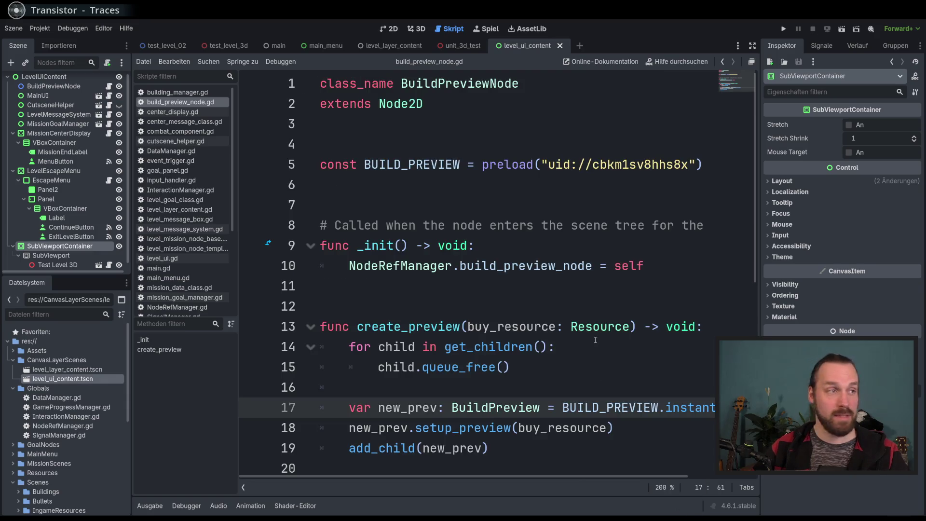
left_click(675, 486)
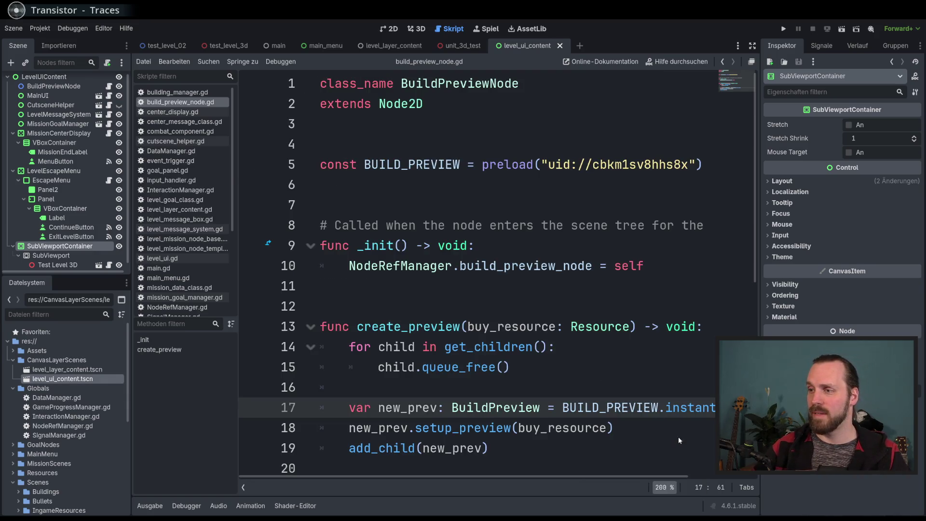
left_click(678, 436)
left_click(667, 488)
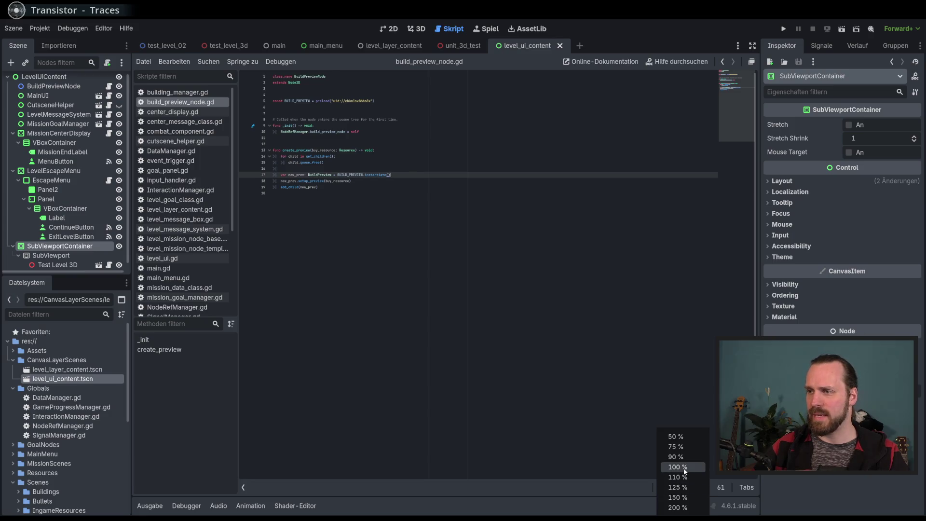
left_click(675, 462)
left_click(505, 311)
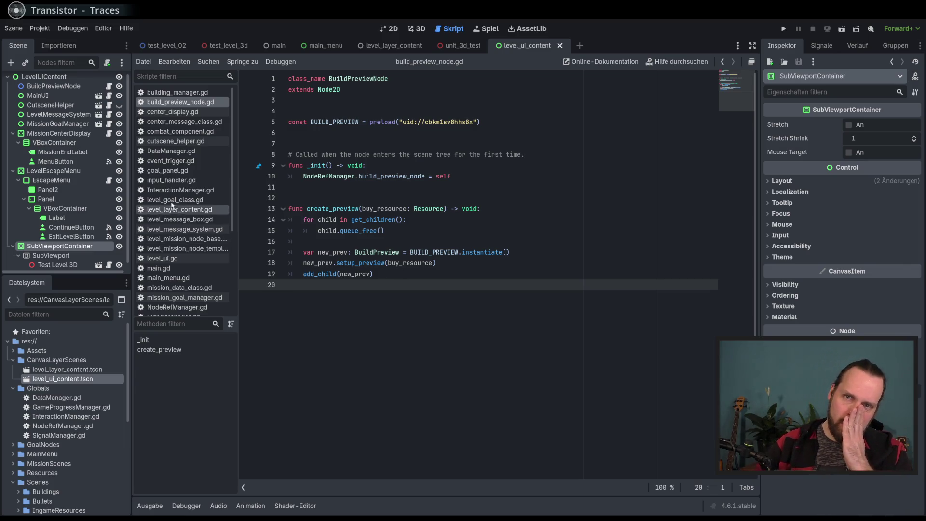
scroll(126, 180, "up", 1)
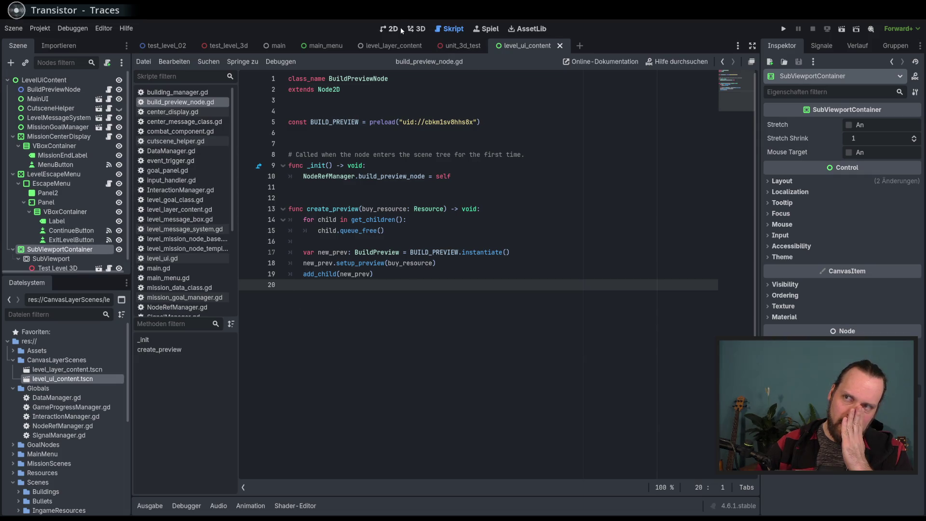
left_click(417, 29)
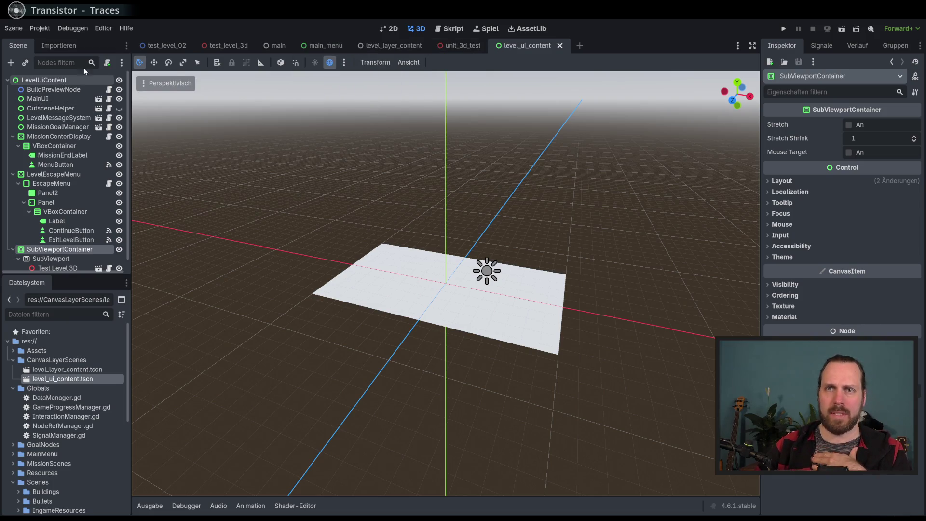
Step: Toggle between the 2D and 3D workspaces, then switch to the test_level_3d scene tab
left_click(392, 31)
left_click(415, 31)
left_click(393, 30)
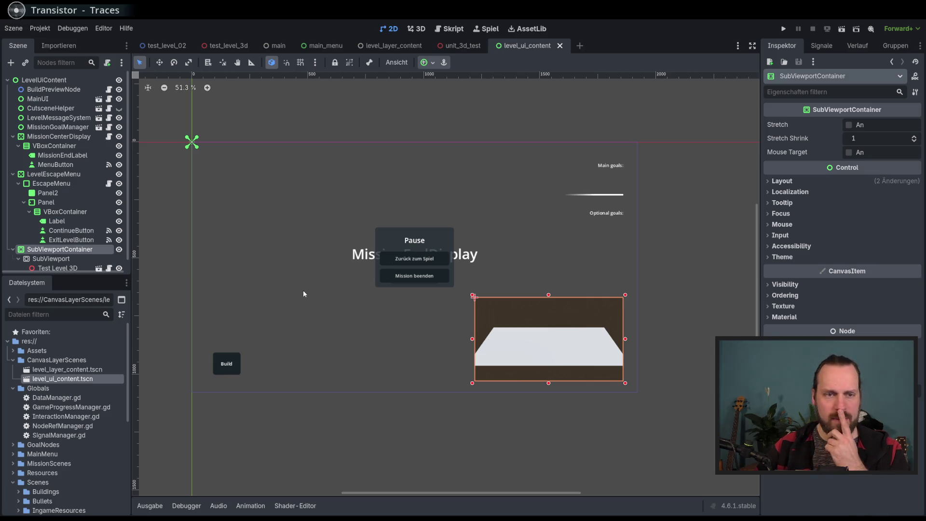
scroll(100, 218, "down", 1)
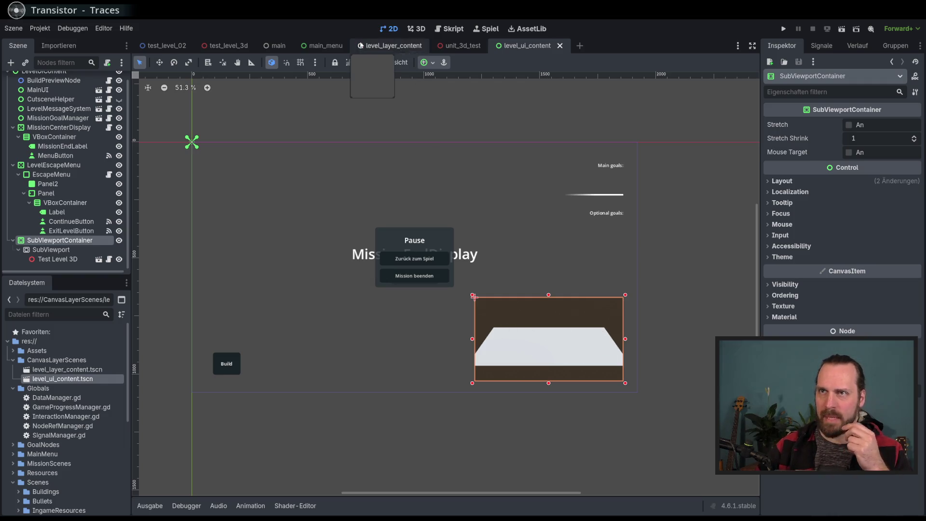
left_click(416, 29)
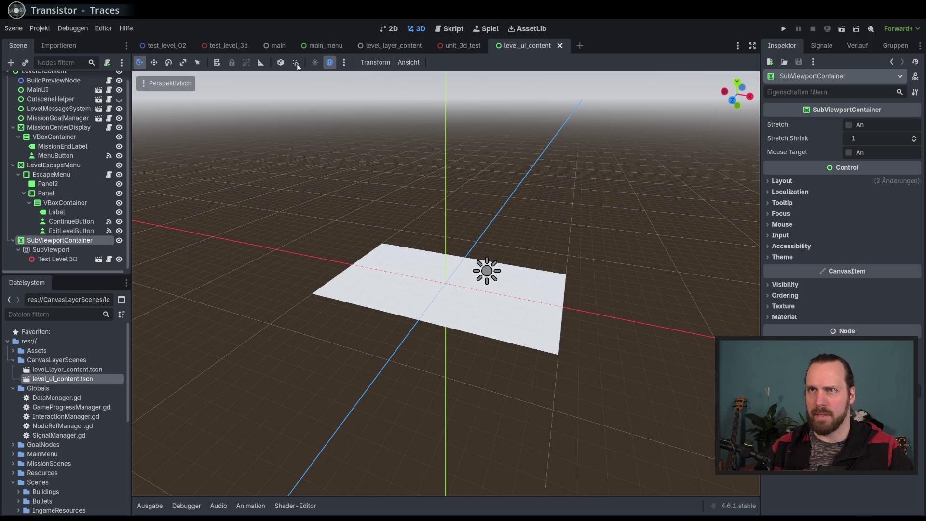
left_click(240, 48)
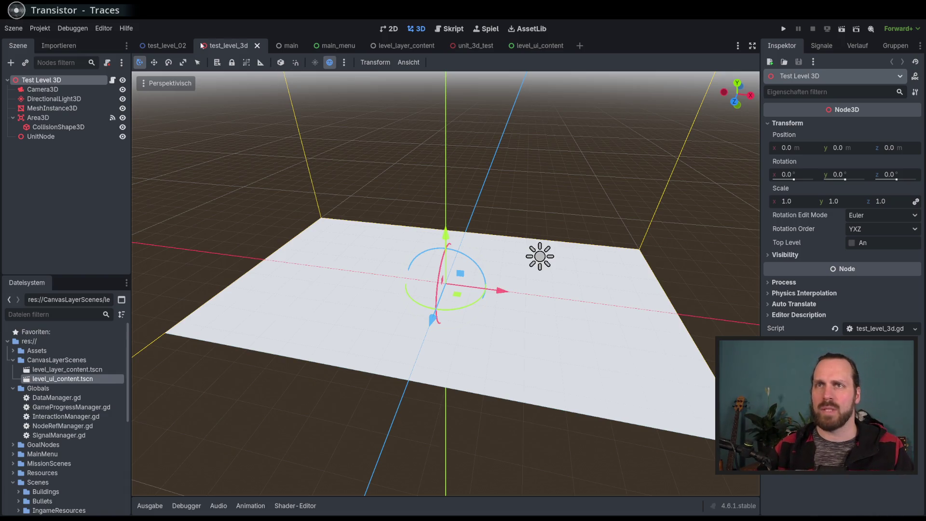
Step: Open the test_level_02 scene, run the project, and start Test Mission 02
left_click(169, 45)
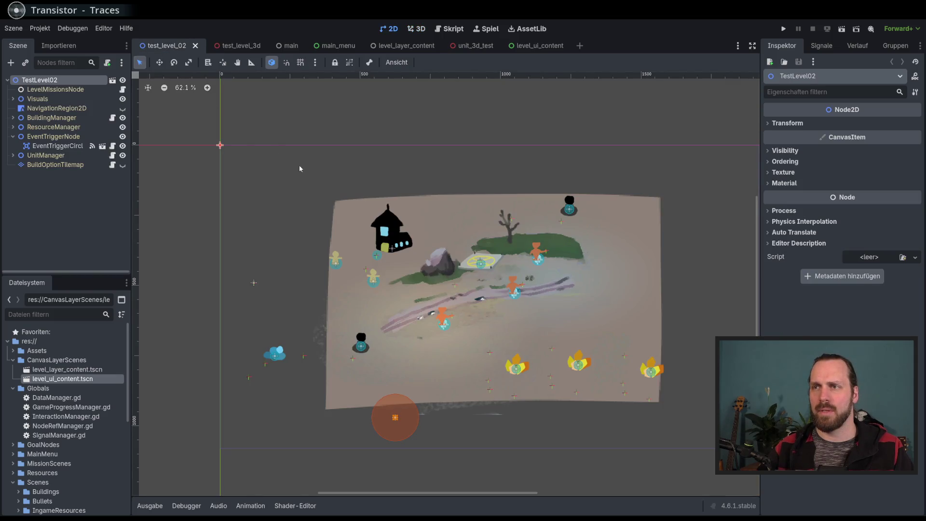
left_click_drag(304, 169, 183, 125)
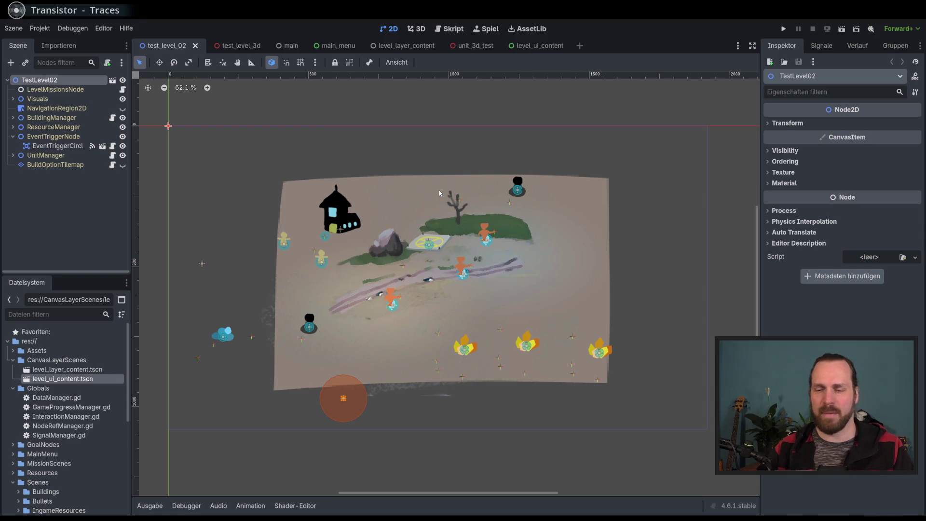
key("F5")
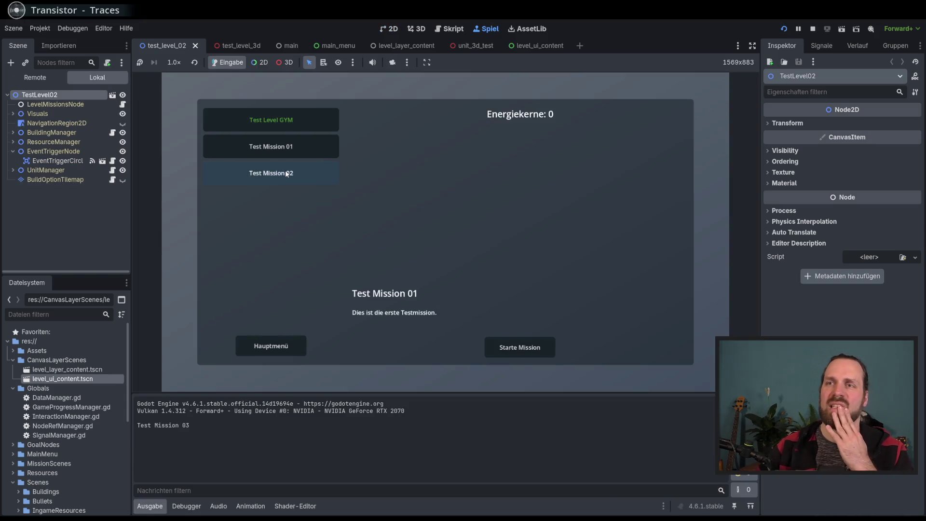
left_click(271, 172)
left_click(34, 77)
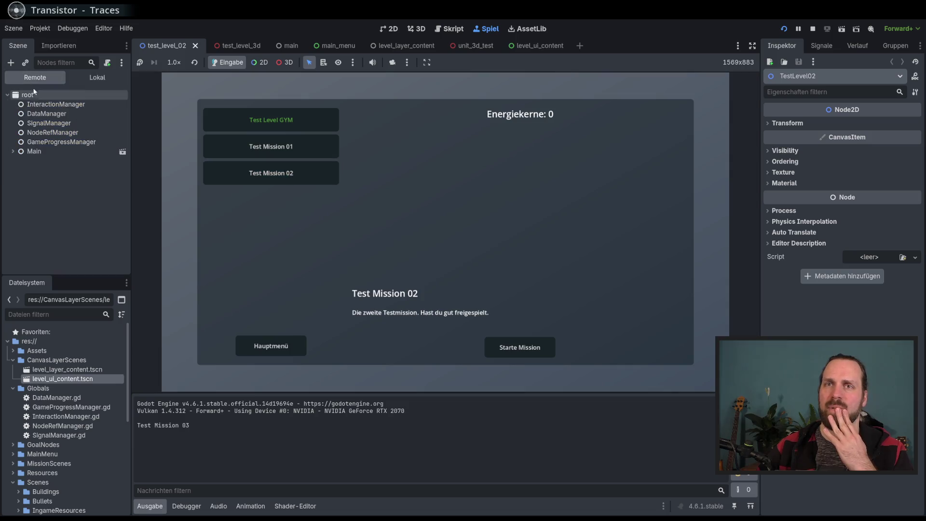
left_click(13, 151)
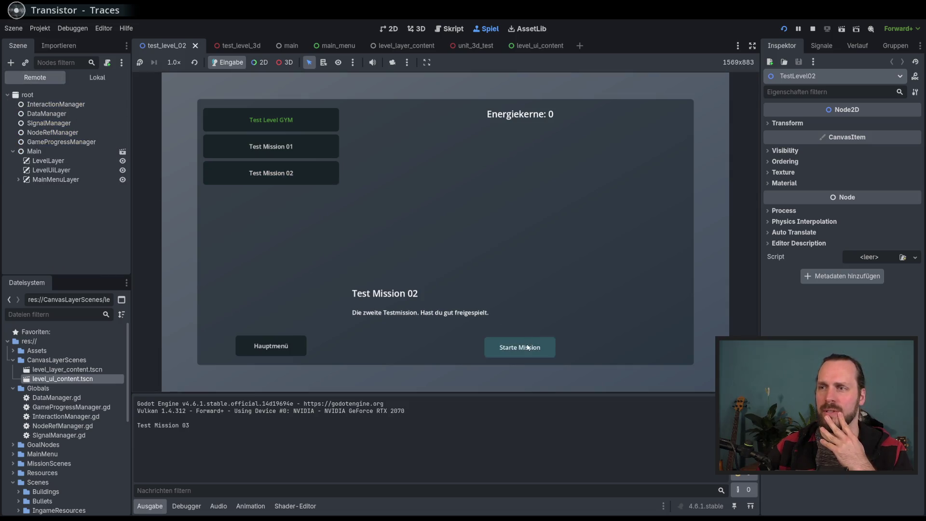
left_click(519, 347)
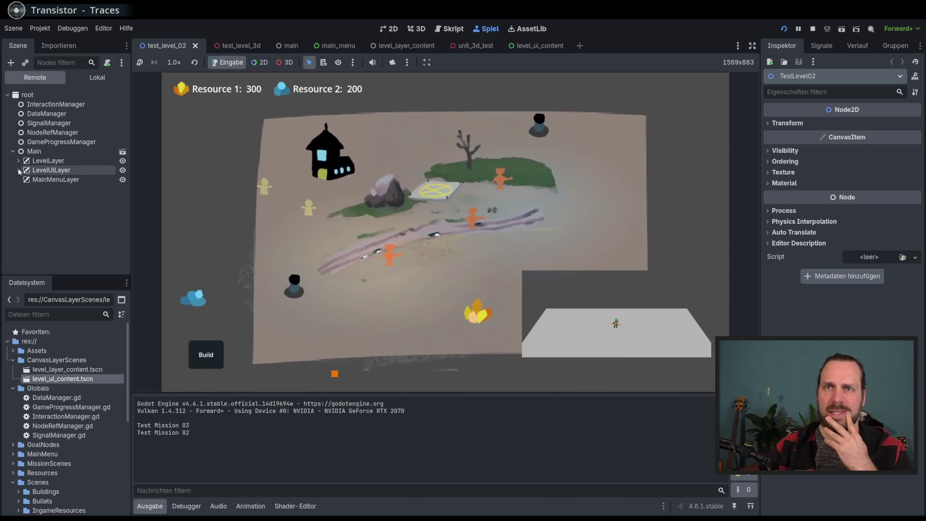
Step: In the live scene tree, expand down through the SubViewport to inspect Unit3DTest's Visual sprite
left_click(18, 169)
left_click(23, 179)
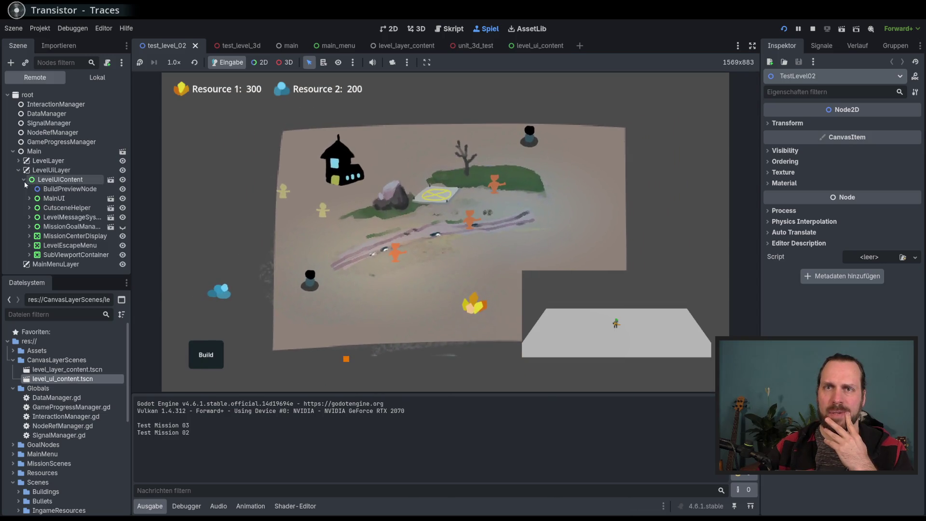
left_click(29, 255)
left_click(35, 246)
left_click(40, 255)
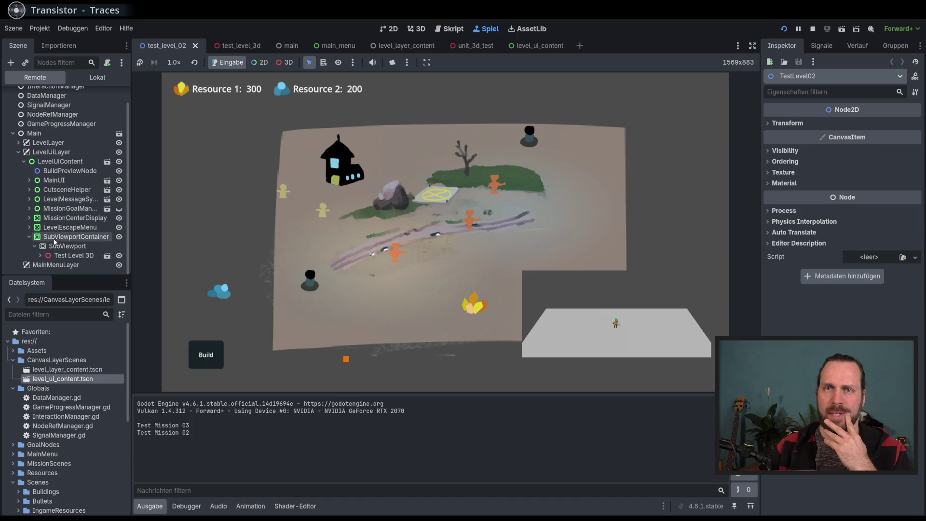
scroll(38, 260, "down", 2)
left_click(45, 255)
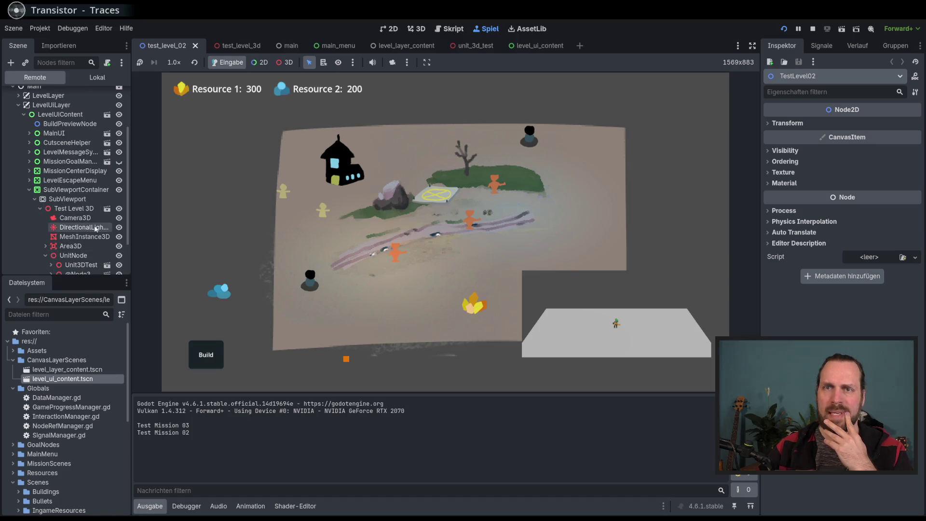
scroll(107, 229, "down", 2)
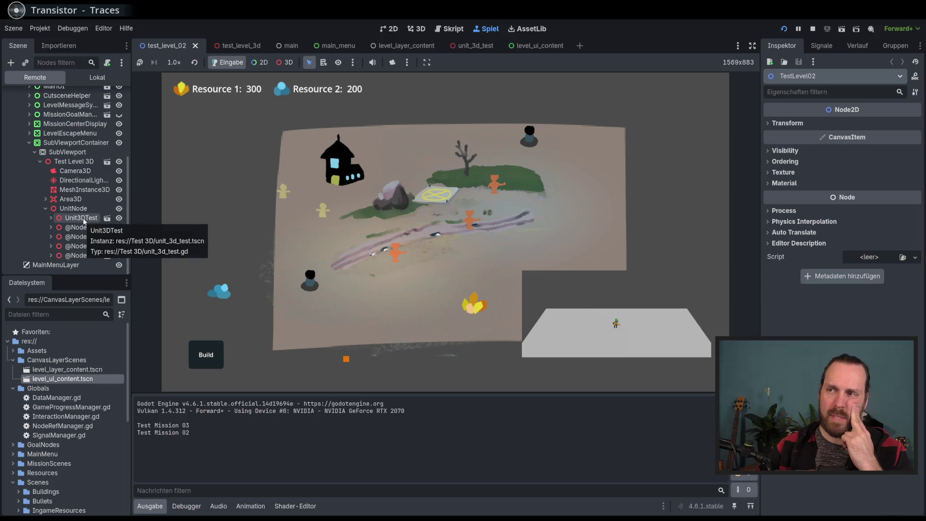
left_click(51, 217)
left_click(80, 227)
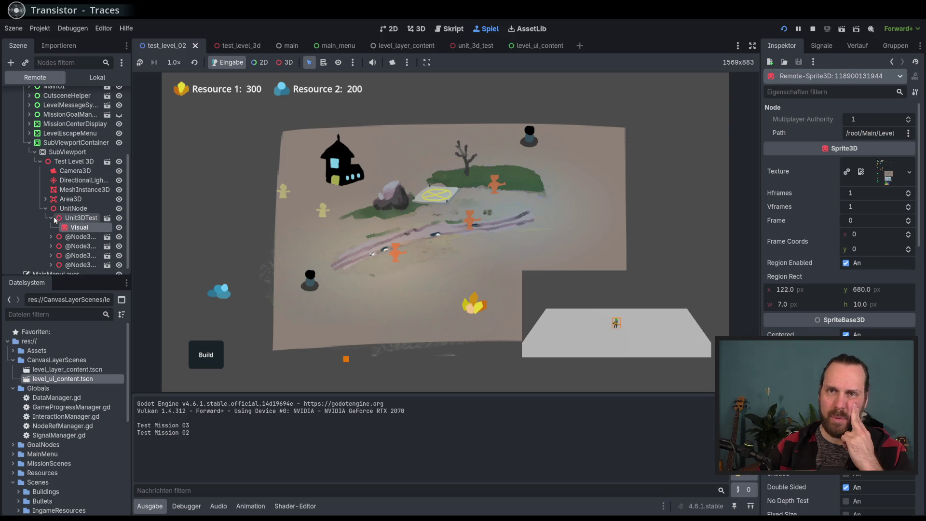
left_click(51, 218)
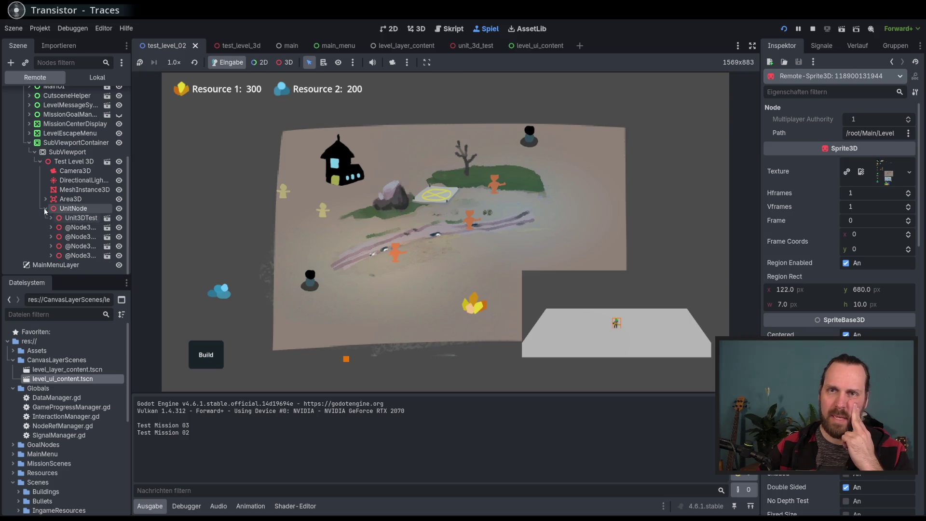
Step: Restart the game to try Test Mission 01, then stop it and return to the scripts
left_click(813, 28)
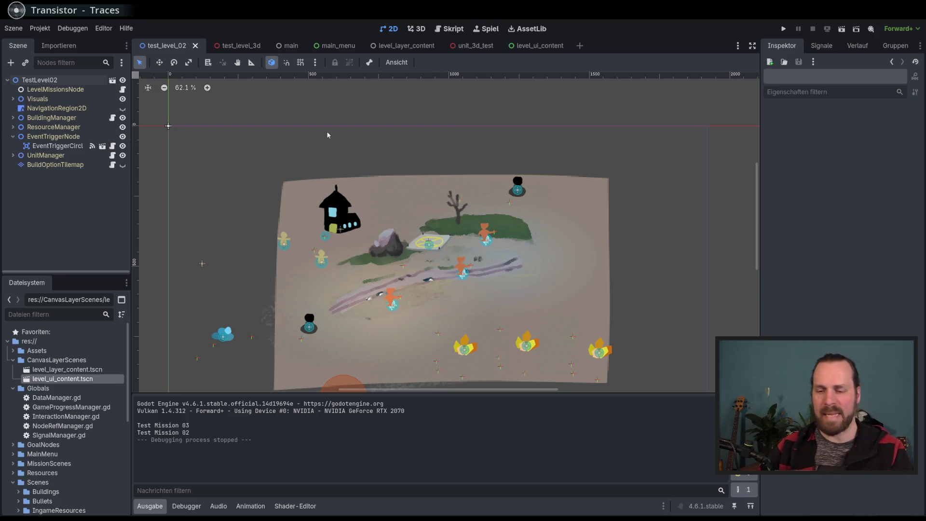
key("F5")
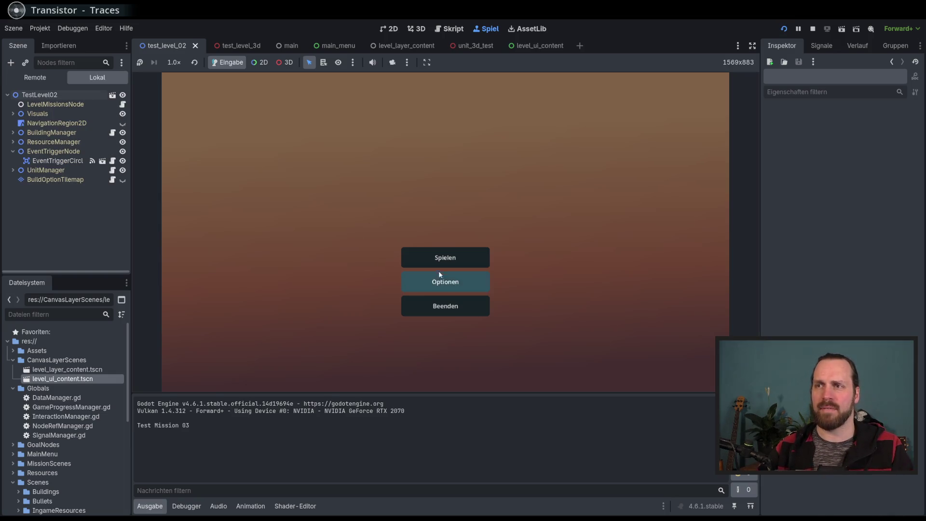
left_click(444, 278)
left_click(328, 153)
left_click(519, 346)
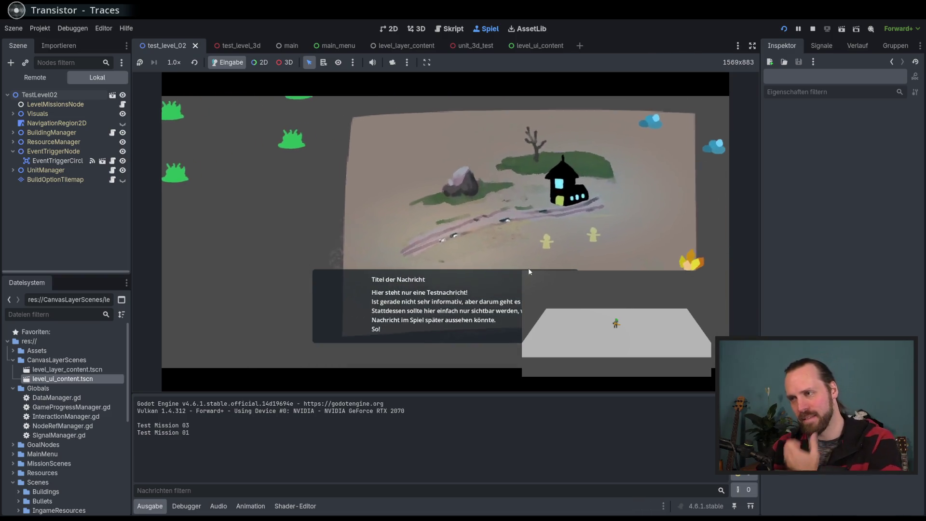
key("F8")
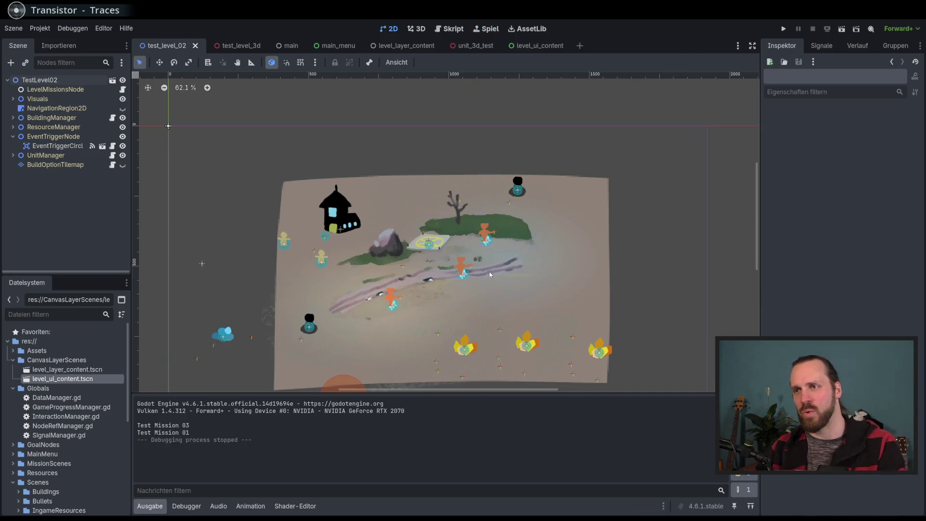
scroll(473, 178, "down", 3)
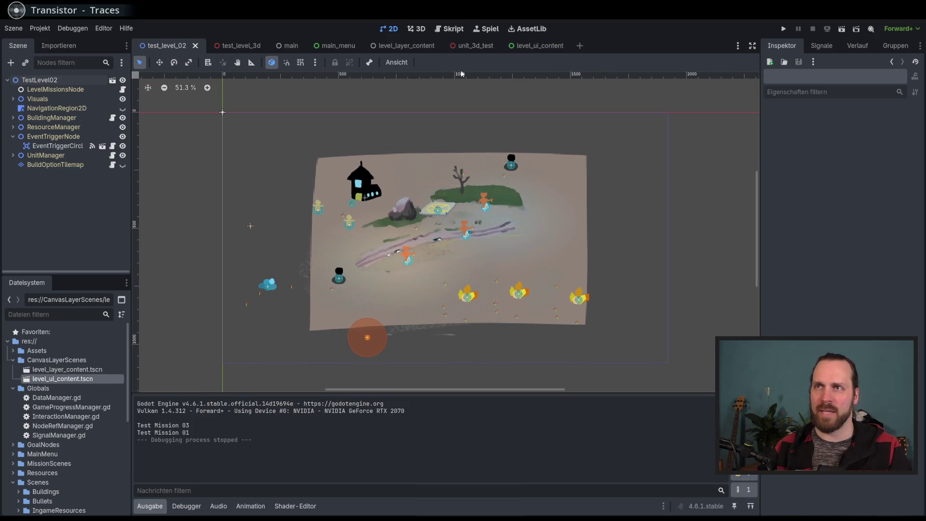
left_click(450, 28)
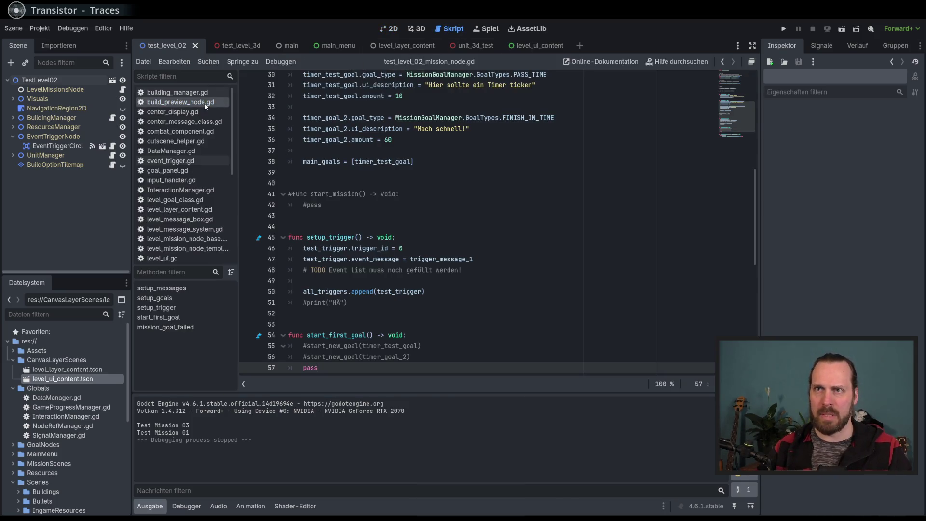
Step: Browse the script list and open level_ui.gd and then main_menu.gd
scroll(238, 188, "down", 3)
scroll(239, 193, "down", 4)
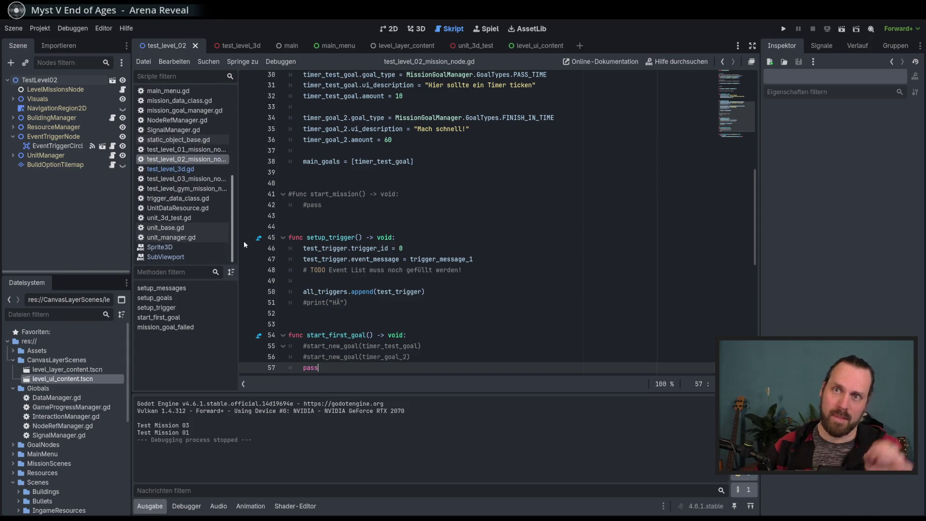
scroll(226, 203, "up", 7)
scroll(199, 220, "down", 2)
left_click(166, 215)
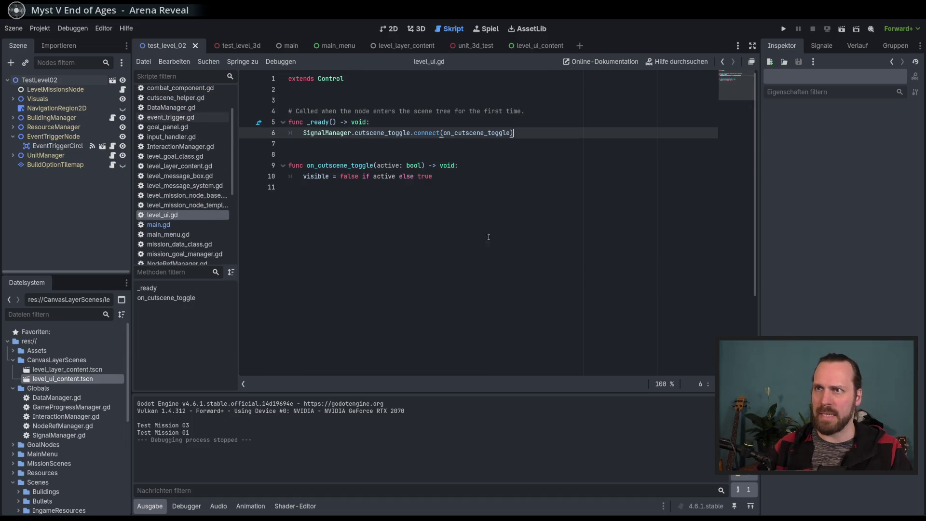
scroll(212, 217, "down", 3)
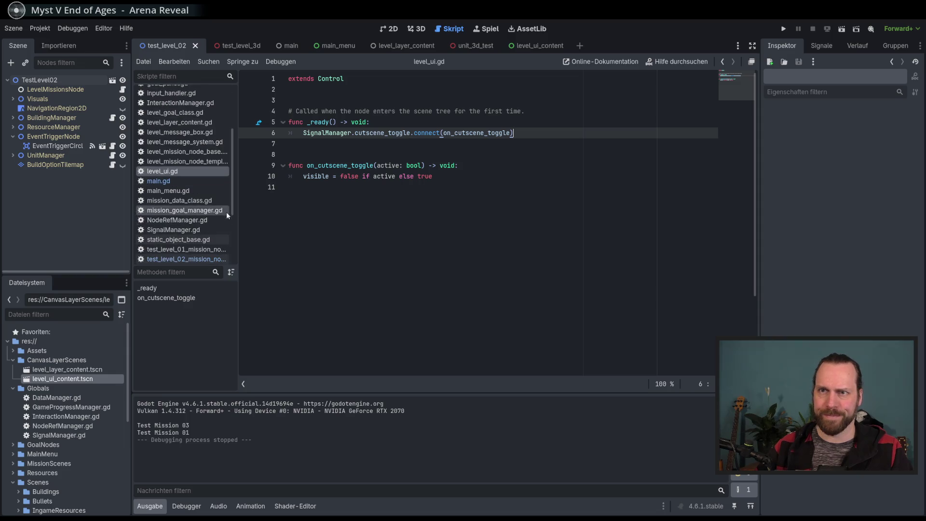
left_click(193, 191)
Step: Open unit_base.gd and select unit_3d_ref at its line-42 declaration and its assignment
scroll(203, 179, "up", 5)
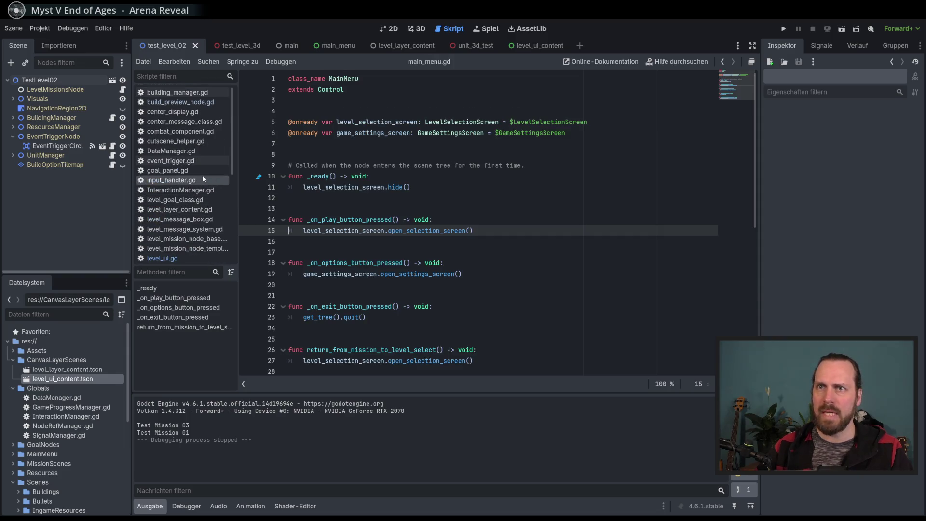
scroll(189, 193, "down", 5)
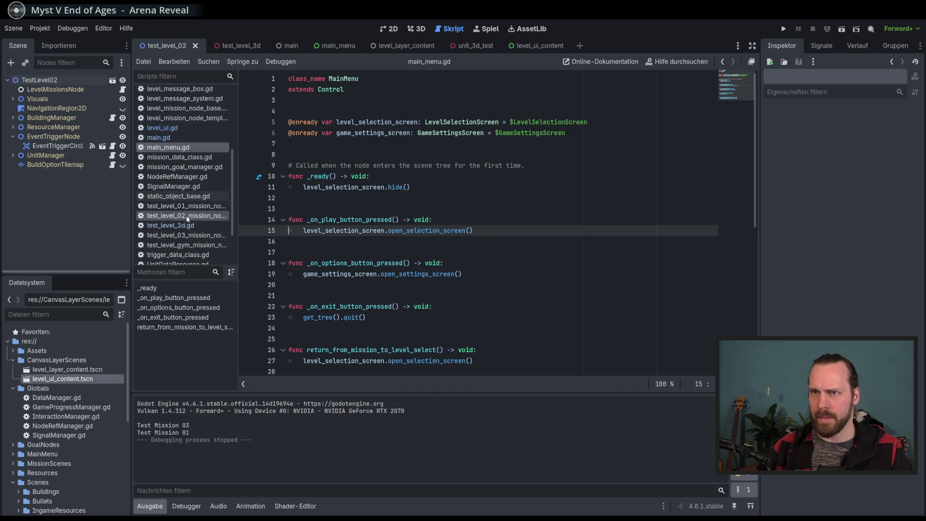
scroll(186, 217, "down", 2)
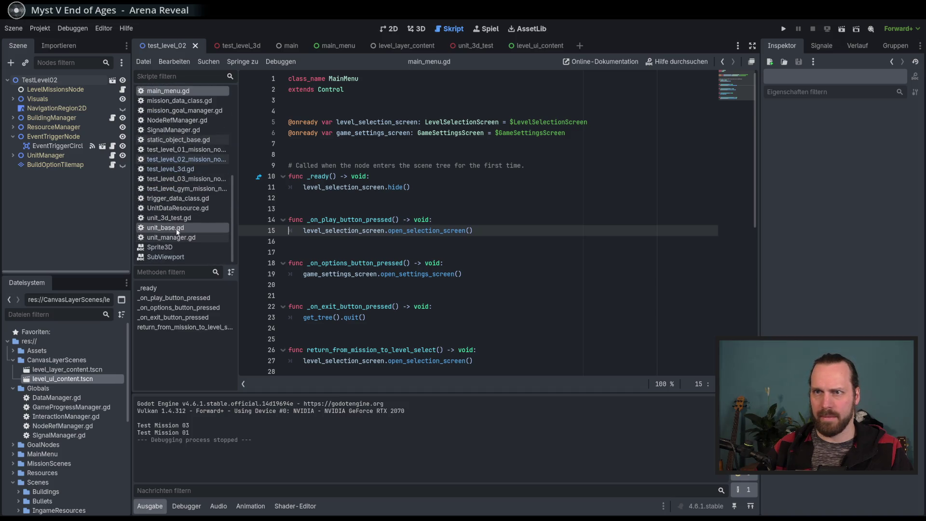
left_click(177, 229)
scroll(463, 253, "up", 3)
double_click(323, 206)
scroll(369, 252, "down", 4)
scroll(364, 306, "down", 2)
double_click(323, 273)
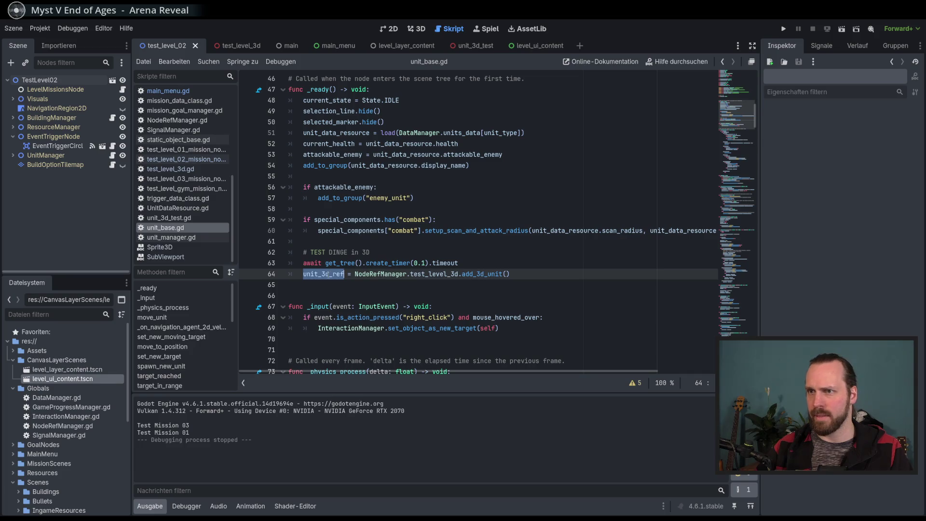
double_click(482, 273)
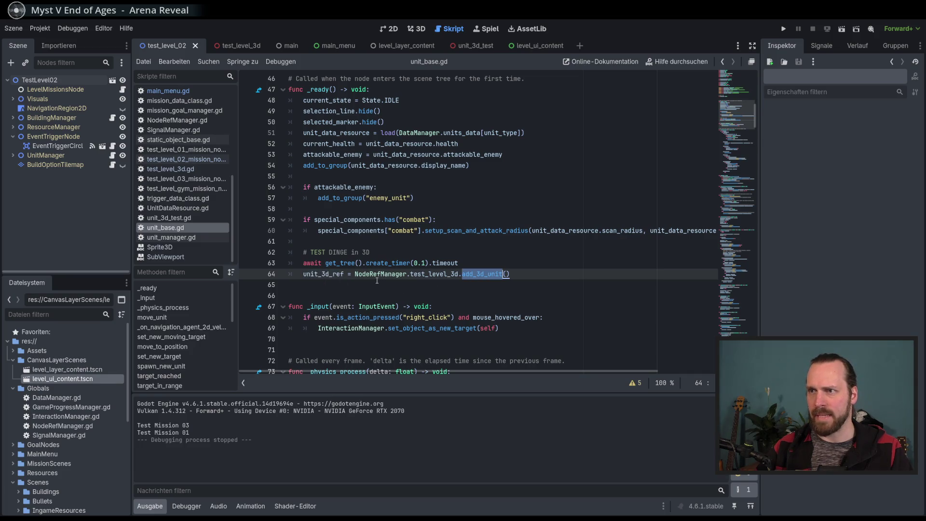
double_click(325, 274)
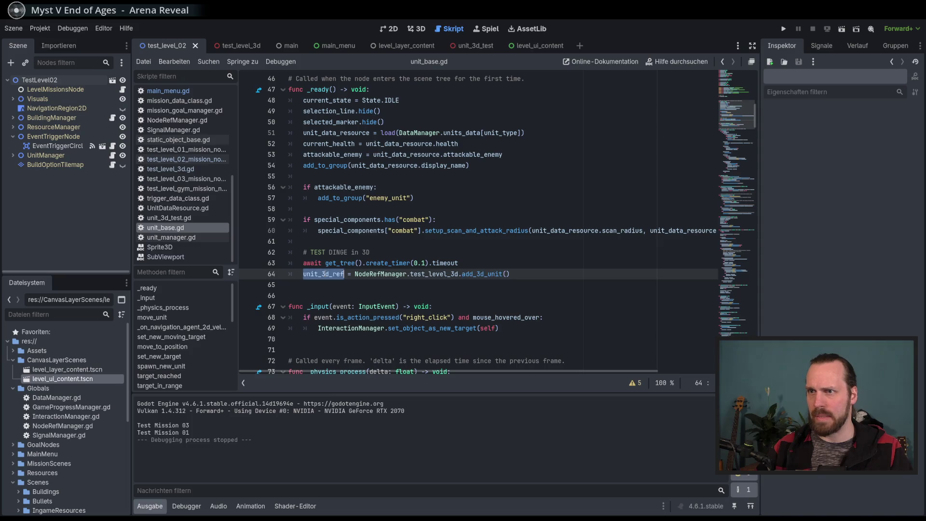
scroll(382, 276, "down", 2)
scroll(394, 240, "down", 3)
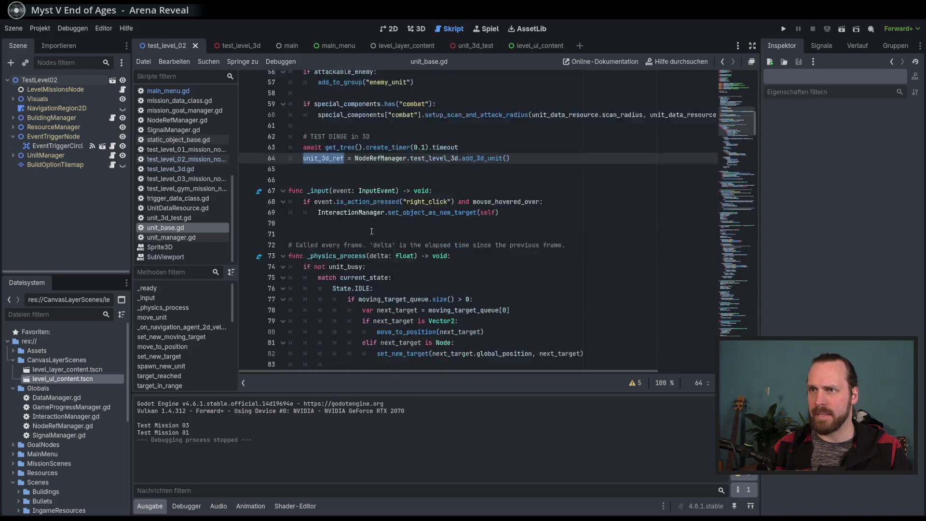
scroll(351, 115, "up", 7)
scroll(436, 239, "down", 6)
scroll(415, 235, "down", 14)
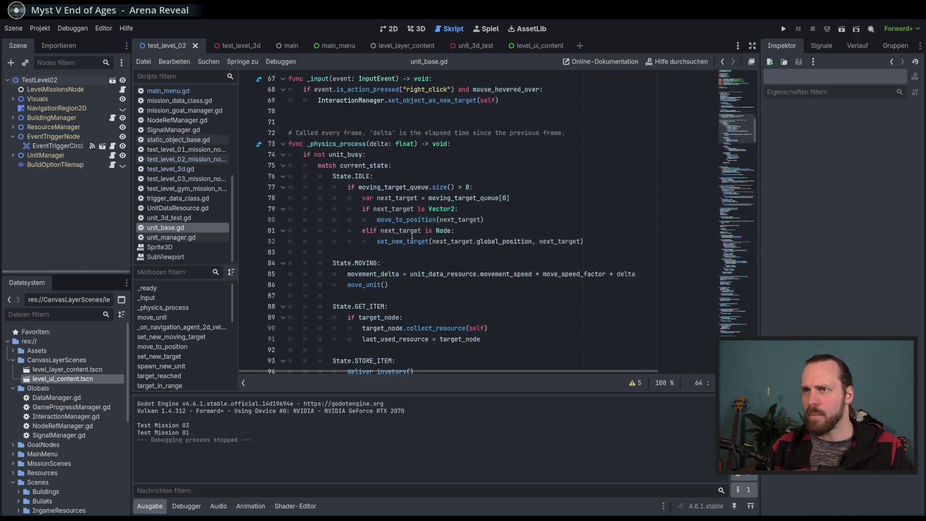
scroll(412, 236, "down", 3)
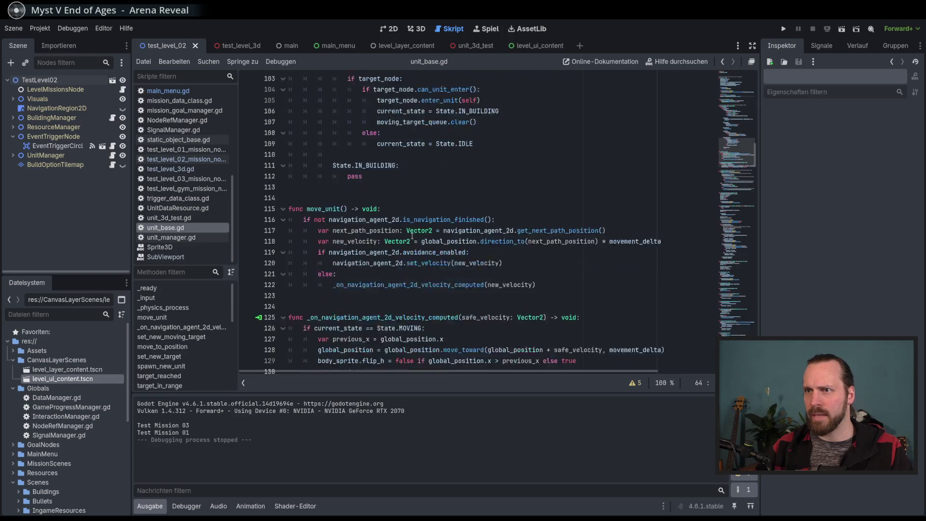
scroll(412, 236, "down", 3)
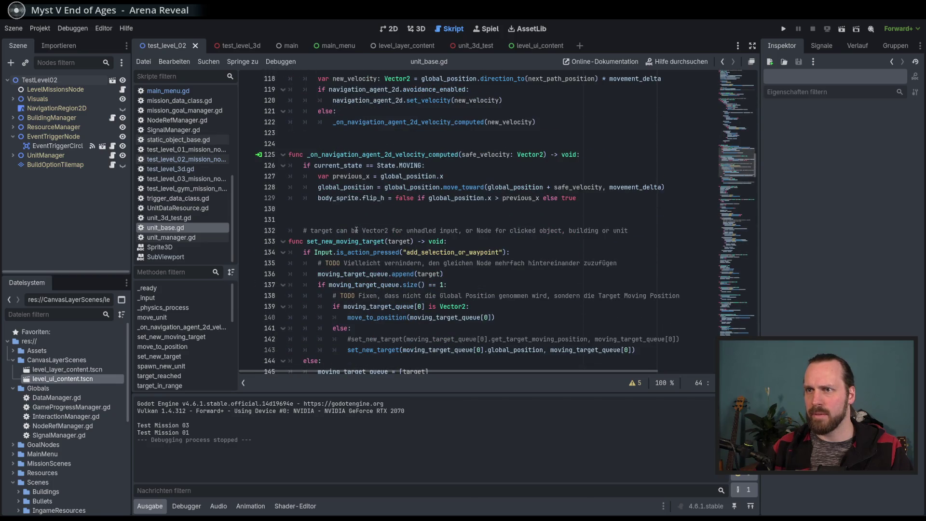
scroll(324, 245, "down", 5)
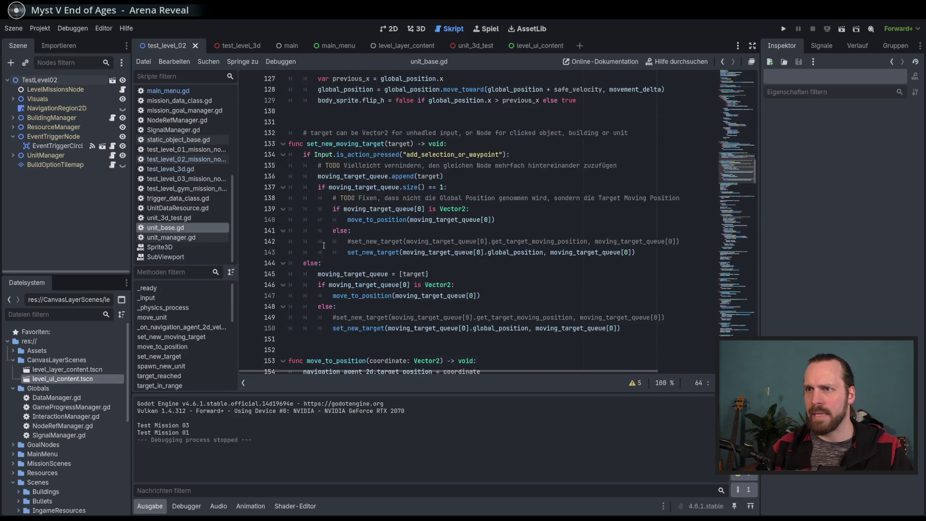
left_click(170, 327)
left_click_drag(233, 299, 235, 296)
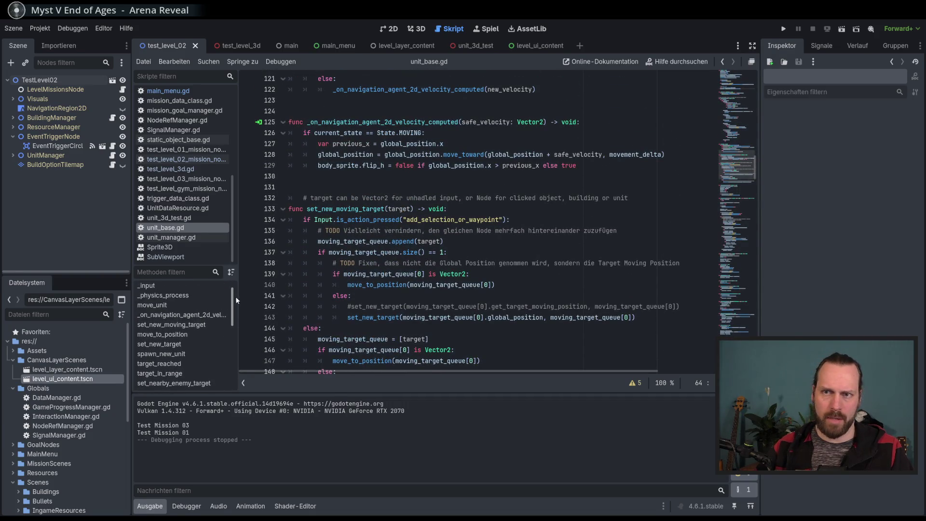
left_click(188, 334)
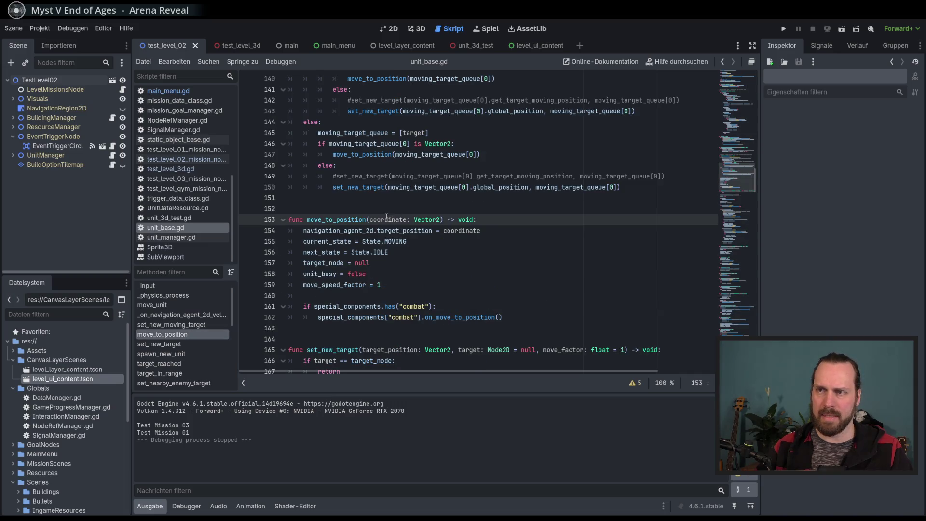
left_click_drag(234, 309, 228, 378)
left_click(224, 363)
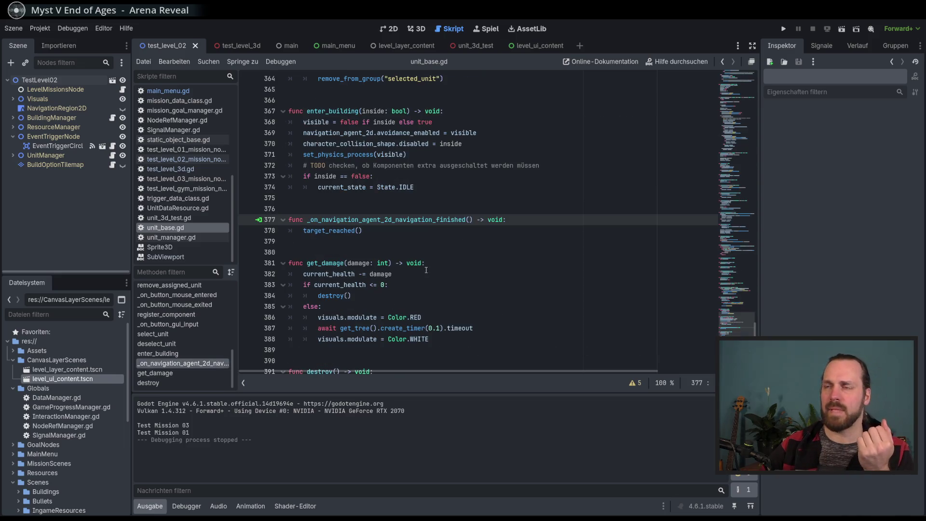
left_click_drag(231, 362, 231, 299)
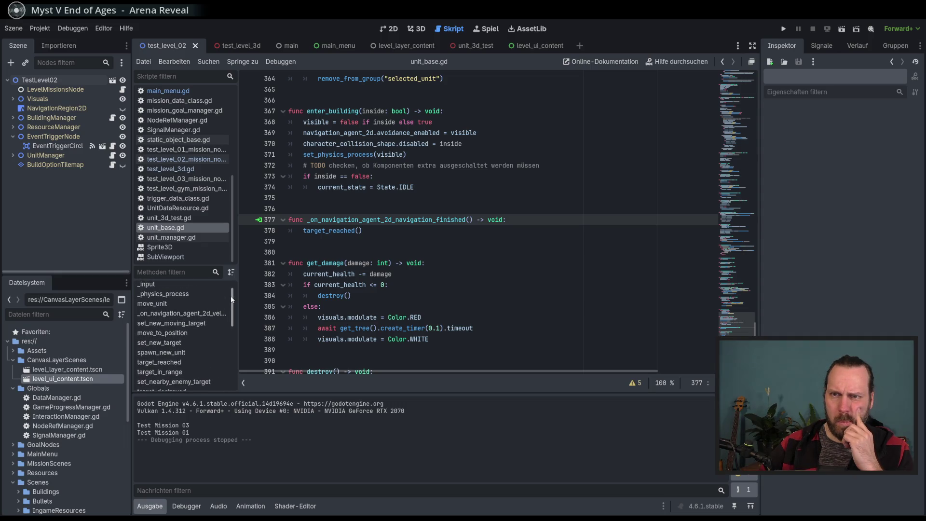
left_click(199, 315)
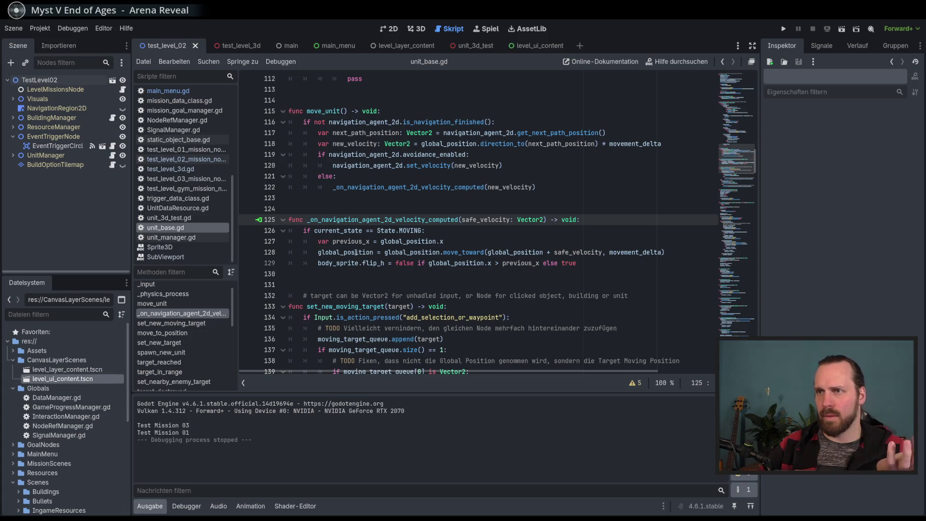
double_click(354, 253)
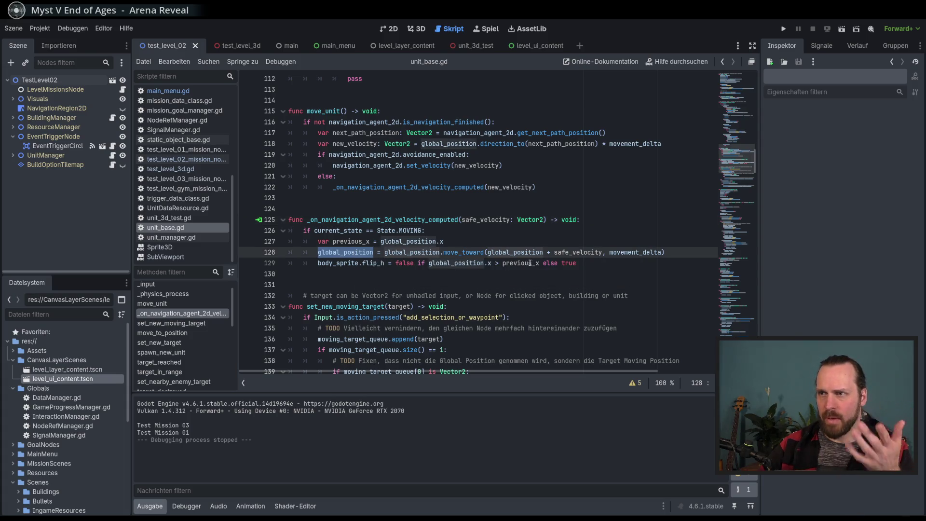
mouse_move(525, 262)
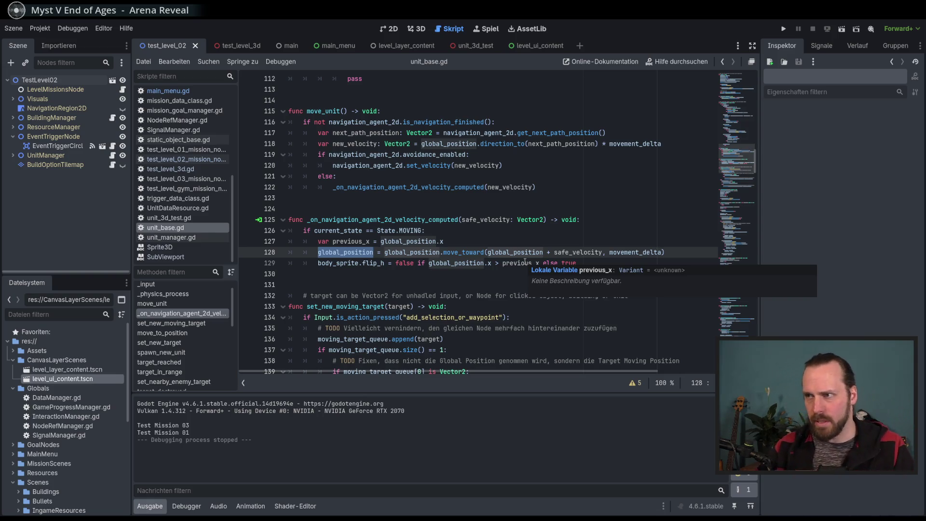
left_click(342, 264)
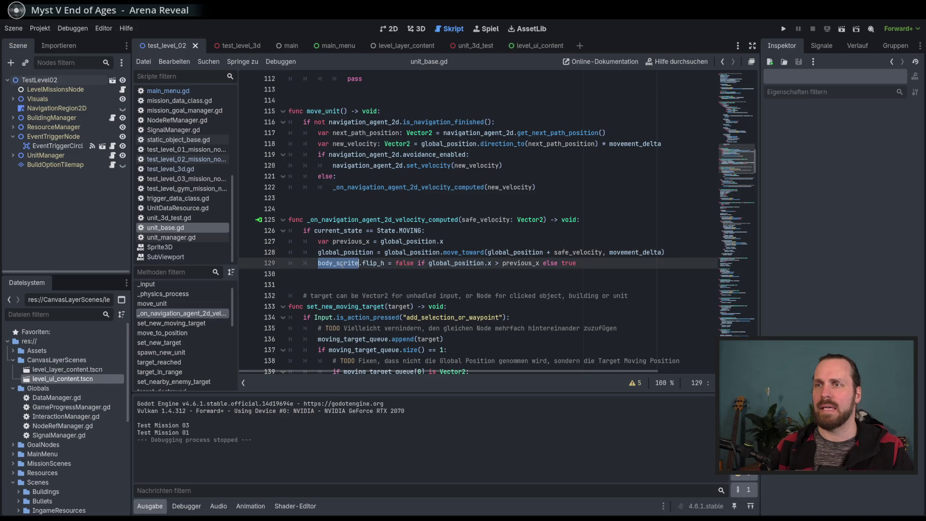
left_click(515, 285)
left_click(586, 261)
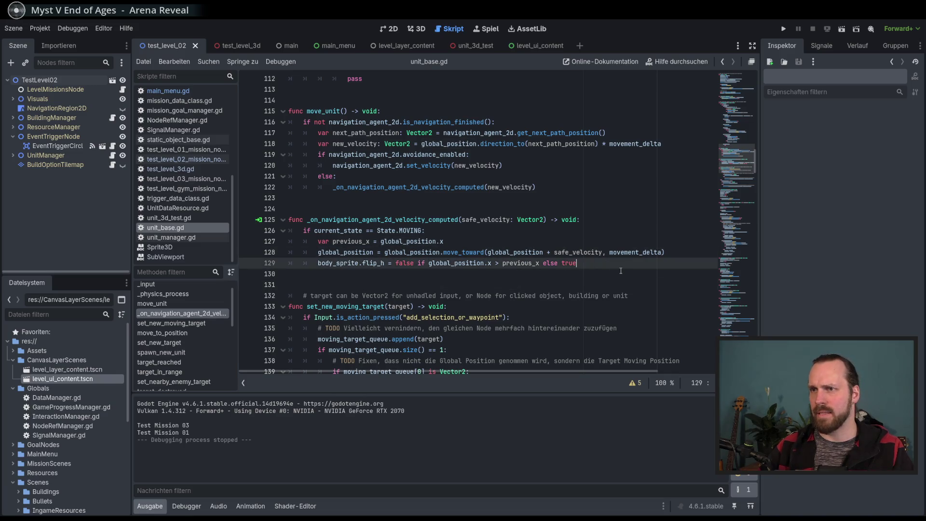
key("Return")
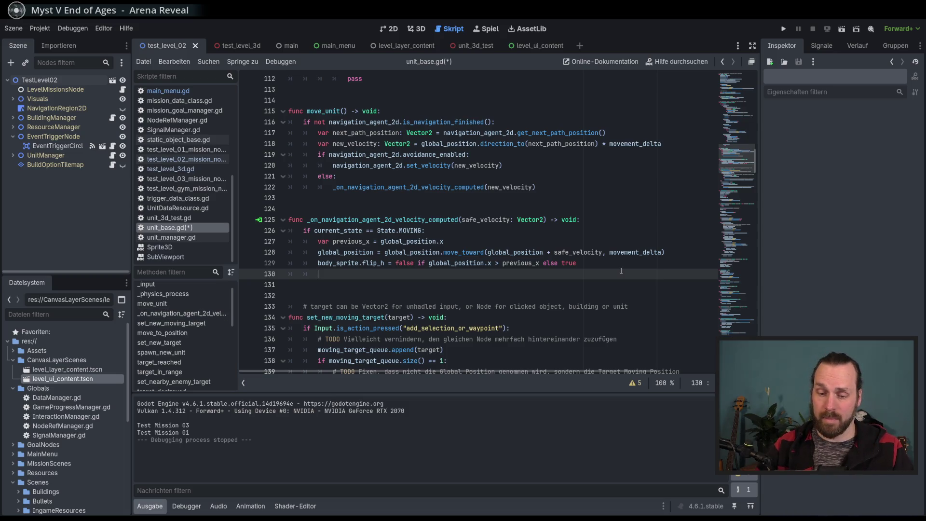
Step: Write unit_3d_ref on the new line below the sprite-flip line, without the trailing dot
type("unit_3d_ref.")
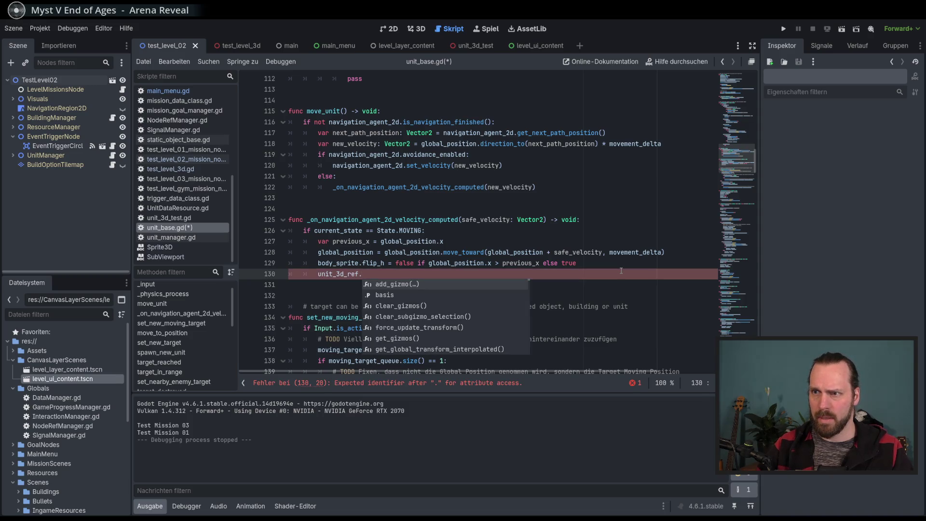
key("BackSpace")
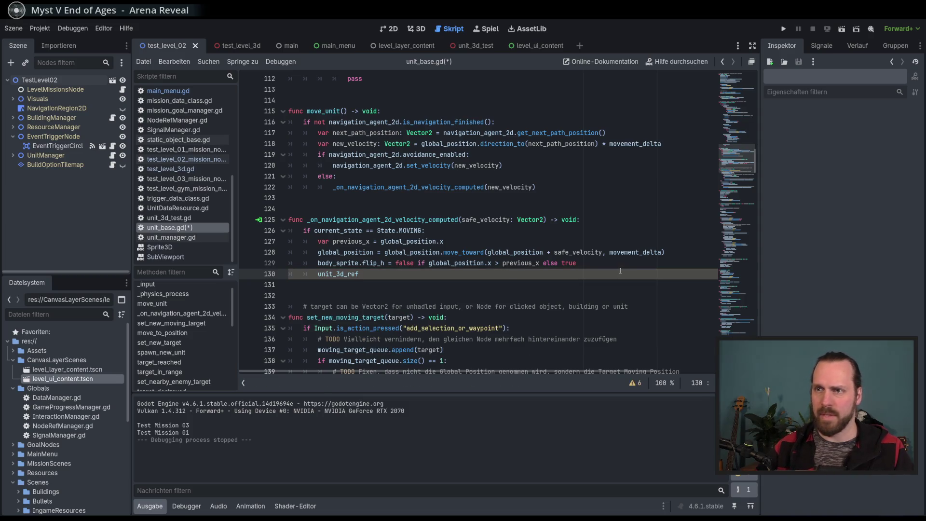
left_click(466, 45)
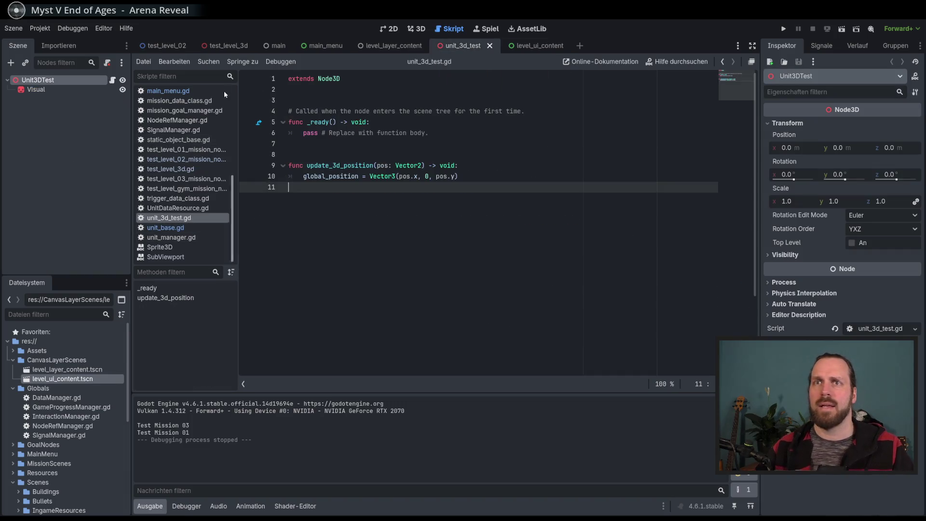
Step: Add 'class_name Unit3DTest' above 'extends Node3D' in unit_3d_test.gd and save the script
left_click(396, 81)
key("Return")
key("Up")
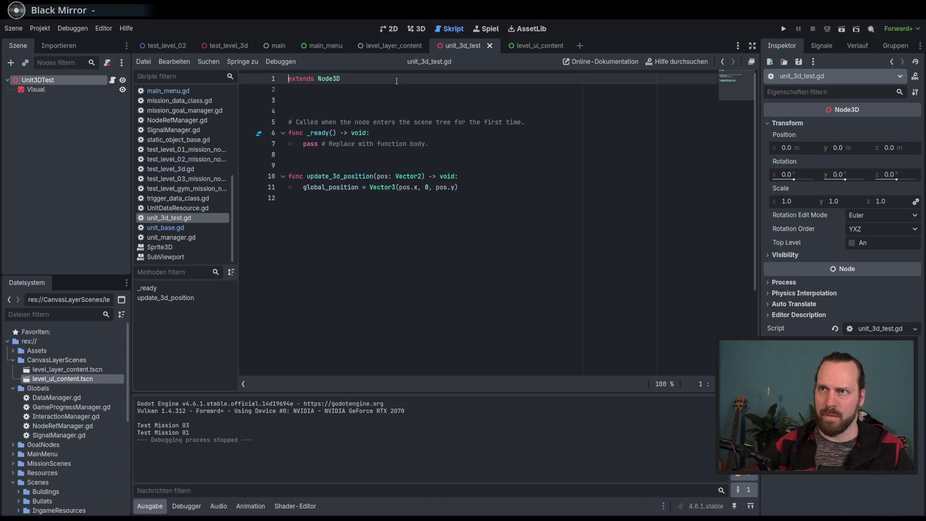
key("Return")
key("Delete")
key("Delete")
key("Up")
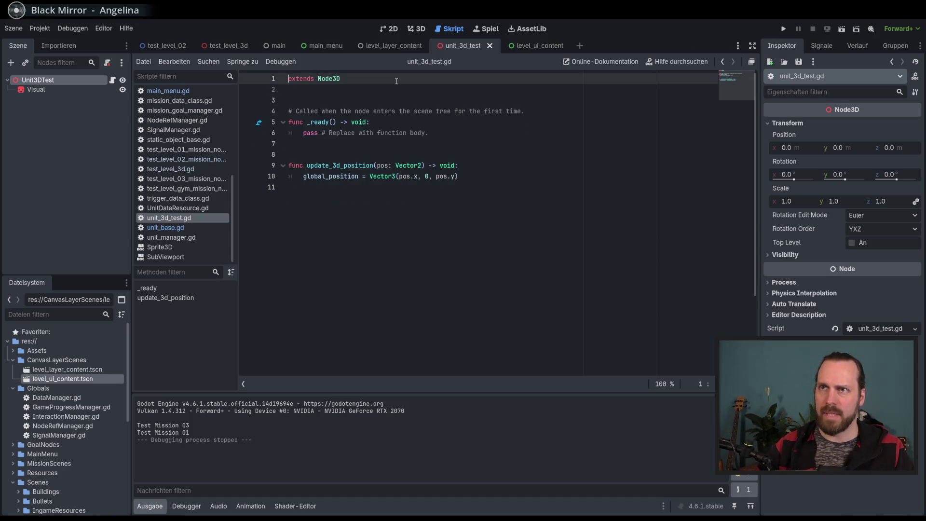
key("Return")
key("Up")
type("name")
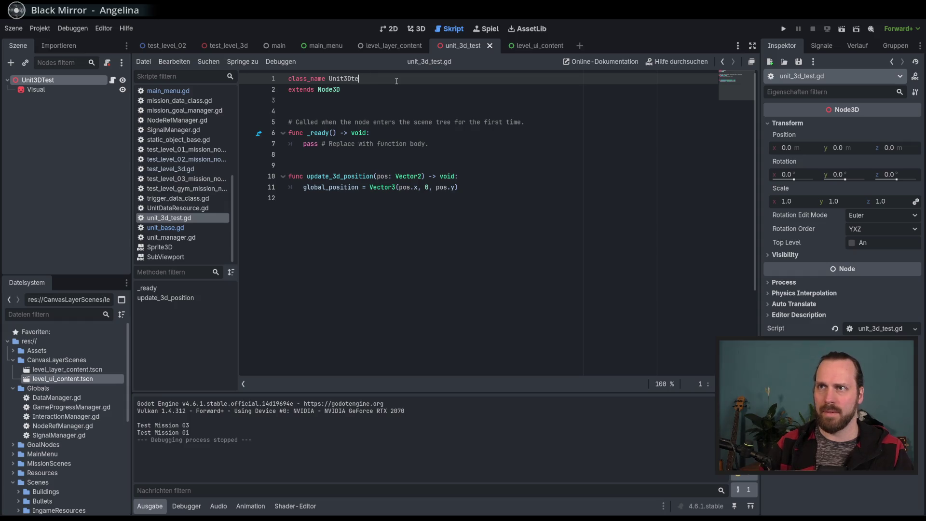
key("ctrl+s")
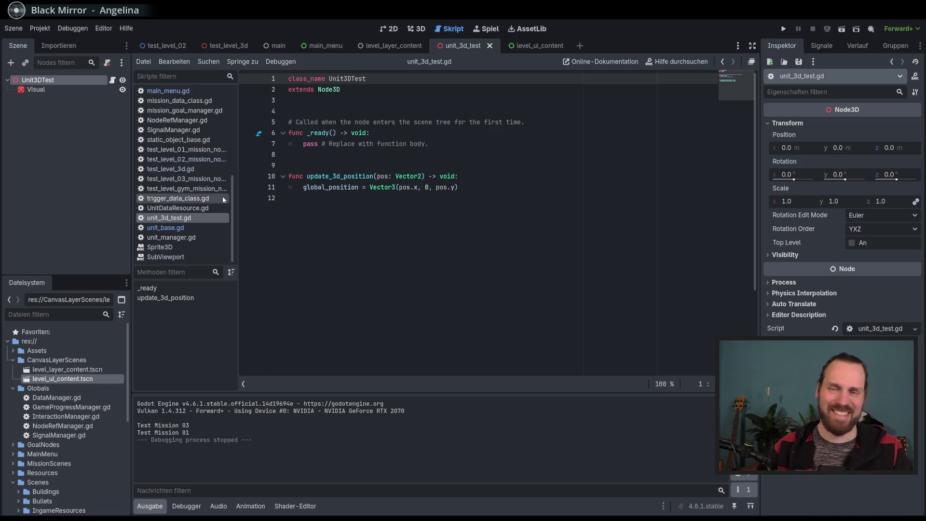
left_click(181, 229)
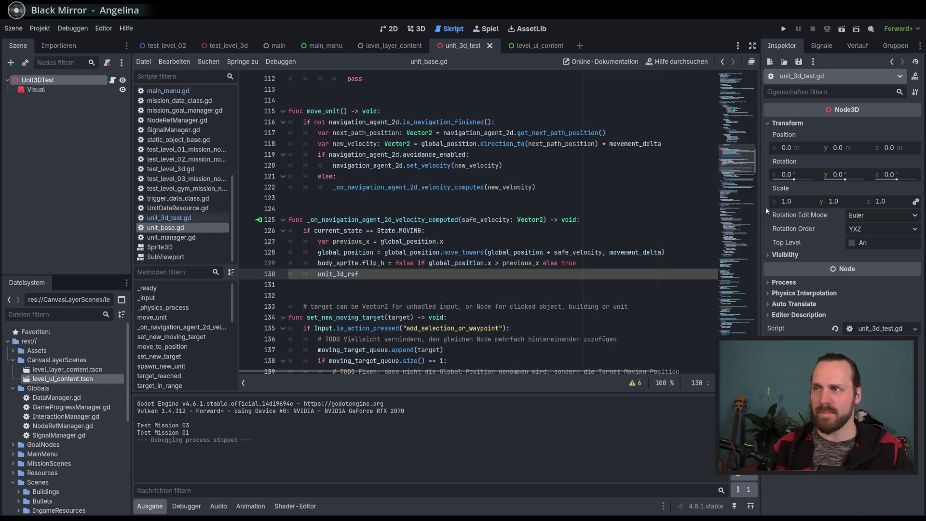
Step: Change unit_3d_ref's type on line 42 from Node3D to Unit3DTest, then return to line 130
left_click_drag(737, 177, 736, 105)
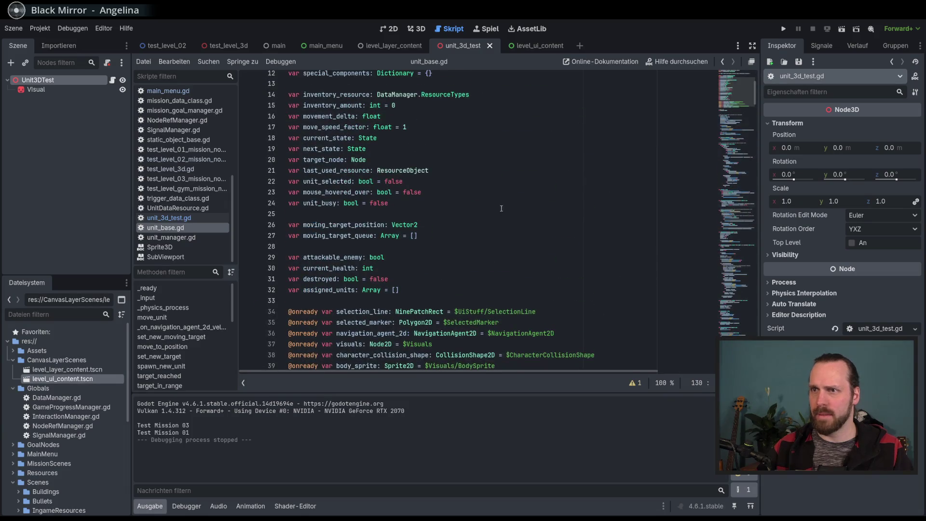
scroll(379, 278, "up", 4)
scroll(367, 262, "down", 8)
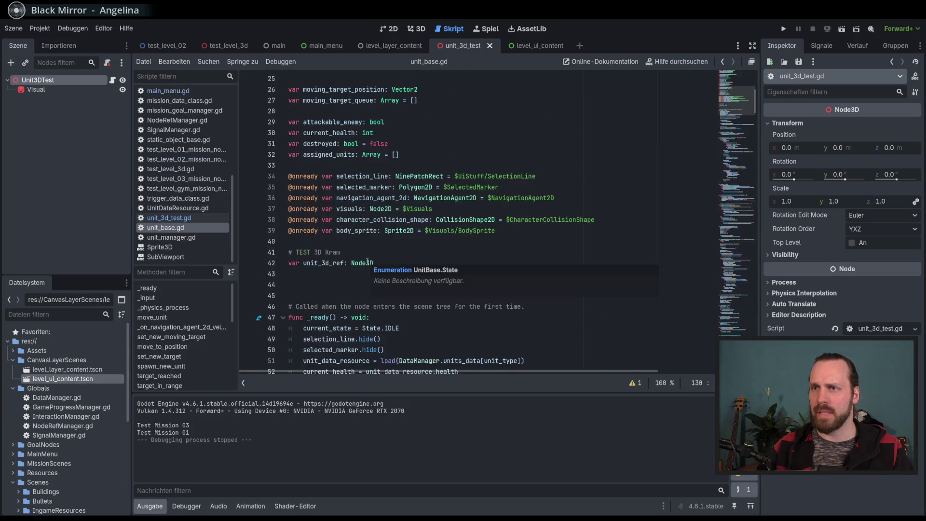
left_click(443, 264)
key("ctrl+shift+Left")
type("Unit")
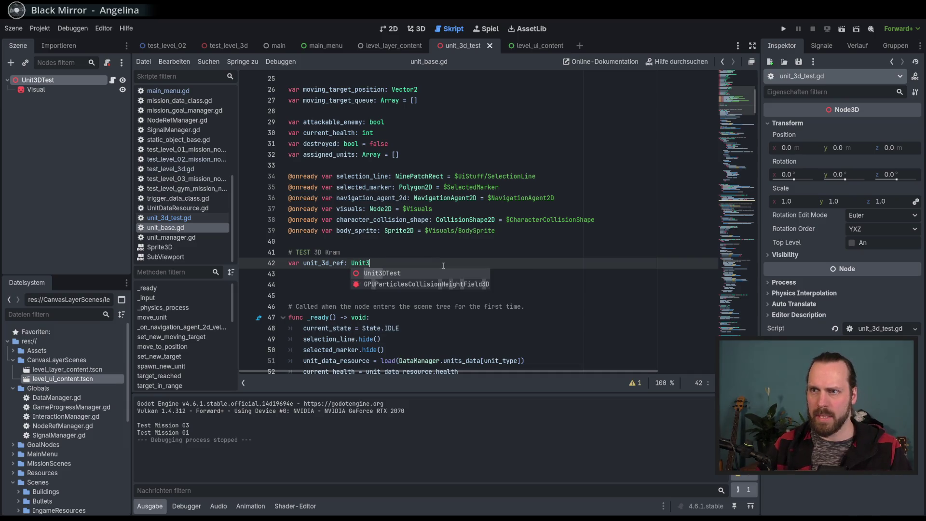
key("Return")
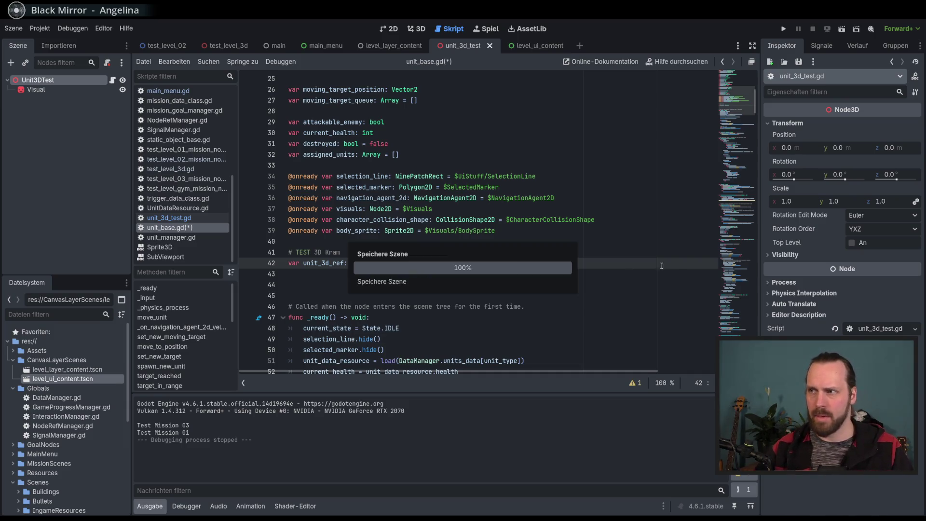
left_click(731, 212)
left_click(376, 233)
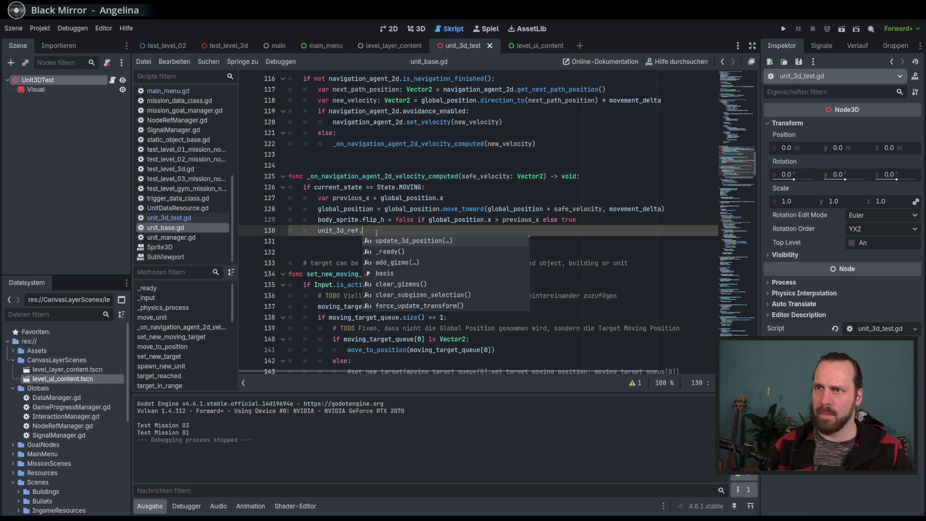
Step: Try assigning unit_3d_ref.global_position on line 130, then delete that assignment
key("BackSpace")
type(".")
key("BackSpace")
type(".glo")
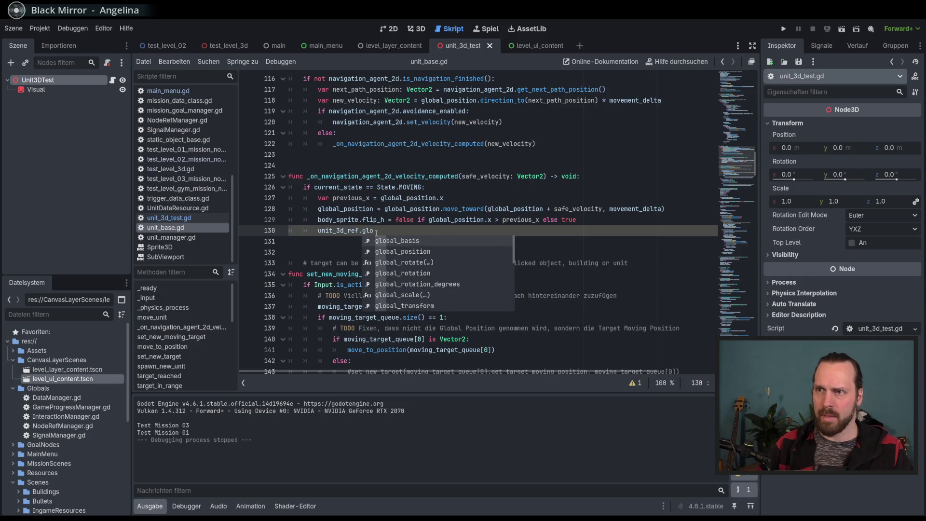
key("Down")
key("Return")
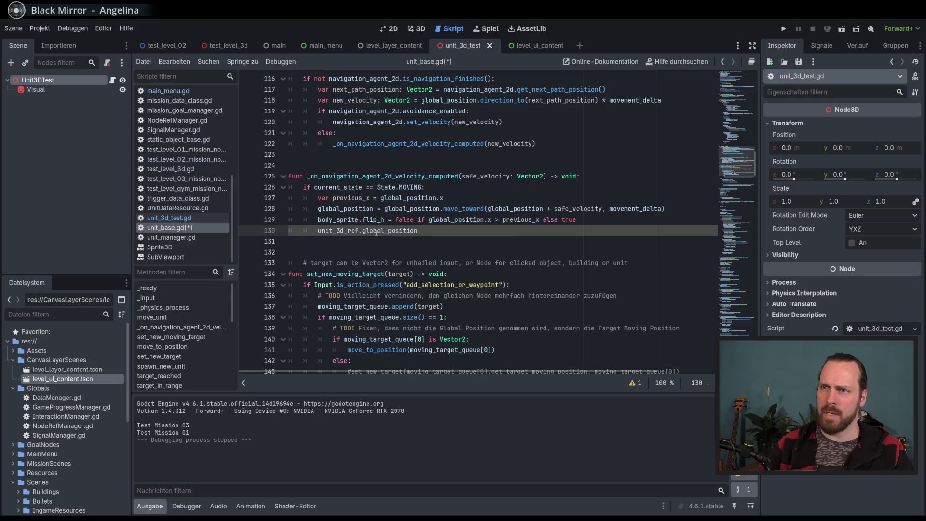
key("ctrl+space")
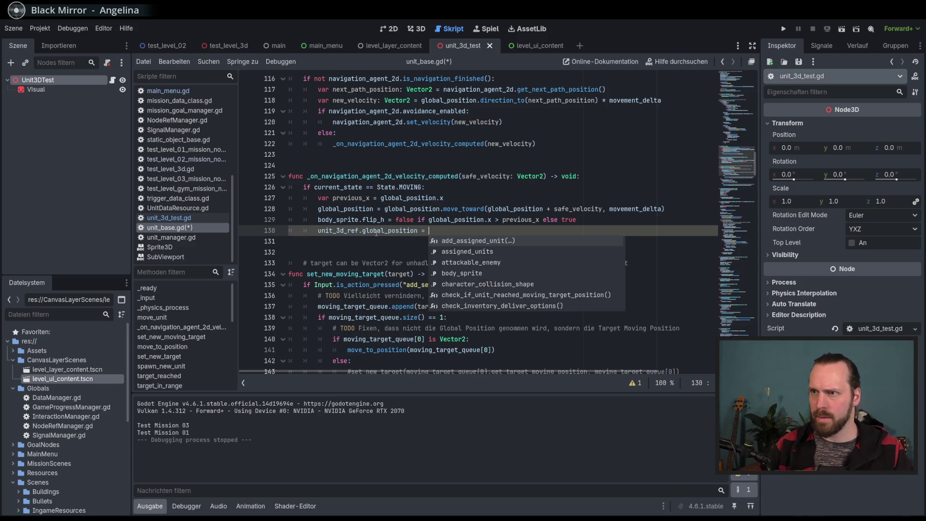
key("BackSpace")
key("BackSpace")
key("BackSpace")
Step: Make line 130 call unit_3d_ref.update_3d_position(global_position) and run the project
key("ctrl+space")
key("Return")
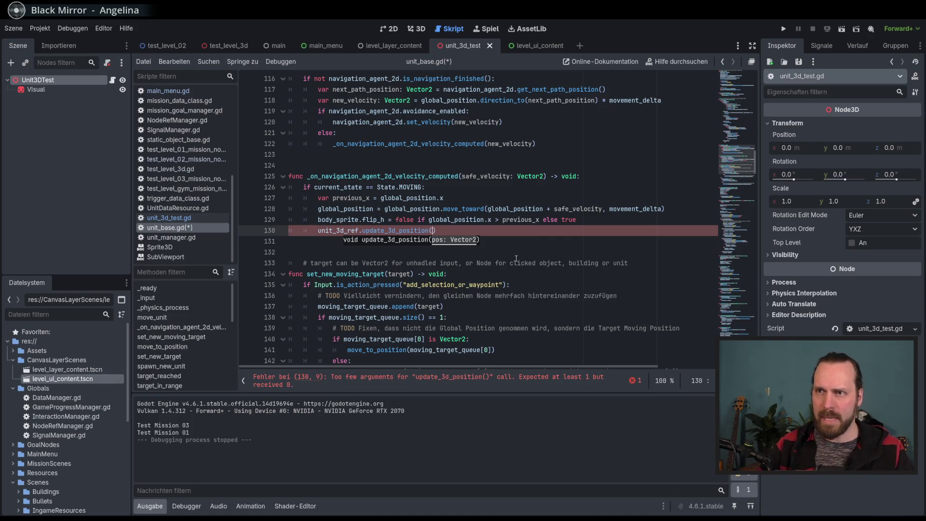
type("global")
key("Return")
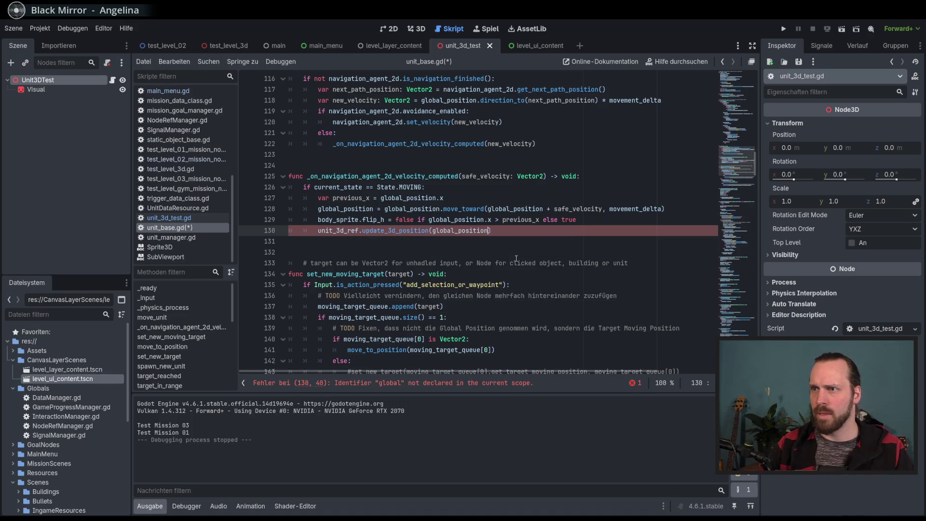
key("F5")
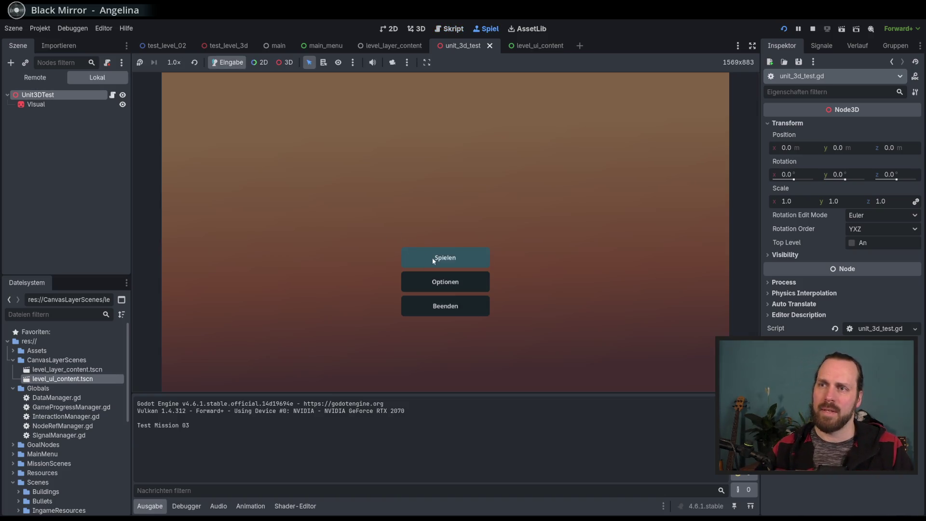
Step: Play Test Mission 02, select the yellow unit at upper left, then stop the game
left_click(433, 257)
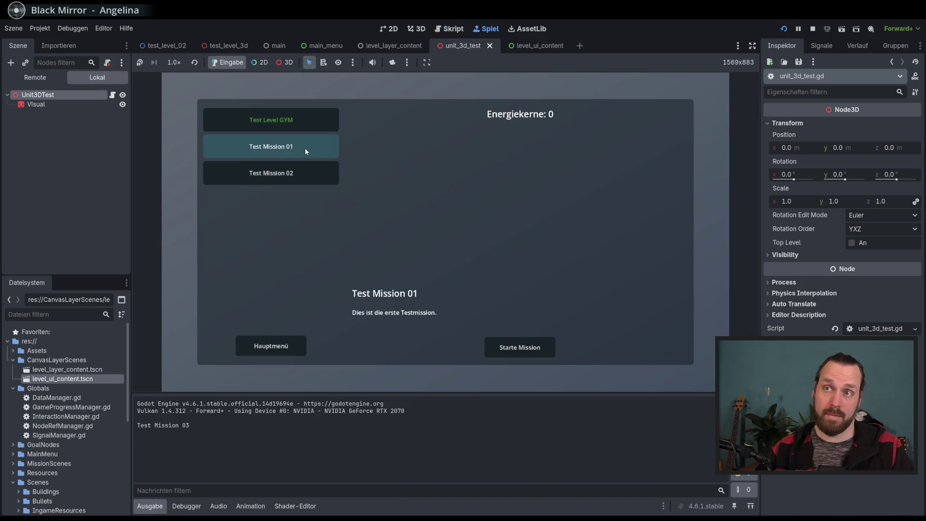
left_click(298, 180)
left_click(519, 347)
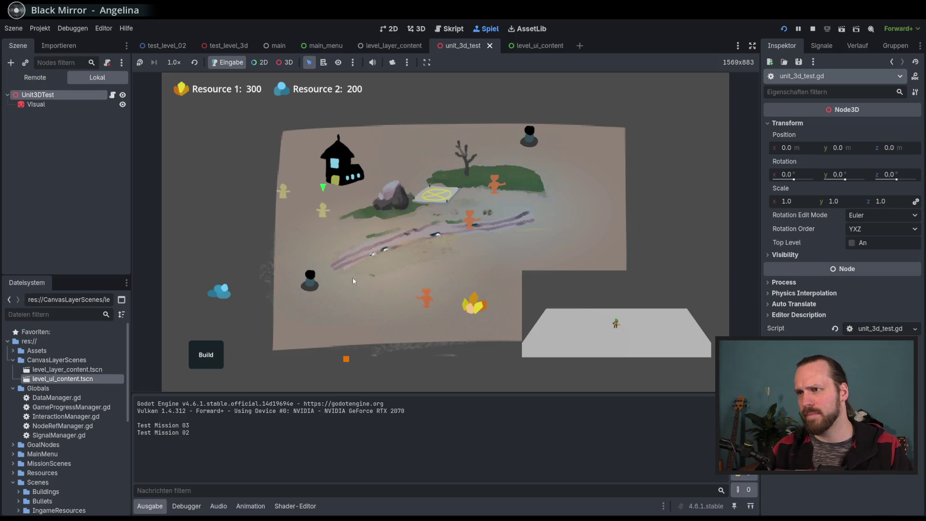
left_click(284, 192)
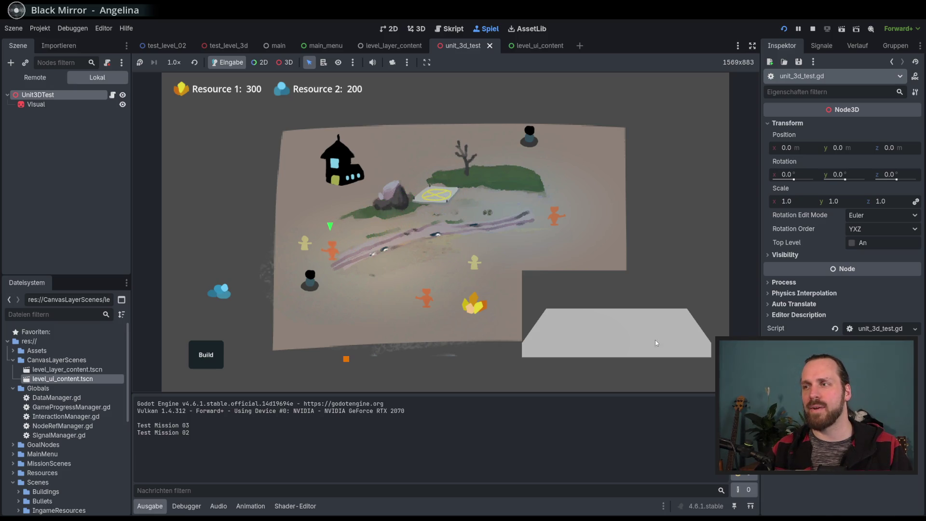
key("F8")
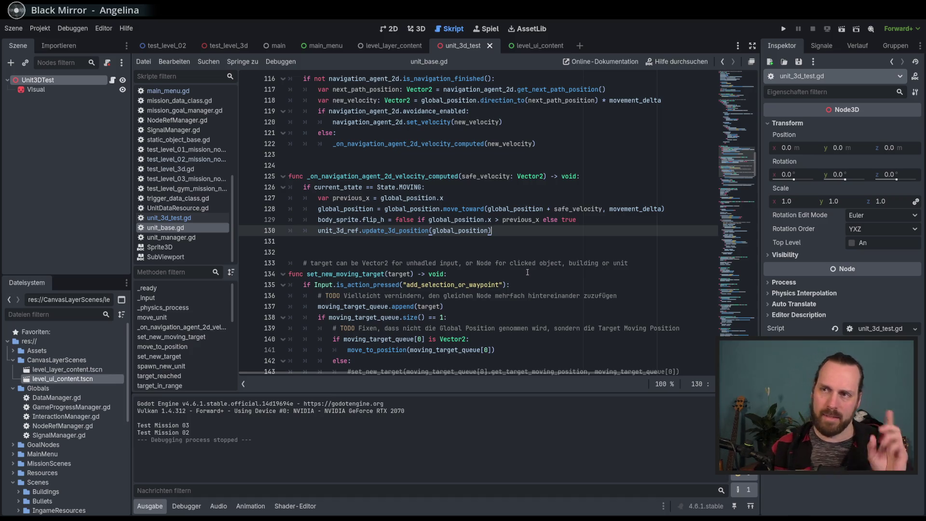
mouse_move(466, 234)
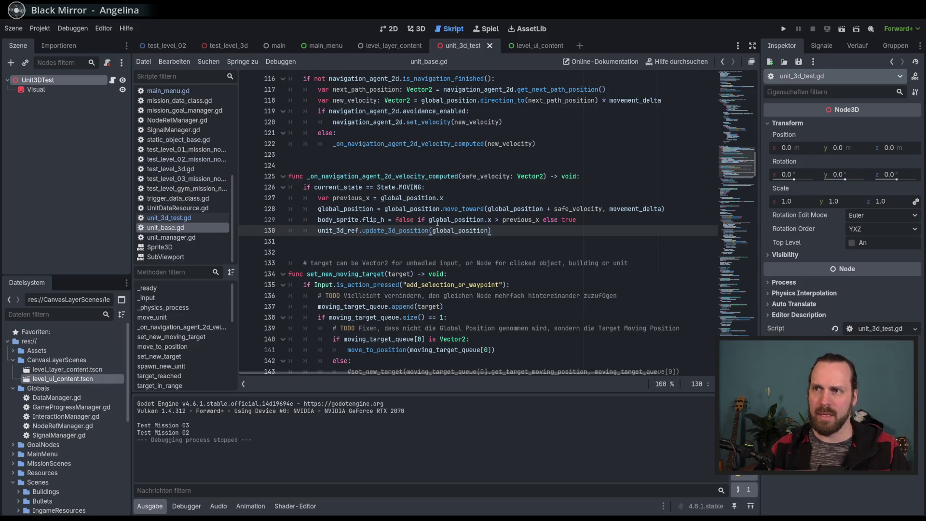
mouse_move(486, 230)
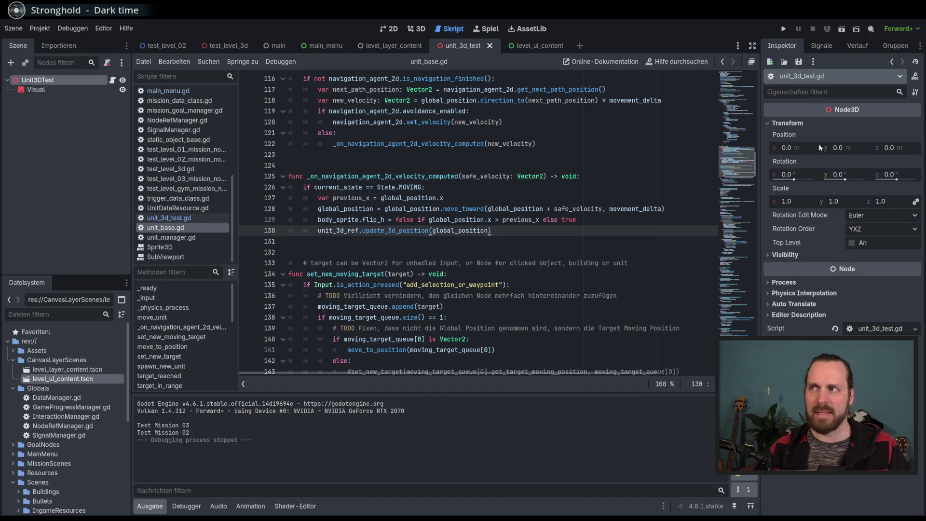
Step: Open the test_level_3d script at its add_3d_unit function
left_click(397, 29)
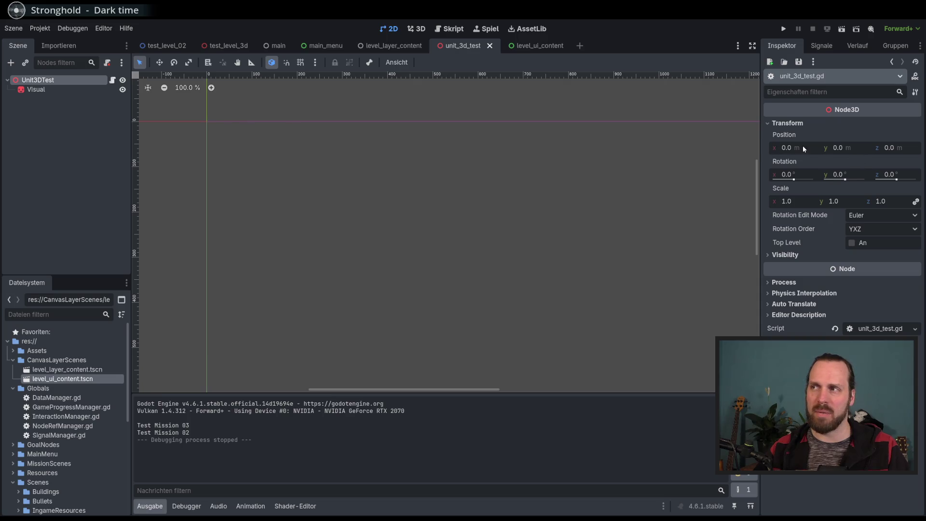
key("ctrl+F3")
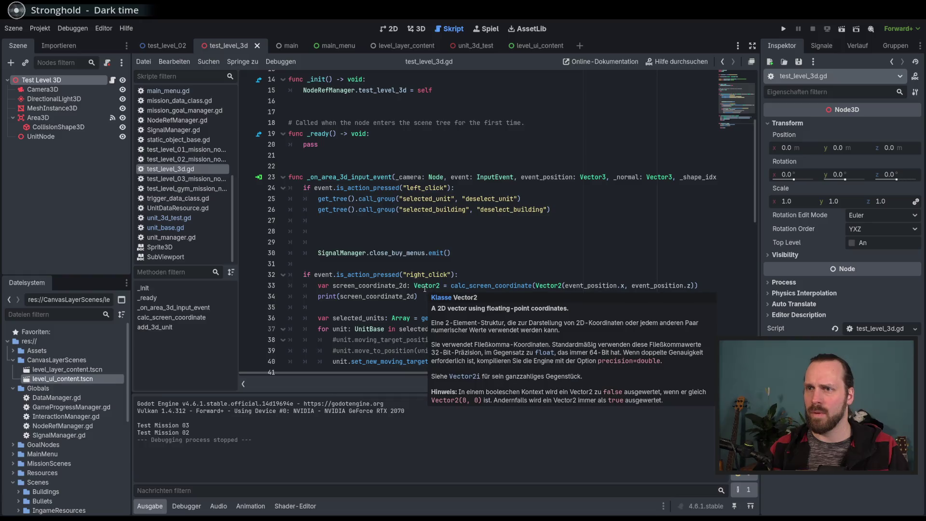
scroll(354, 267, "up", 4)
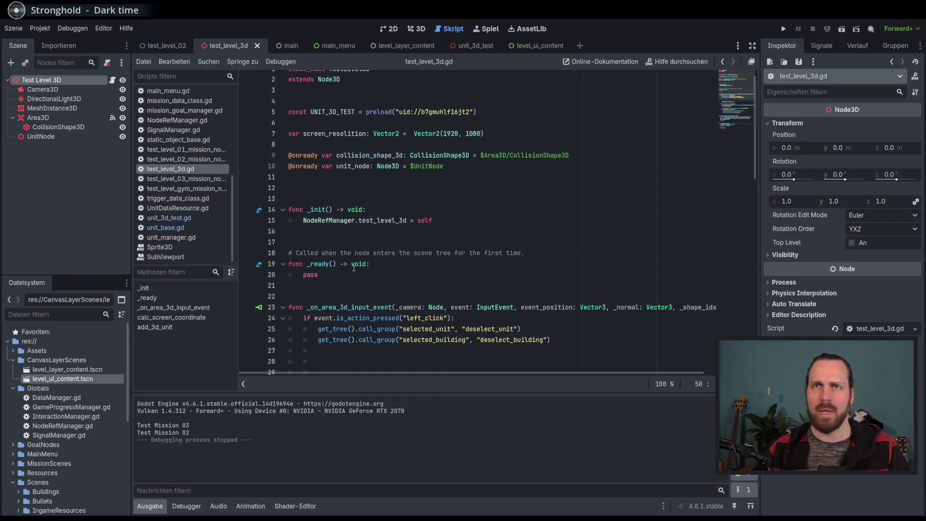
left_click(154, 327)
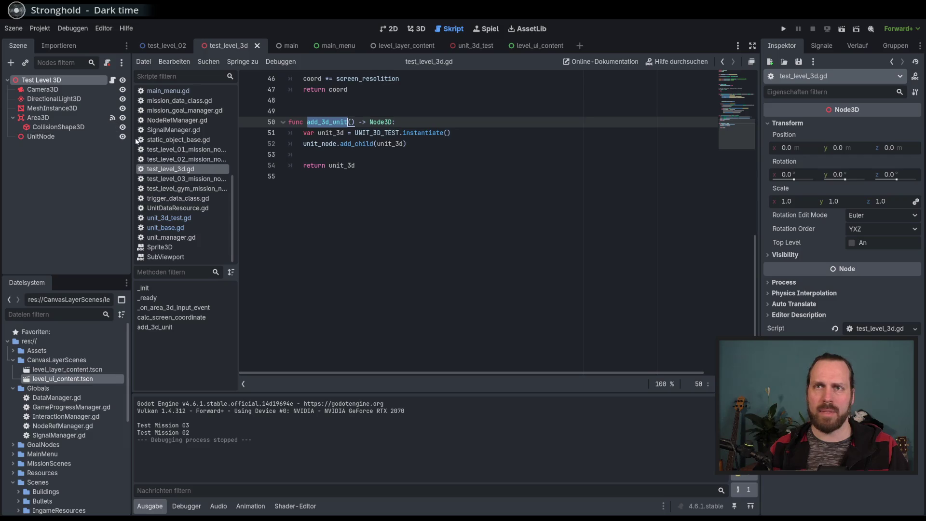
Step: Append ' / 300' to the Vector3 on line 11 of unit_3d_test.gd and run the game
left_click(479, 51)
left_click(443, 219)
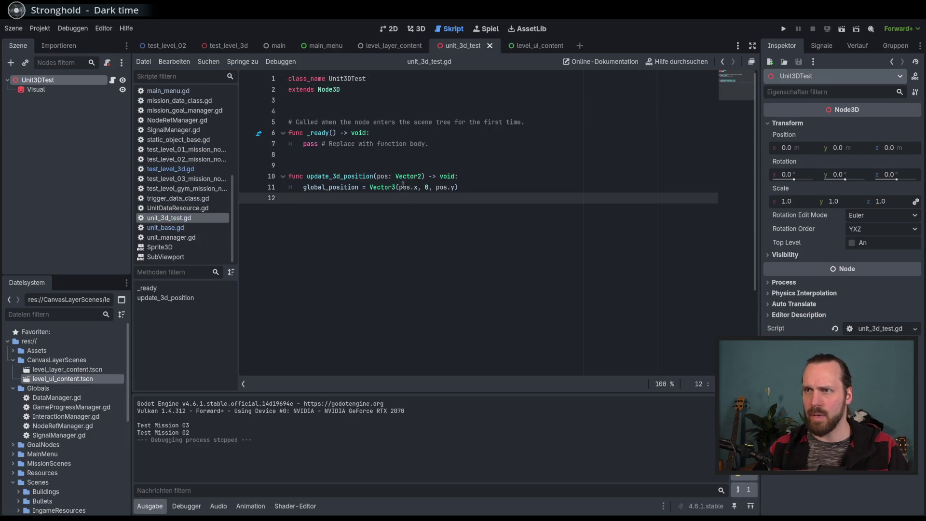
double_click(330, 187)
left_click(529, 190)
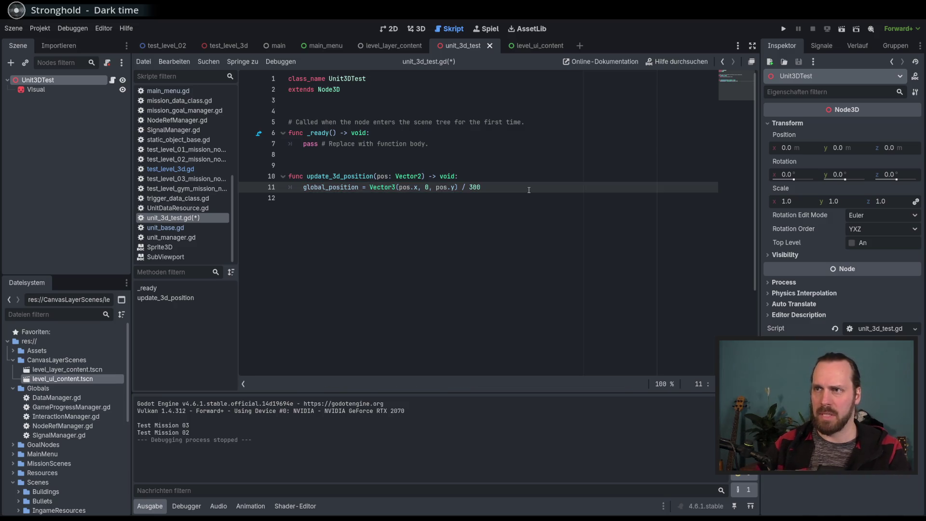
key("F5")
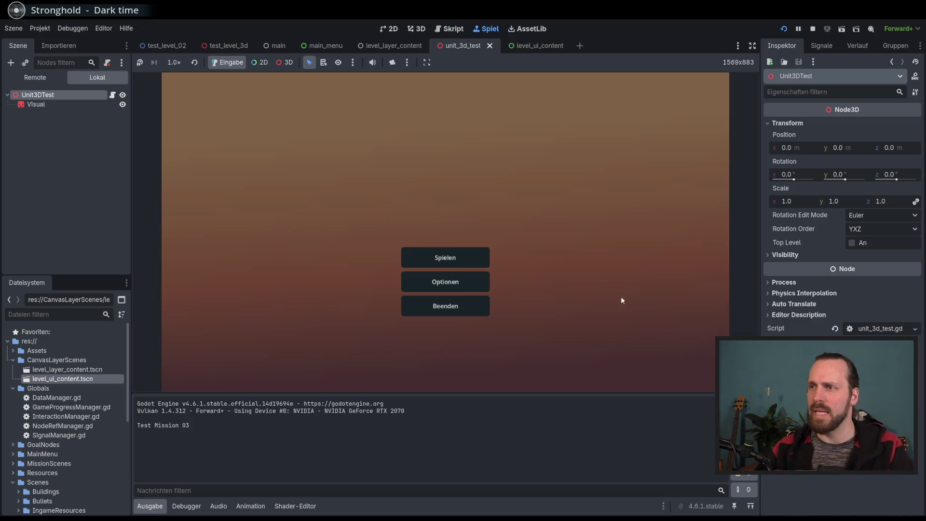
Step: Start Test Level GYM, walk the soldier around the map and past the rock, then stop
left_click(464, 256)
left_click(295, 147)
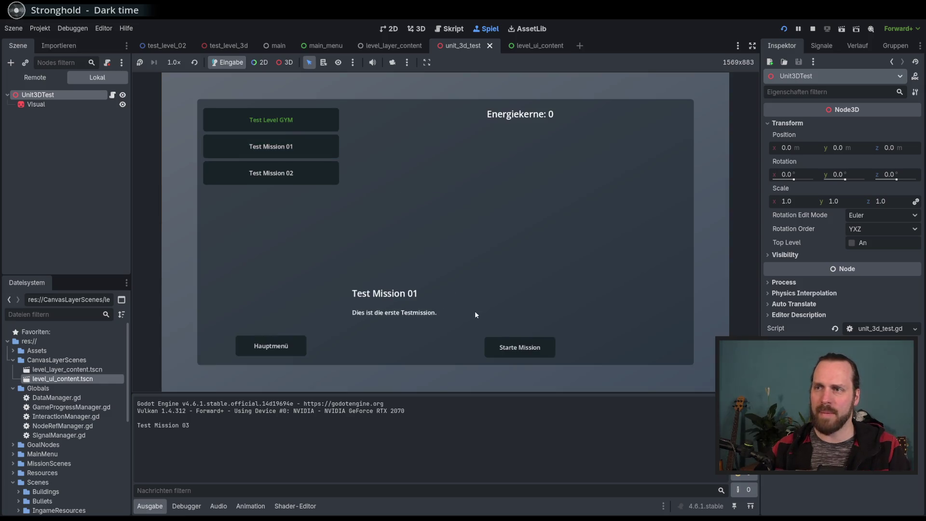
left_click(323, 125)
left_click(520, 347)
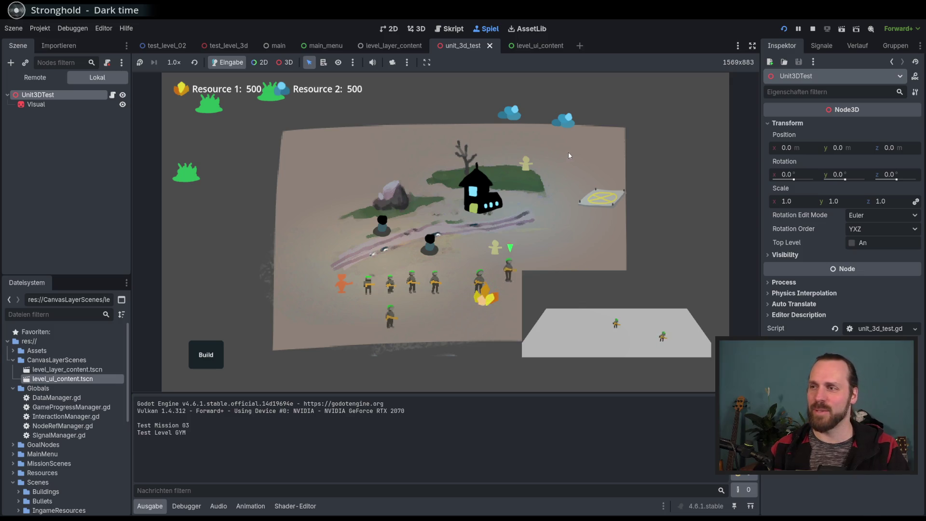
right_click(363, 150)
right_click(294, 233)
right_click(260, 295)
right_click(300, 320)
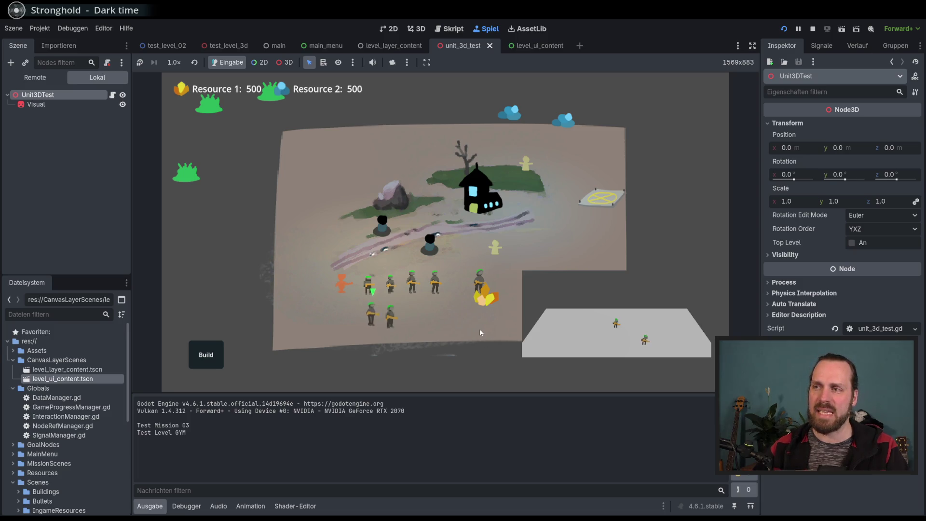
right_click(296, 185)
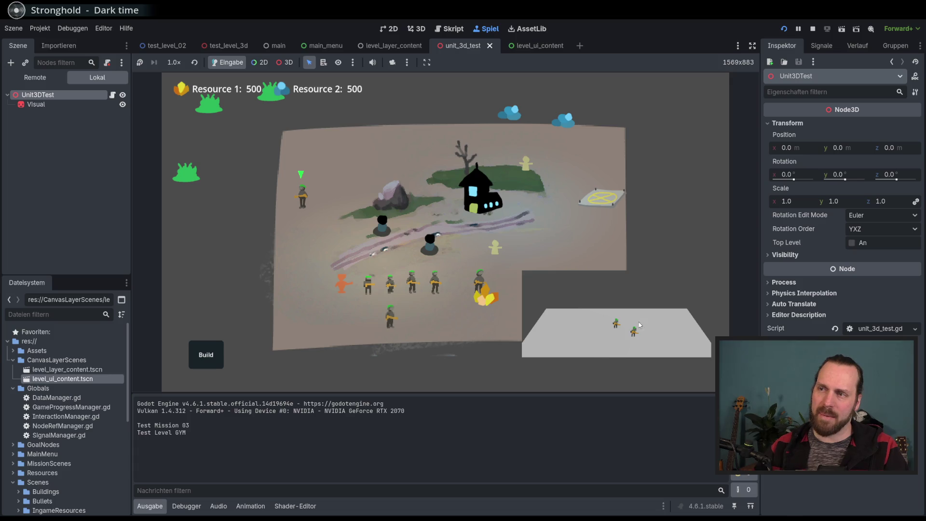
right_click(596, 226)
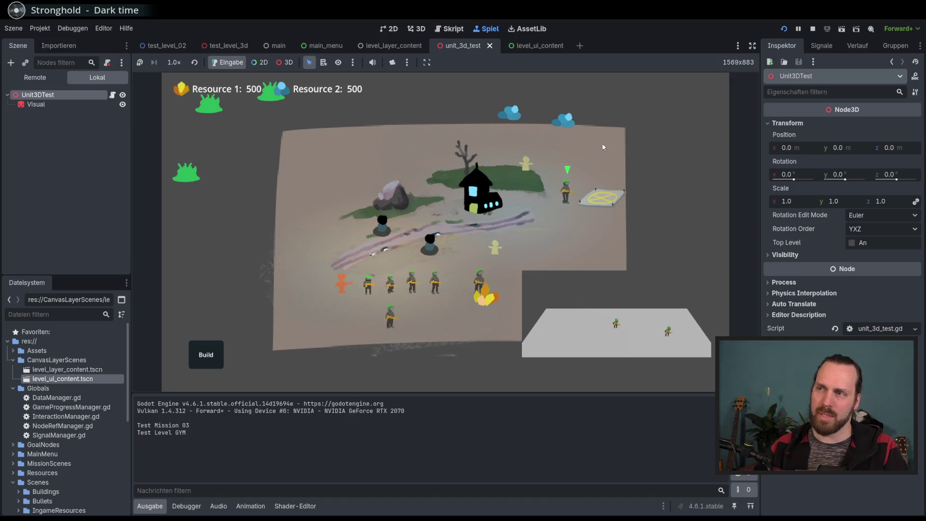
key("F8")
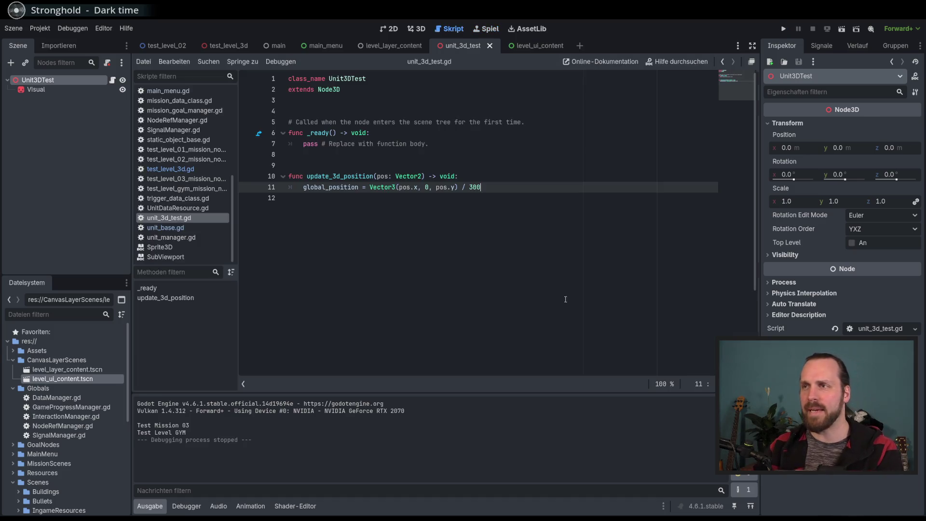
Step: Rerun Test Level GYM, move the selected units up and back down, then stop the game
key("F5")
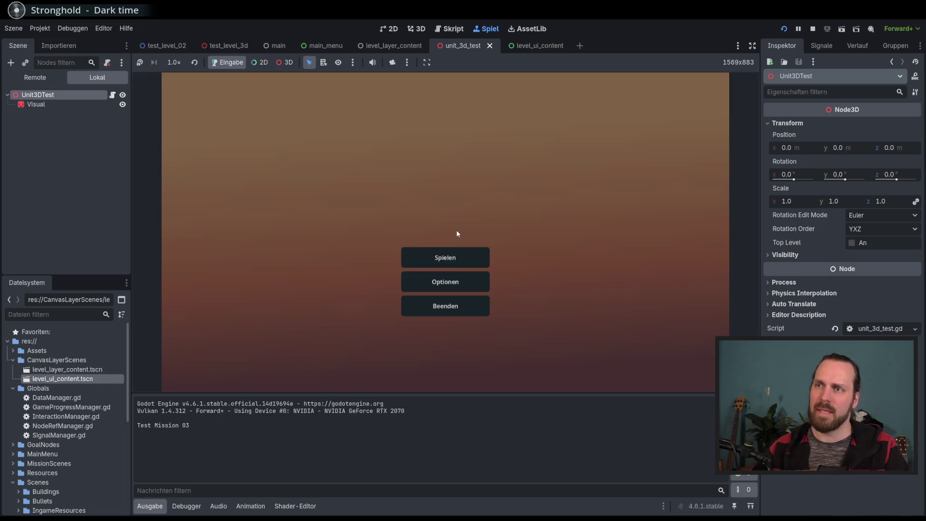
left_click(446, 256)
left_click(299, 120)
left_click(527, 358)
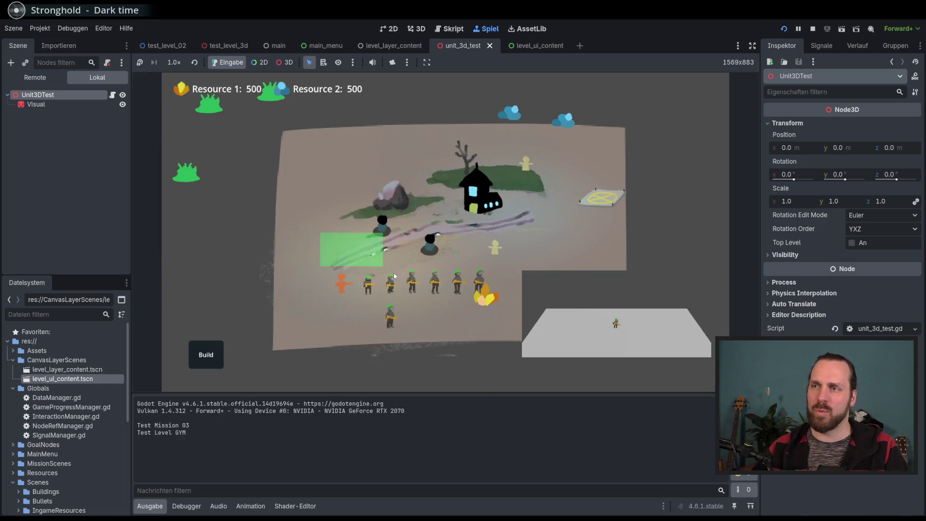
right_click(294, 170)
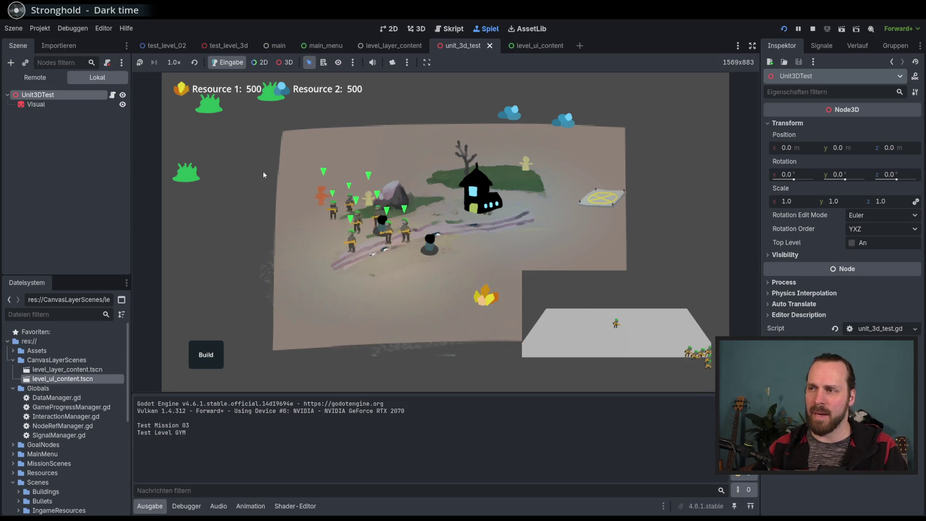
right_click(377, 142)
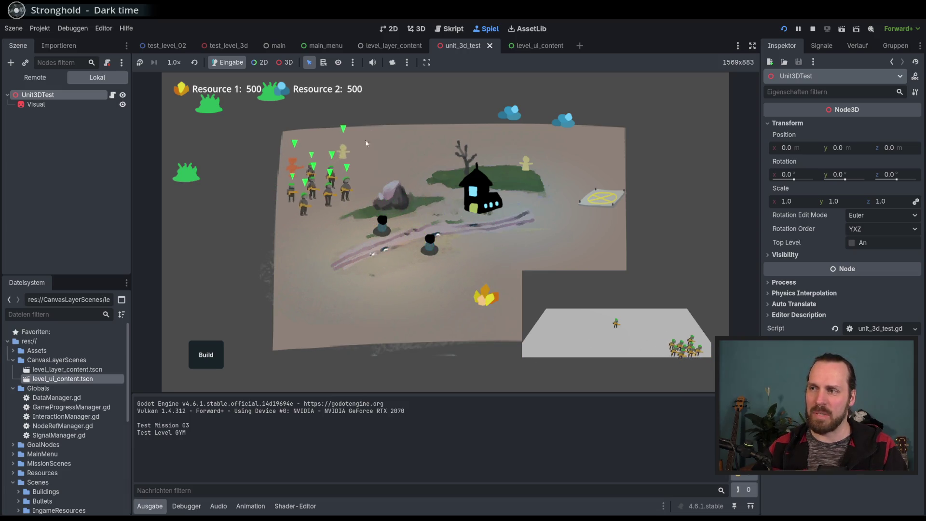
right_click(344, 262)
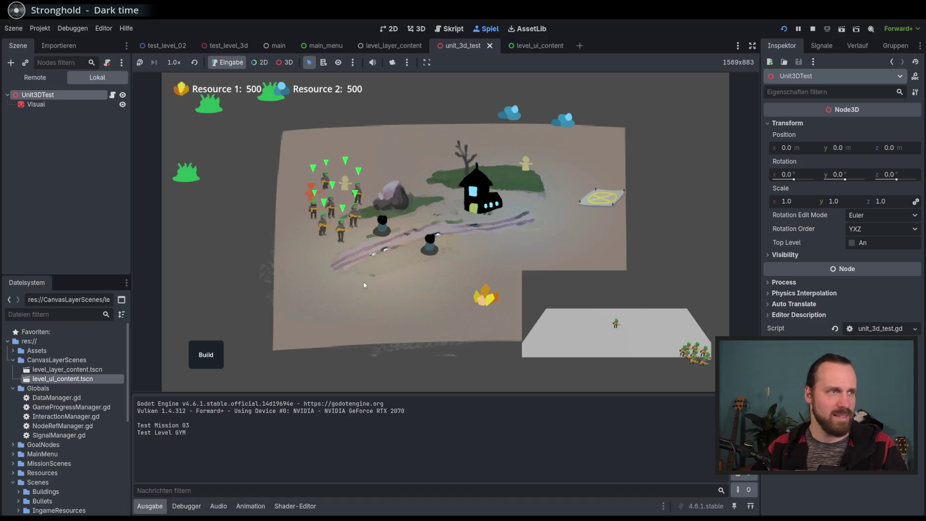
key("F8")
left_click(384, 30)
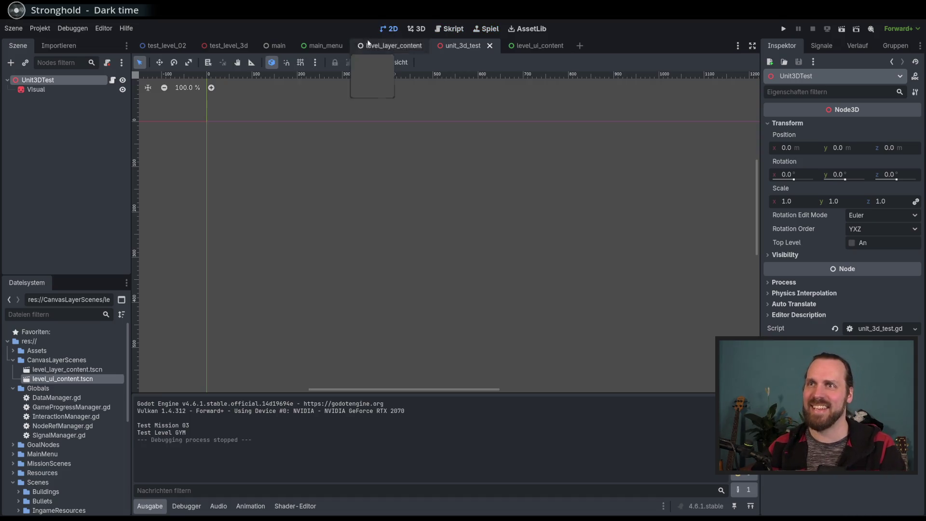
Step: In level_ui_content, set the SubViewport size to 1280×720 after undoing a container resize
left_click(523, 48)
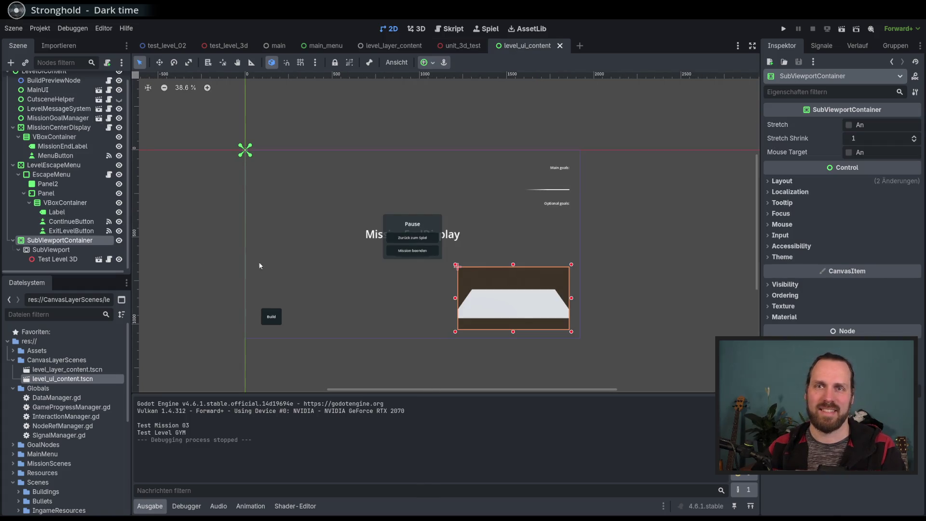
left_click_drag(456, 266, 344, 214)
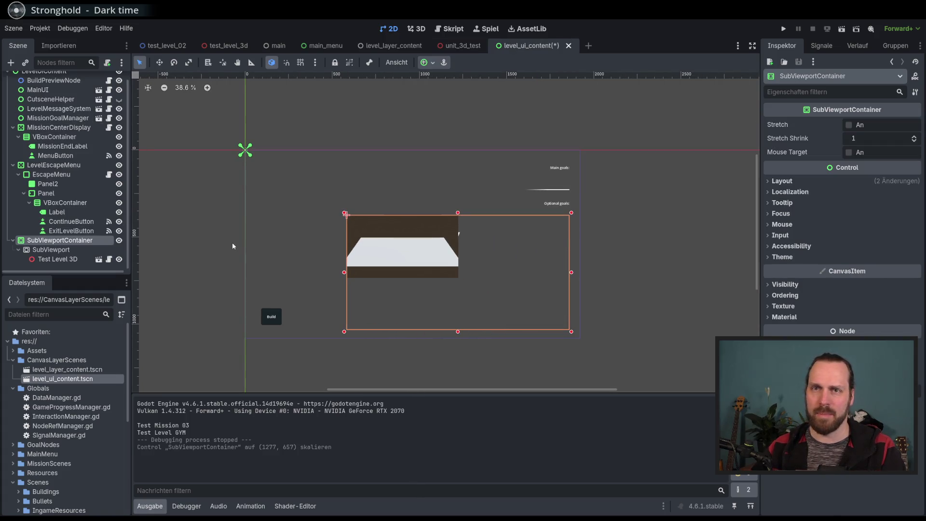
key("ctrl+z")
left_click(51, 249)
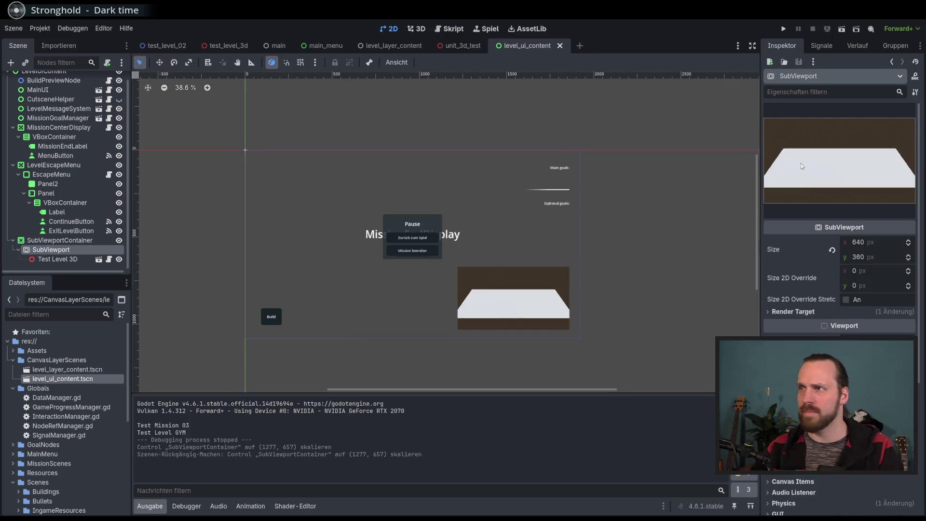
left_click(886, 246)
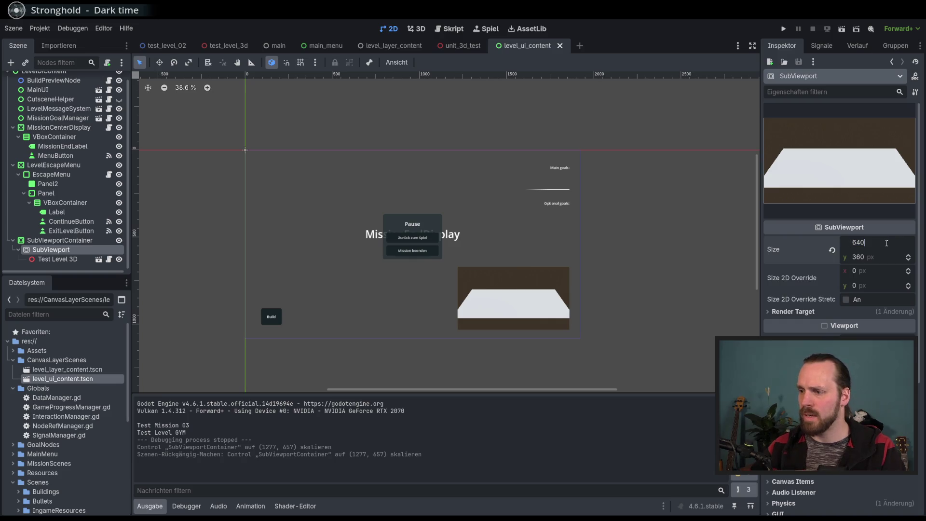
type("2")
key("Return")
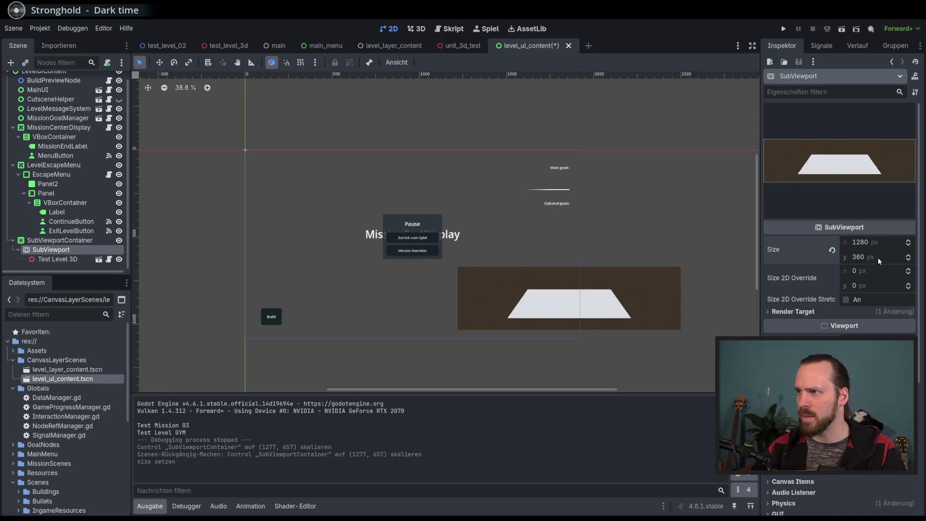
type("2")
key("Return")
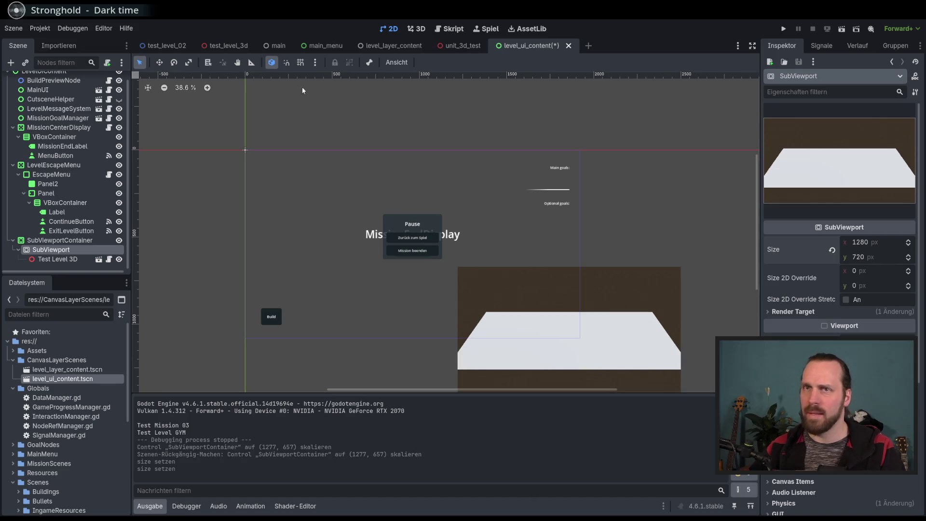
Step: Move the SubViewportContainer up and left and change the SubViewport width to 1000 px
left_click(159, 62)
mouse_move(574, 334)
left_mouse_down()
mouse_move(553, 305)
mouse_move(475, 252)
mouse_move(471, 271)
mouse_move(463, 264)
left_mouse_up()
left_click(51, 250)
left_click(59, 240)
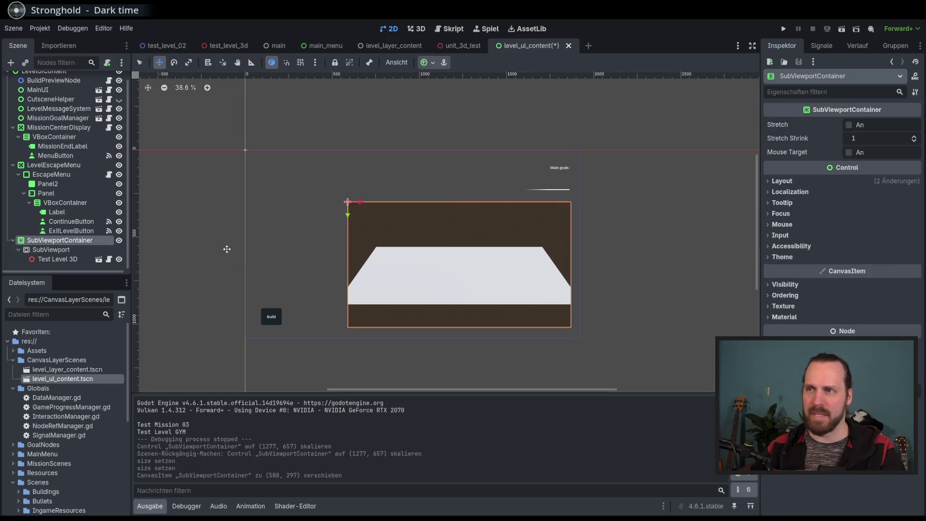
left_click(68, 250)
left_click(875, 243)
type("1000")
key("Return")
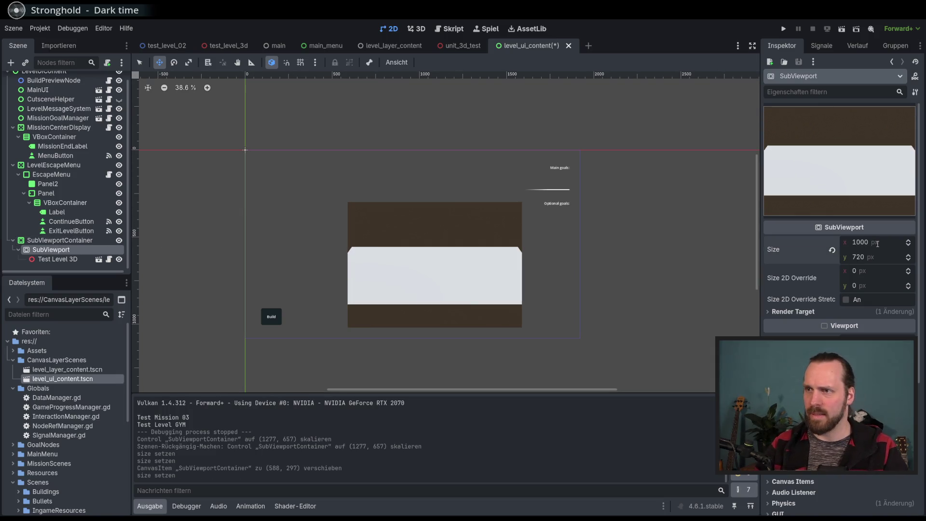
left_click(877, 243)
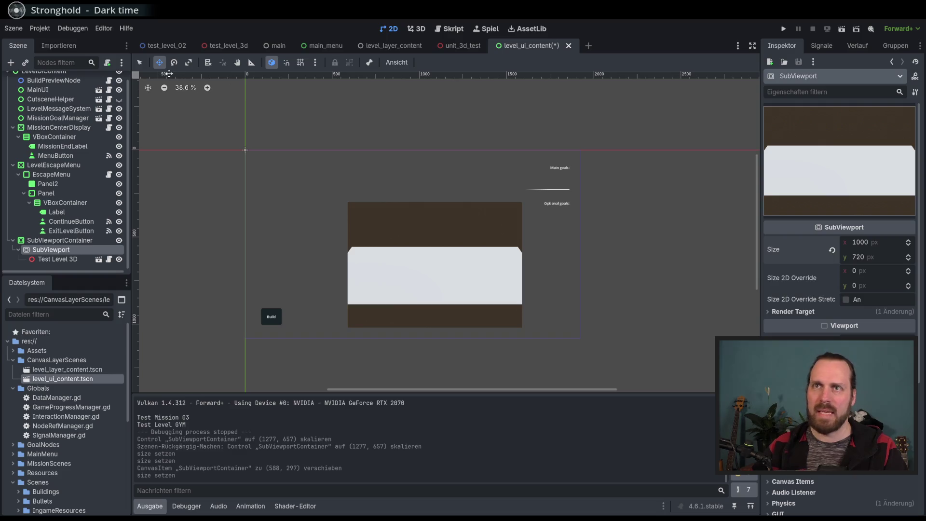
Step: Apply the bottom-right anchor preset to the SubViewportContainer and run the project
left_click(472, 272)
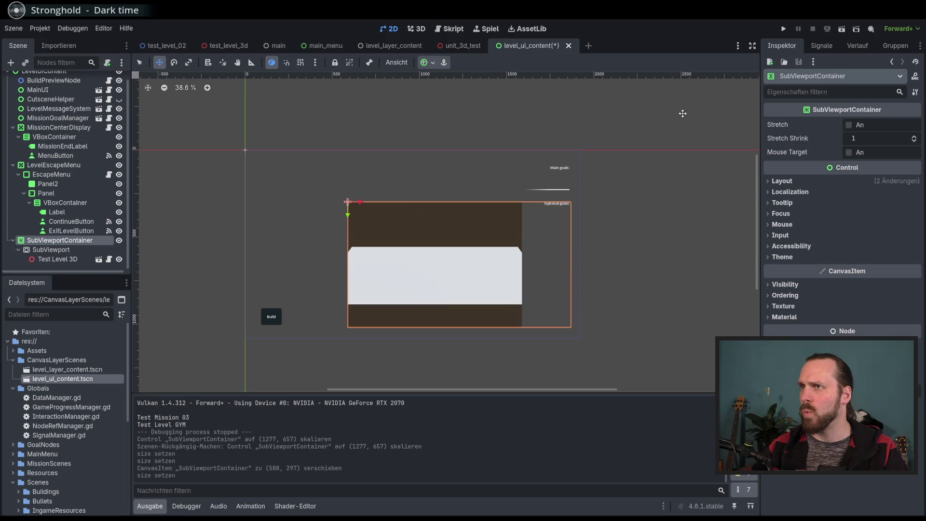
left_click(431, 62)
left_click(453, 96)
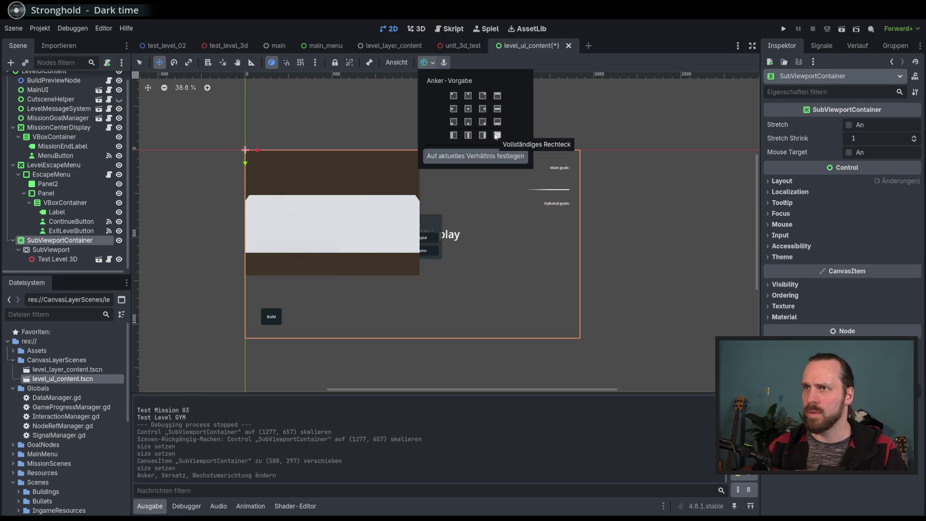
left_click(482, 122)
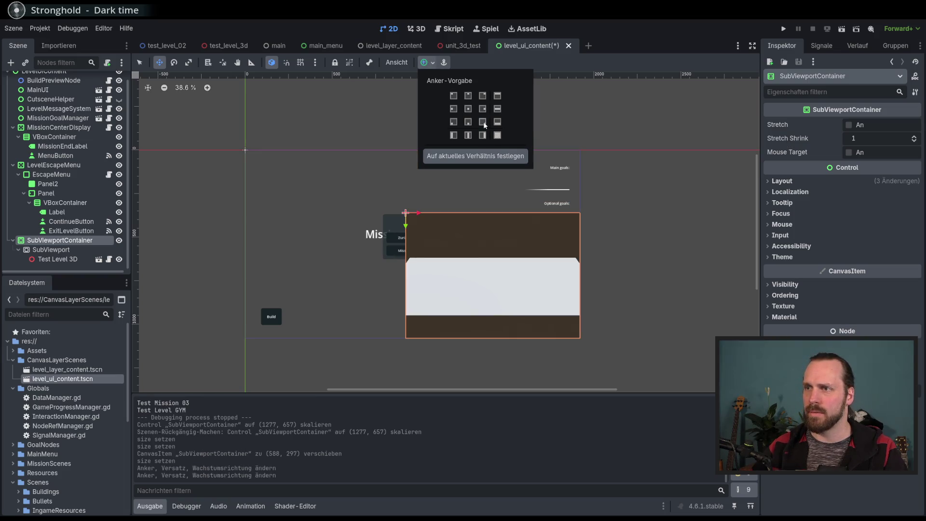
left_click(552, 63)
key("F5")
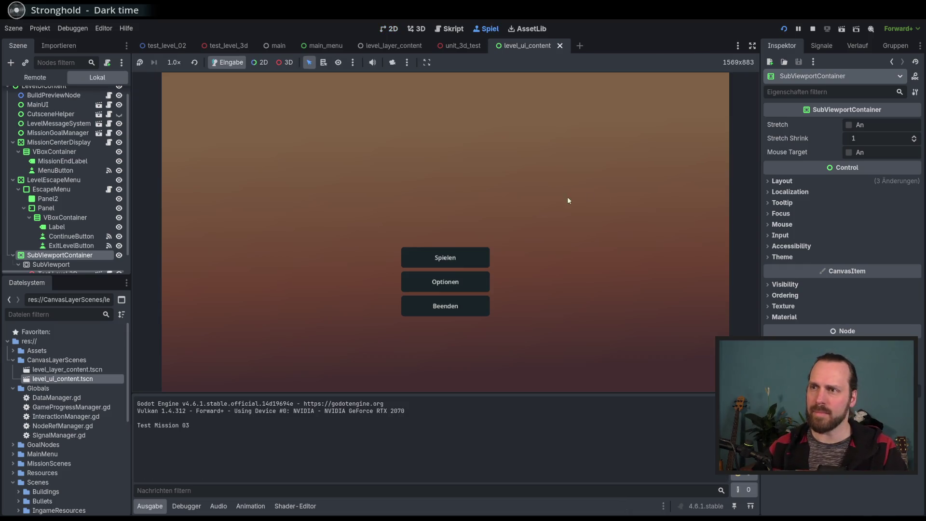
Step: Start Test Mission 01 in Test Level GYM from the mission selection
left_click(445, 257)
left_click(304, 122)
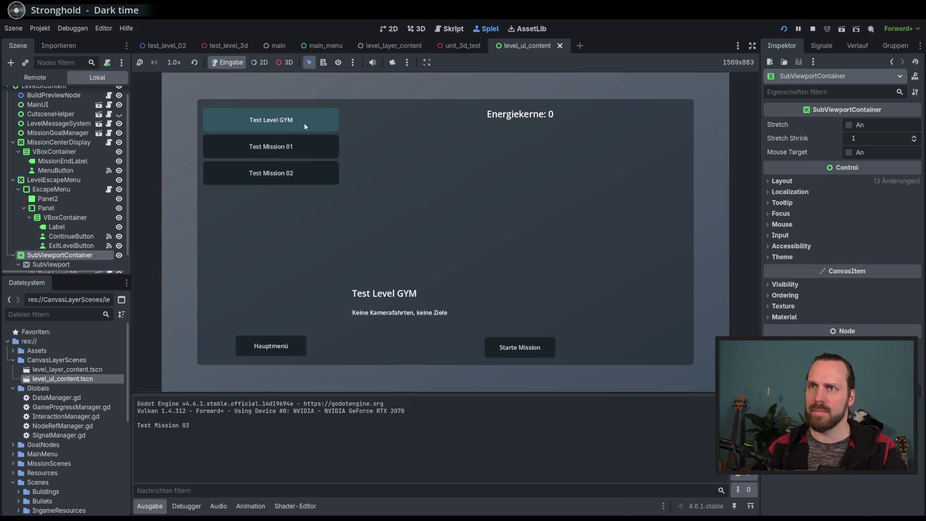
left_click(271, 146)
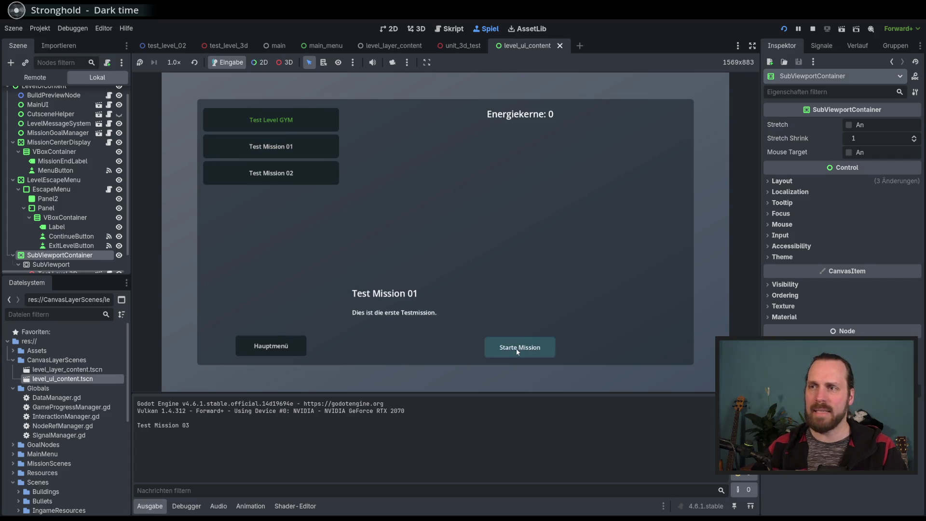
left_click(518, 347)
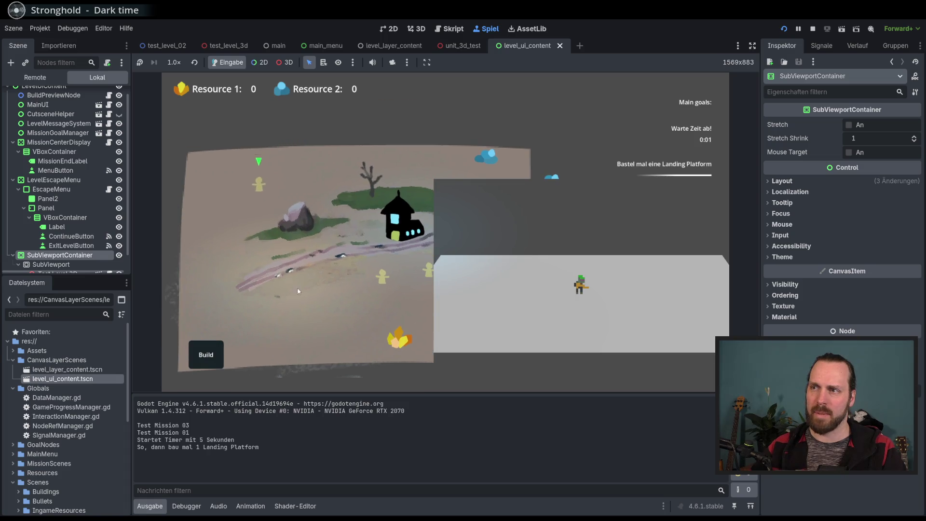
Step: Box-select the three workers, send them around the bushes onto terrain near the platform, then stop
left_click_drag(377, 313, 309, 273)
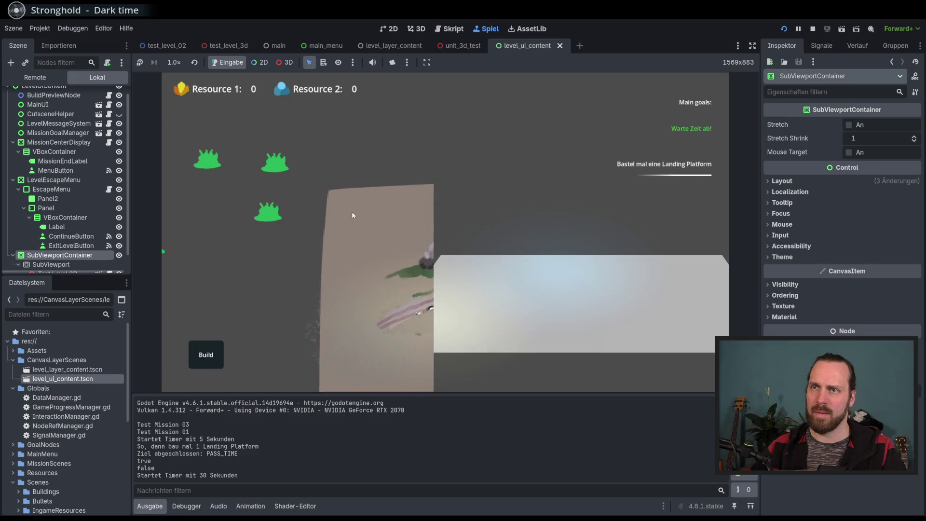
right_click(264, 212)
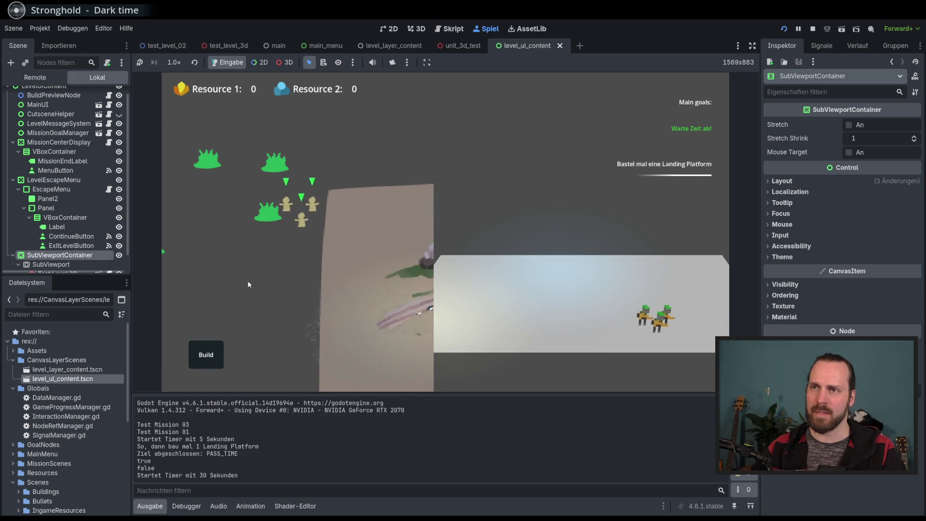
right_click(205, 163)
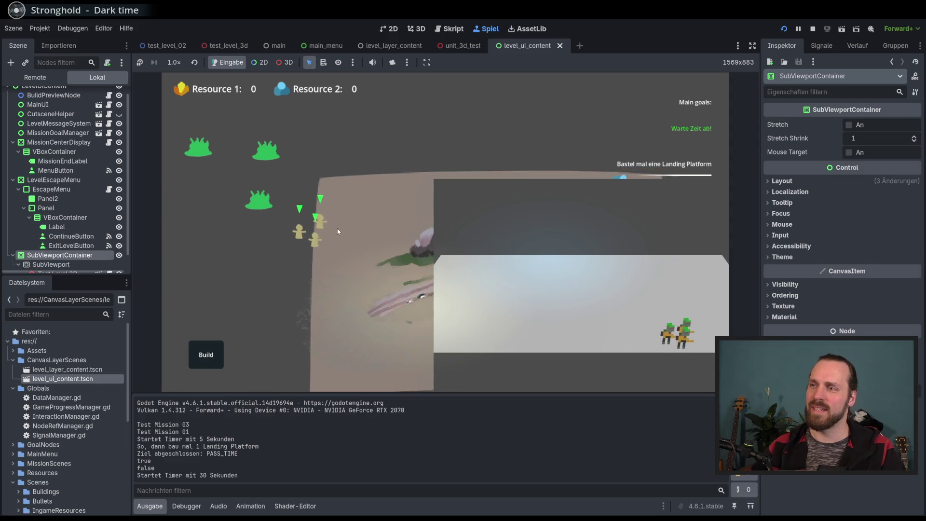
right_click(219, 251)
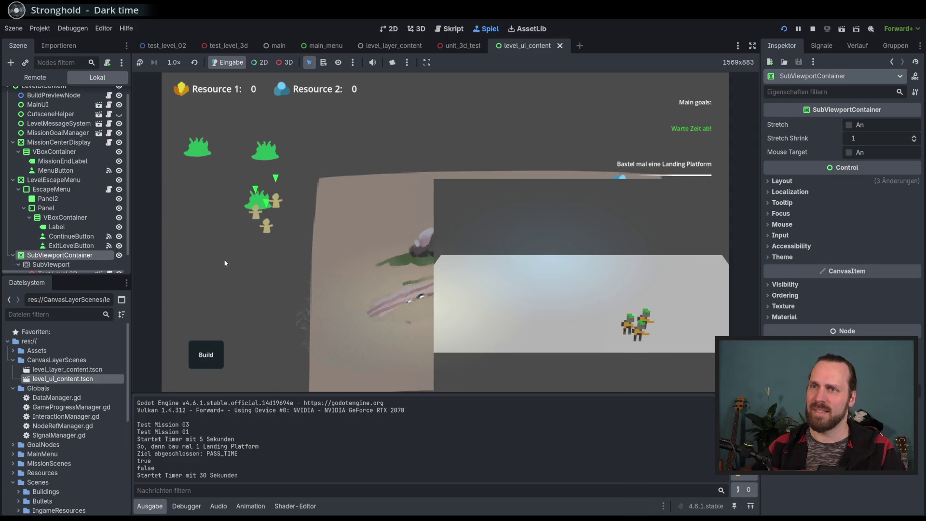
right_click(323, 139)
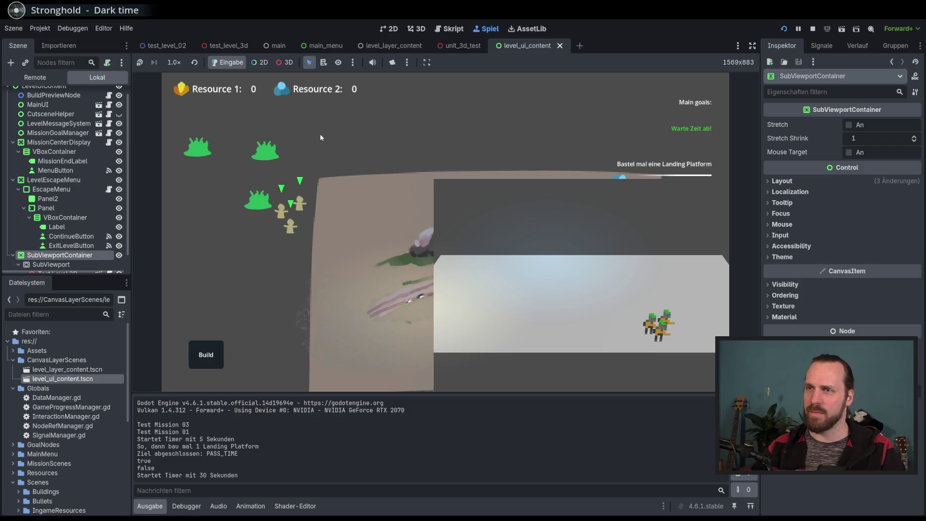
right_click(220, 103)
right_click(536, 306)
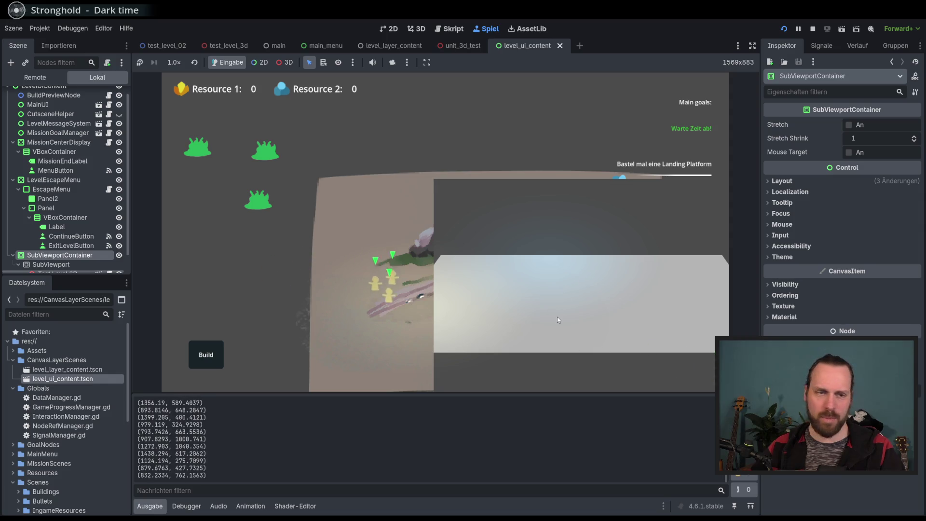
key("F8")
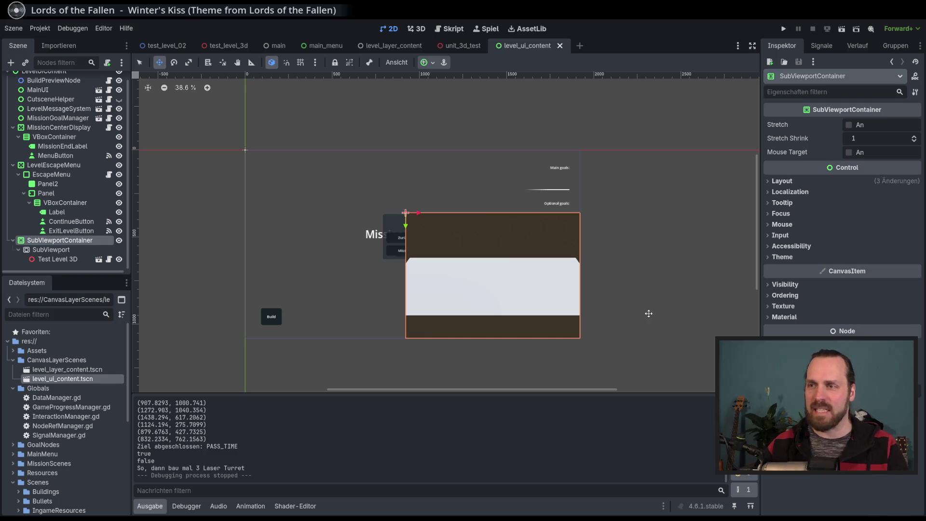
Step: Launch the project with F5 to bring up the Spielen/Optionen/Beenden main menu
key("F5")
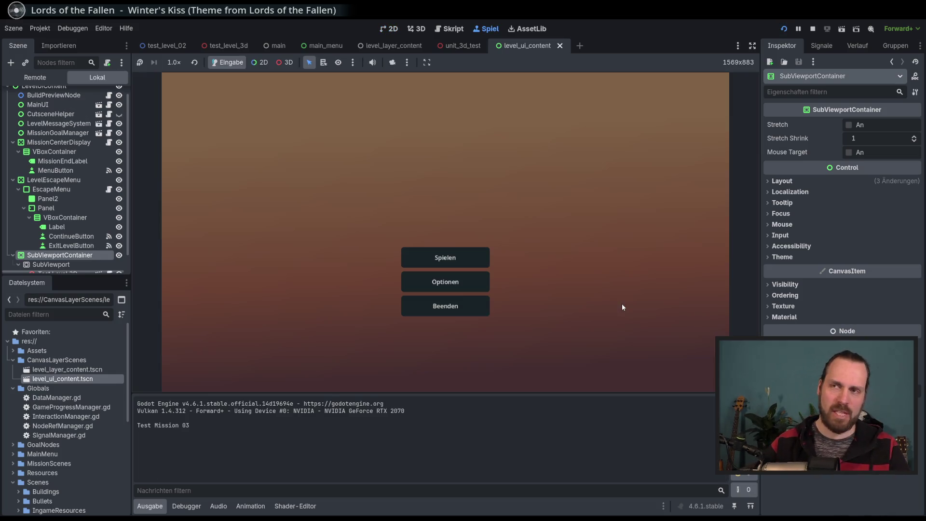
Step: Choose Test Mission 01 on the mission selection screen and start it
left_click(440, 260)
left_click(296, 169)
left_click(295, 146)
left_click(296, 173)
left_click(291, 147)
left_click(501, 345)
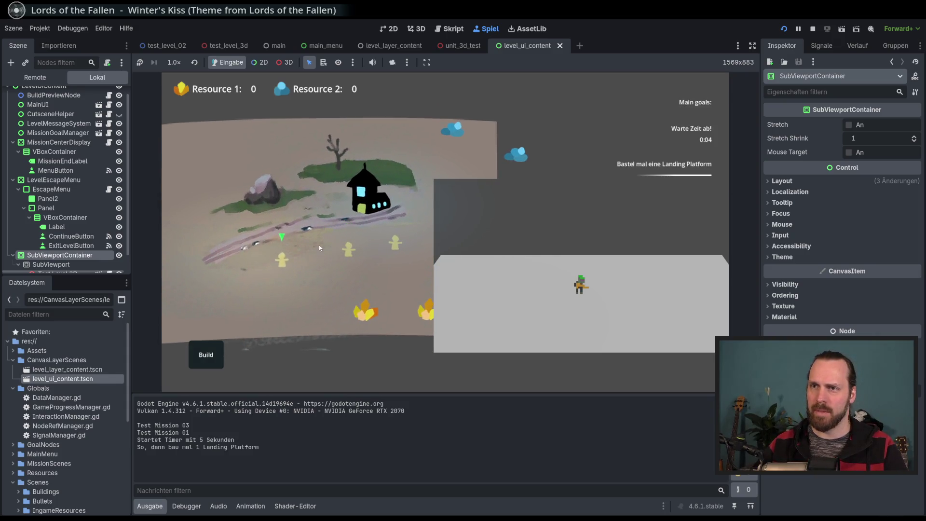
Step: Box-select three units and send them to several target points
left_click_drag(261, 208, 414, 297)
right_click(188, 174)
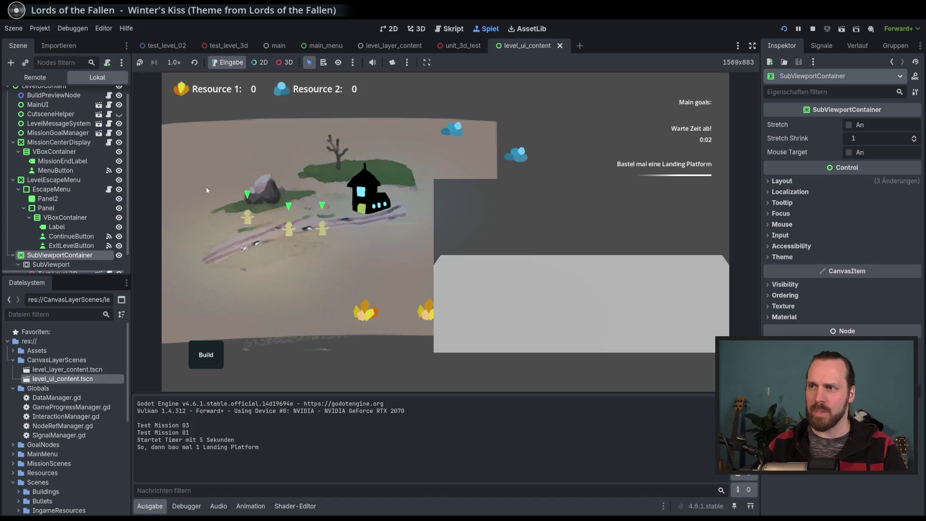
right_click(229, 215)
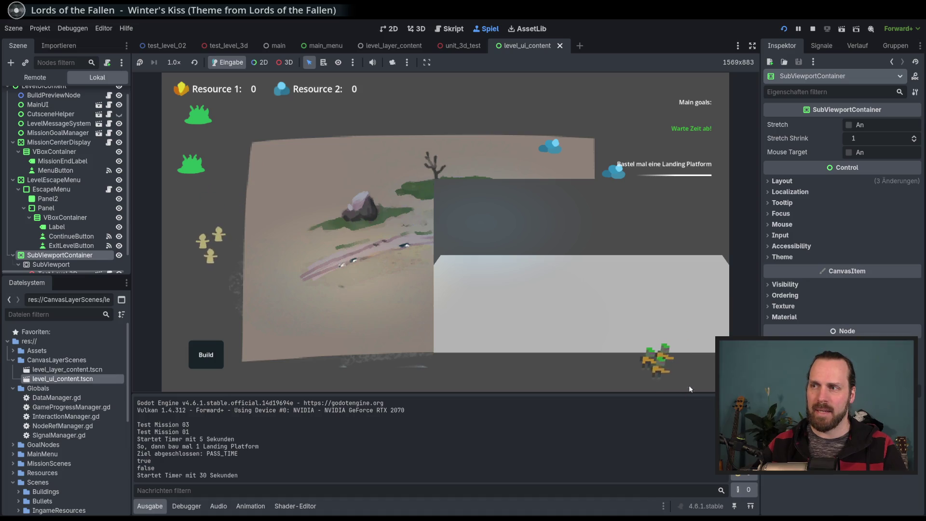
left_click(285, 245)
right_click(234, 129)
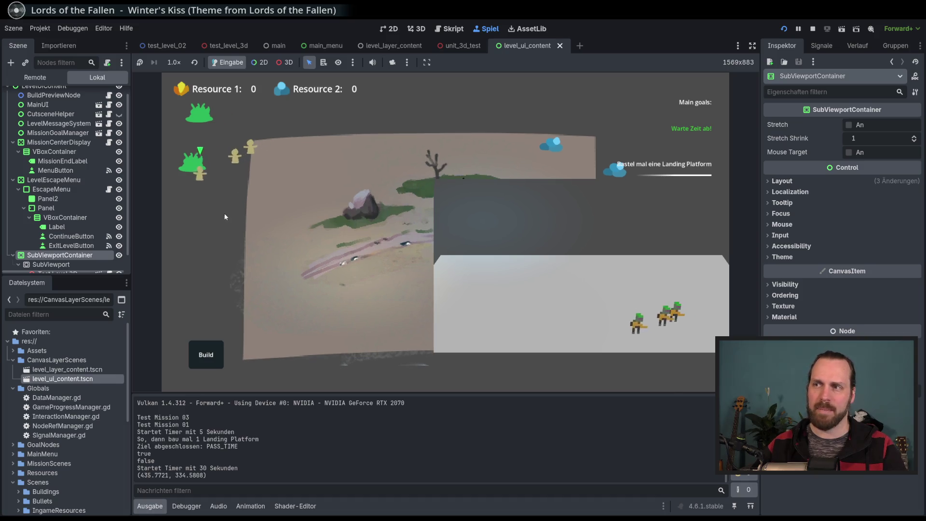
Step: Move a single unit to two more spots, reselect the middle units, and stop the game
left_click(250, 151)
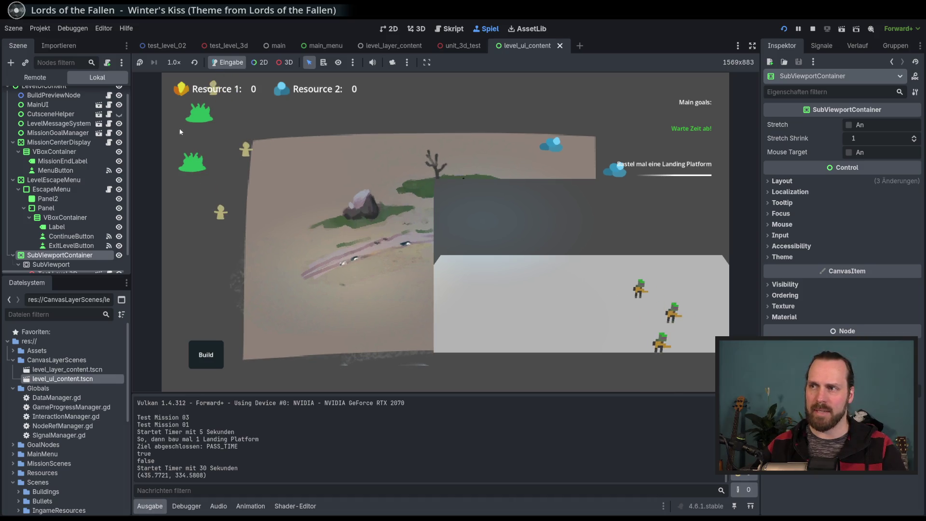
right_click(205, 140)
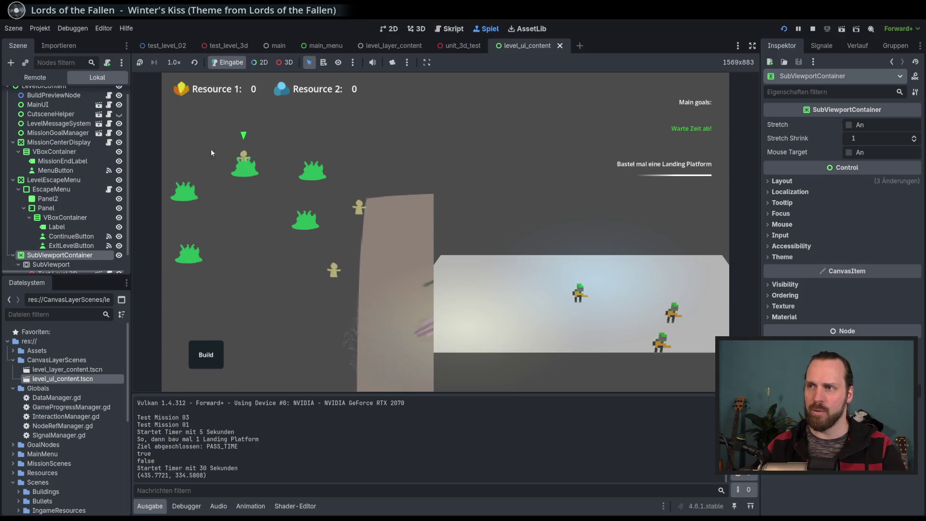
right_click(294, 223)
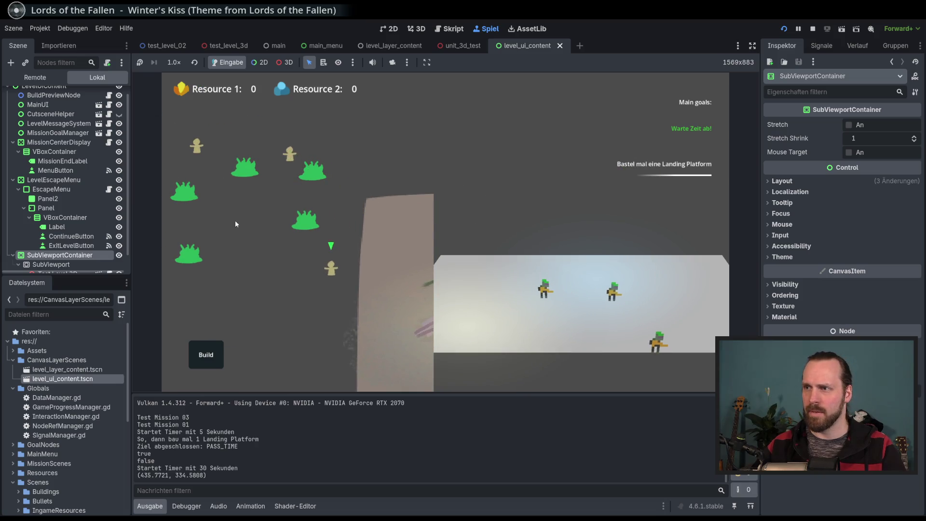
left_click_drag(371, 228, 219, 131)
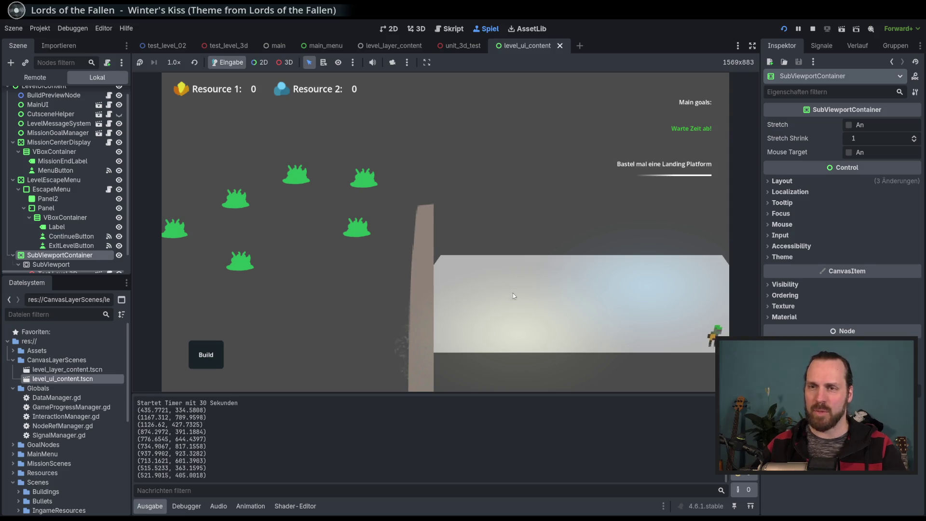
key("F8")
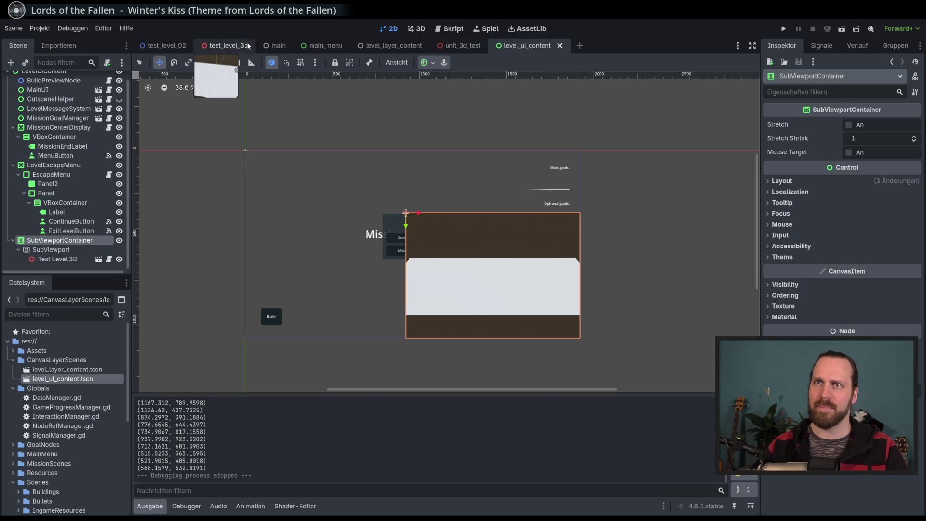
Step: Open the test_level_3d scene and orbit slightly around its plane
left_click(226, 45)
scroll(389, 213, "down", 5)
left_click_drag(390, 214, 500, 232)
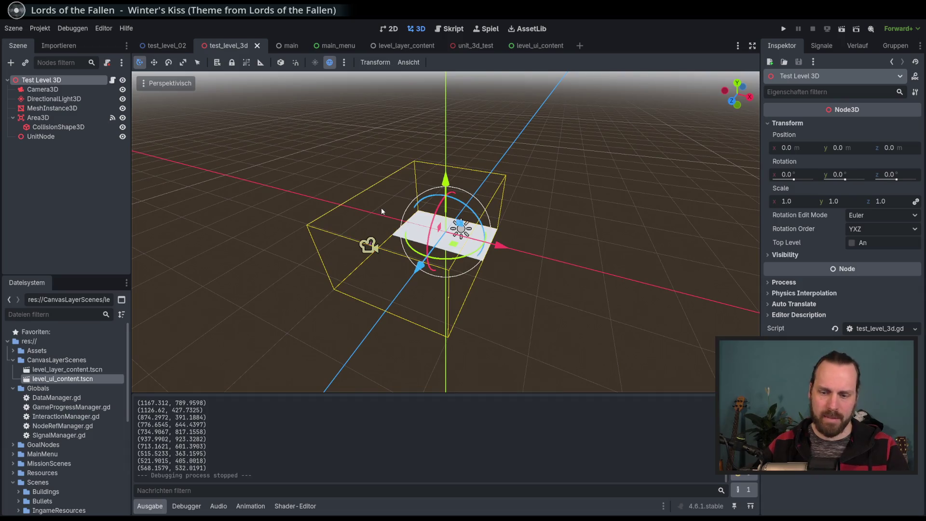
Step: Playtest Test Level GYM, zooming and rotating the game camera and selecting a unit, then stop
key("F6")
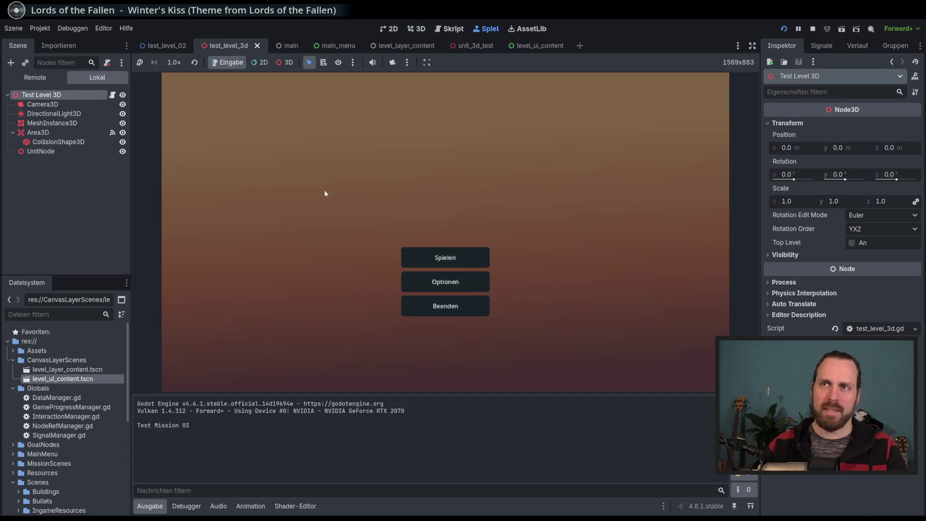
left_click(508, 344)
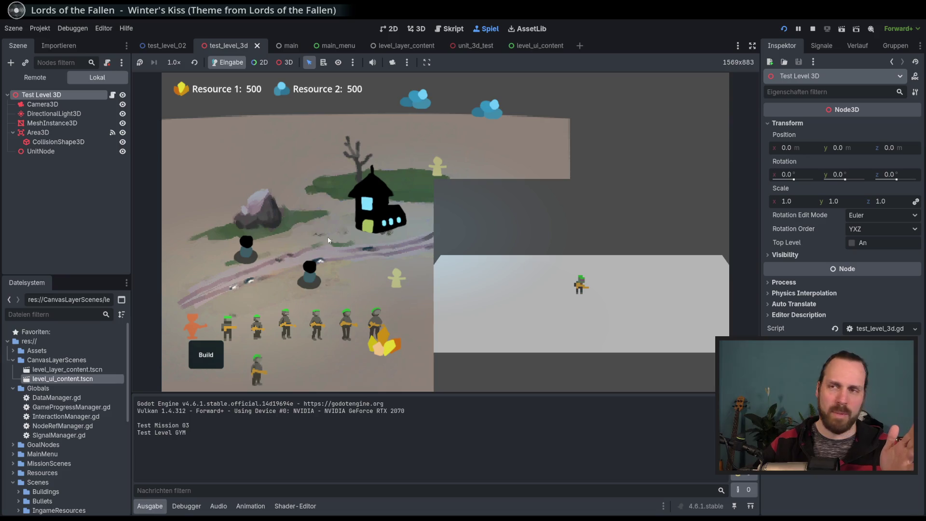
scroll(319, 232, "up", 2)
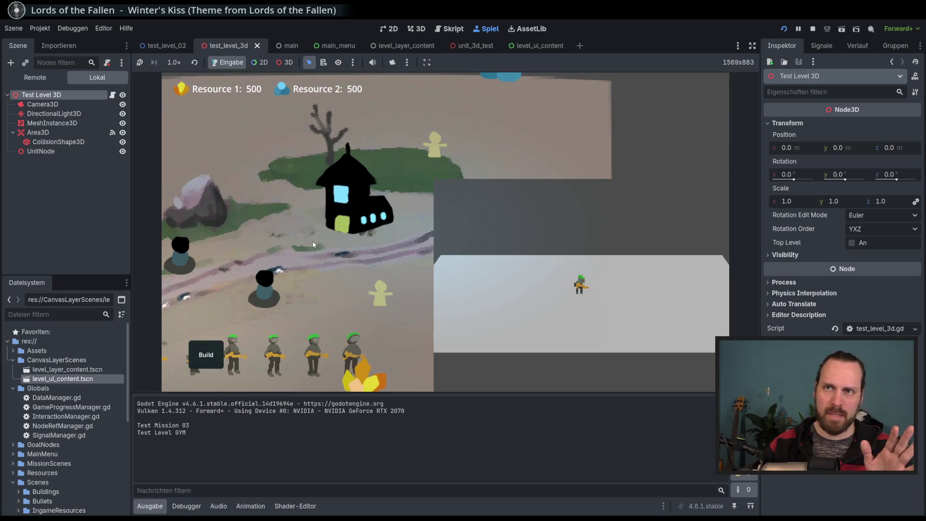
scroll(312, 242, "down", 2)
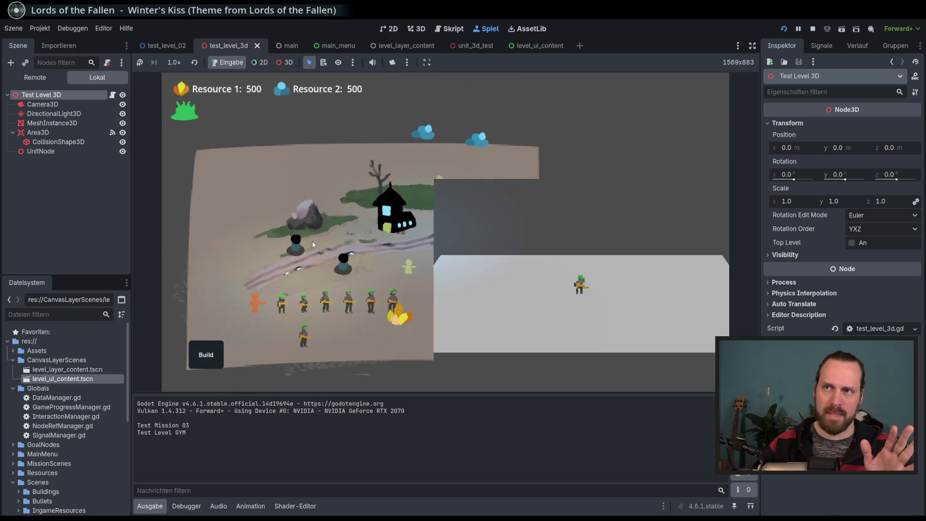
scroll(308, 249, "down", 2)
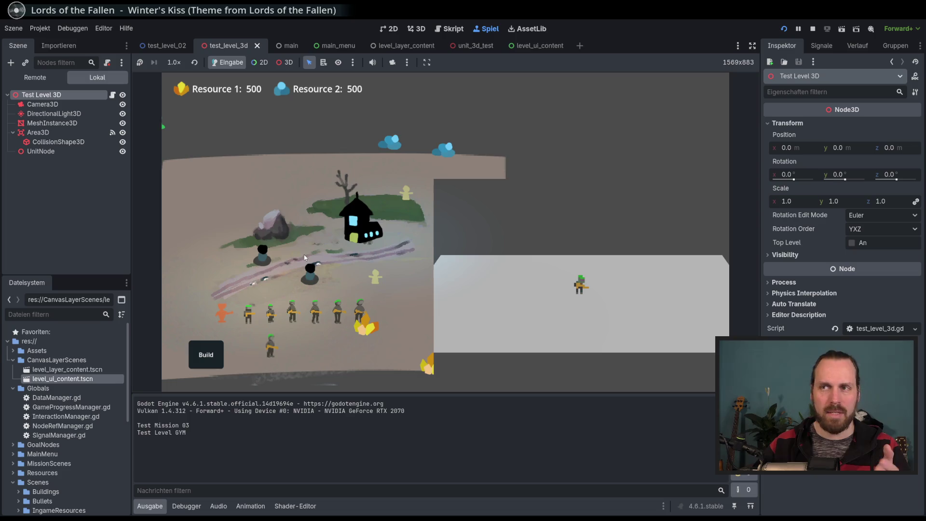
scroll(304, 256, "up", 2)
scroll(304, 256, "down", 2)
left_click(304, 260)
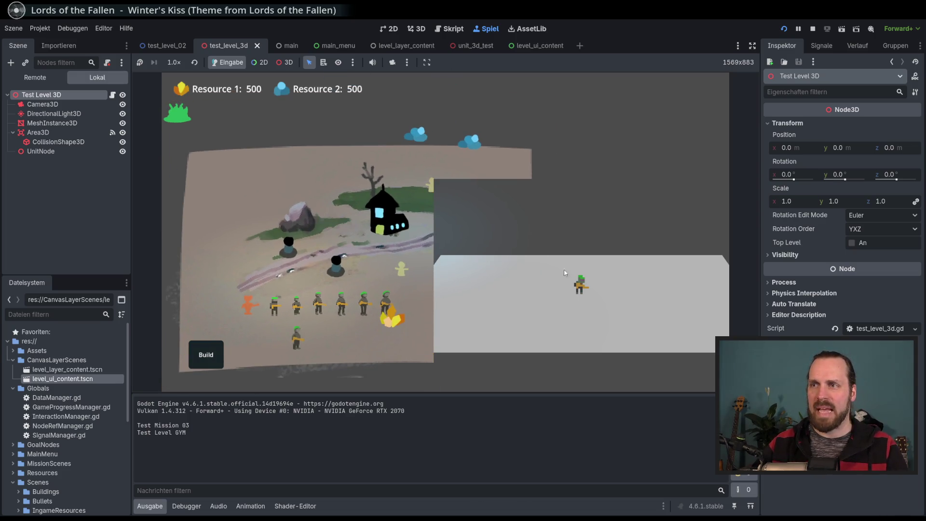
mouse_move(625, 303)
left_mouse_down()
mouse_move(548, 323)
mouse_move(455, 304)
left_mouse_up()
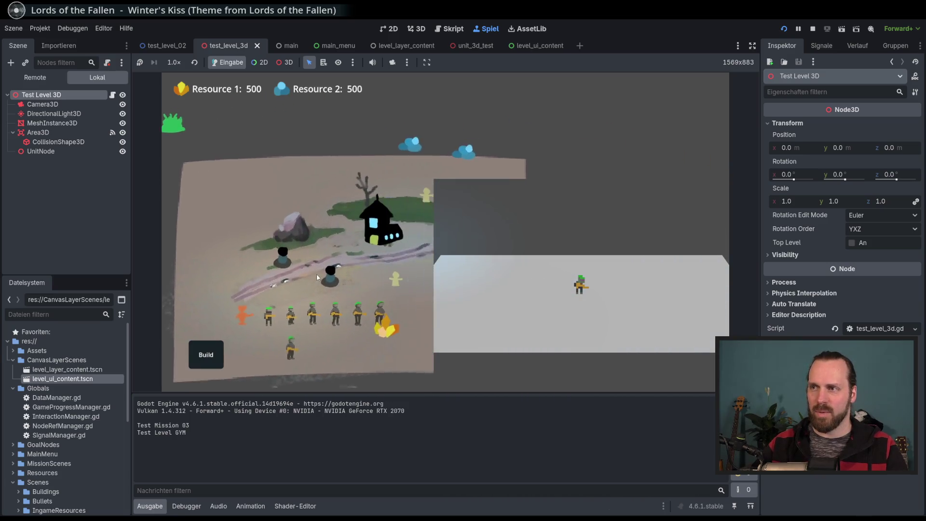
key("F8")
scroll(356, 271, "up", 5)
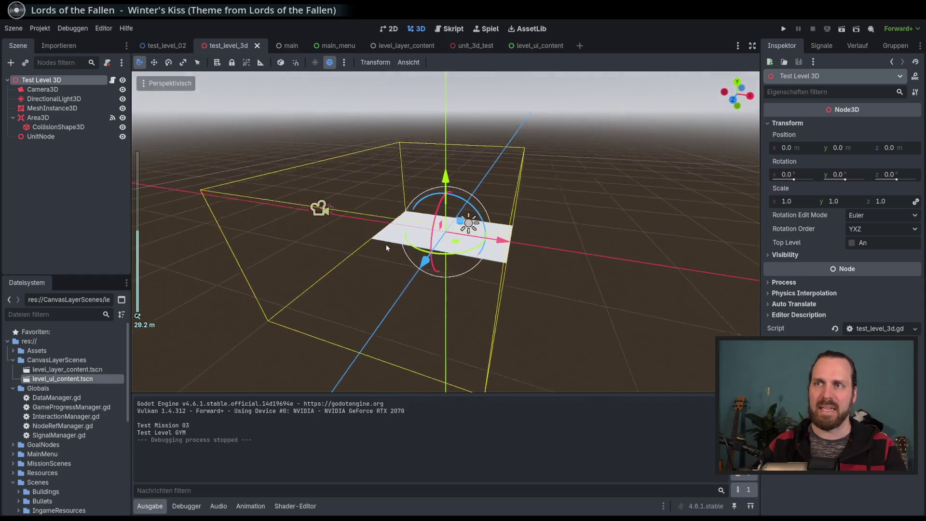
Step: Orbit around the plane and box, then open the Test Level 3D root's script
left_click_drag(386, 247, 384, 249)
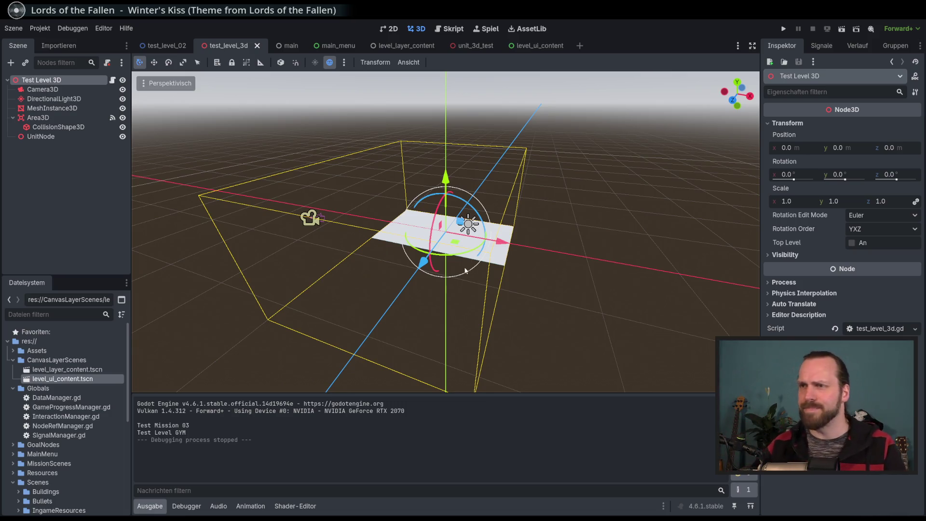
left_click_drag(465, 250, 459, 241)
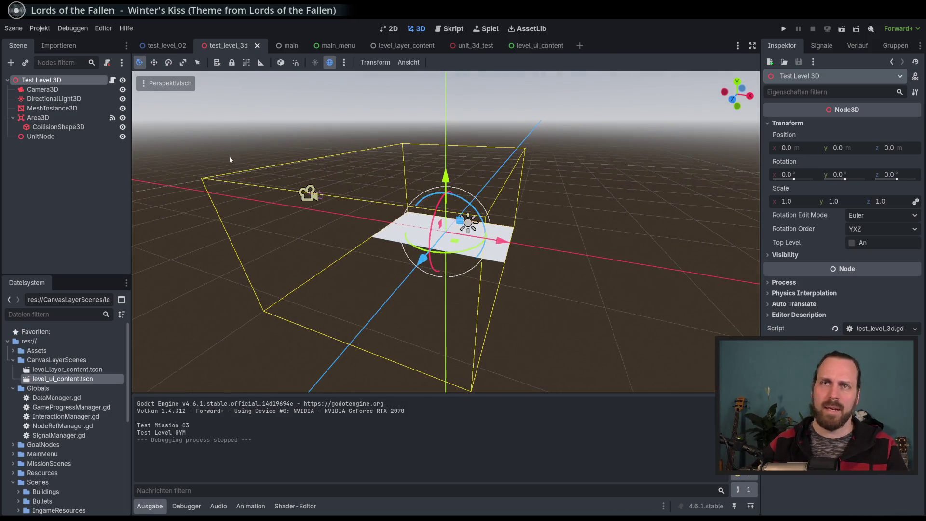
left_click_drag(308, 159, 351, 193)
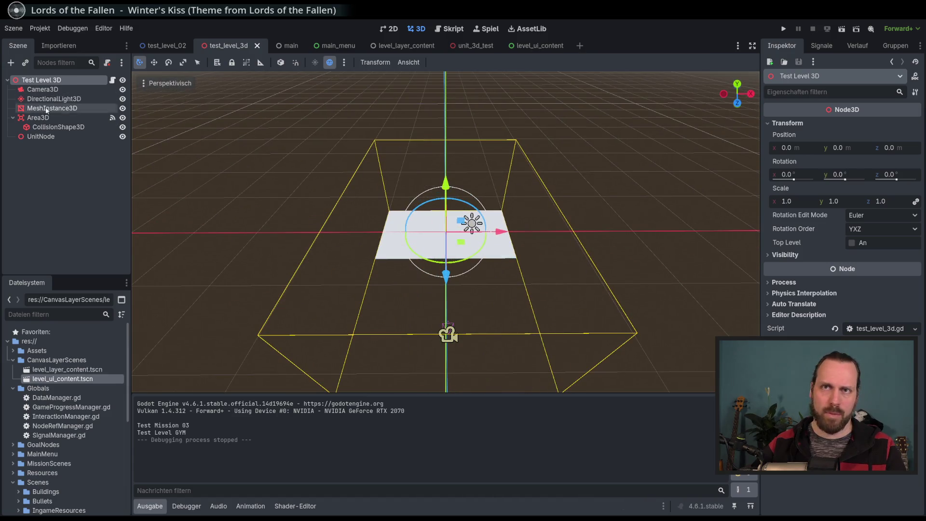
left_click_drag(282, 169, 294, 164)
left_click(60, 90)
left_click(68, 81)
left_click(114, 81)
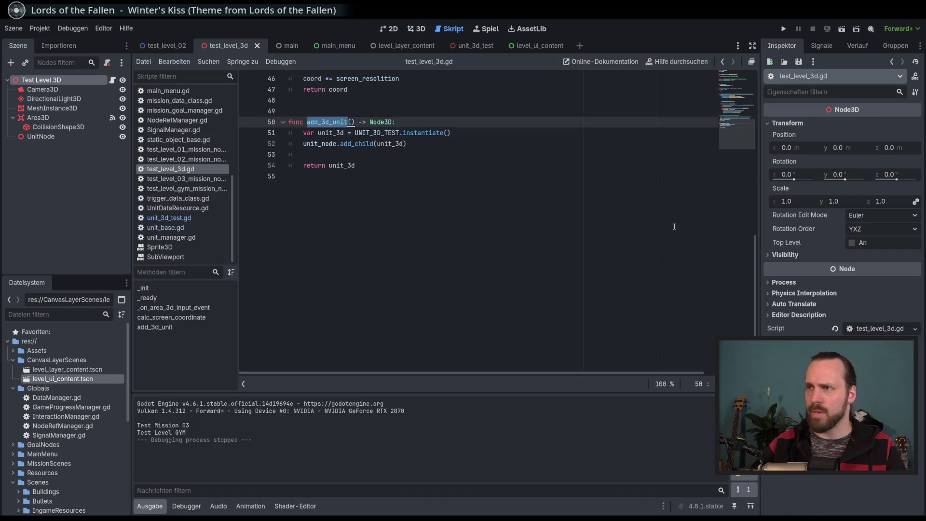
Step: Check the Area3D's signals in the Node dock and return to the 3D view
left_click(52, 108)
left_click(830, 48)
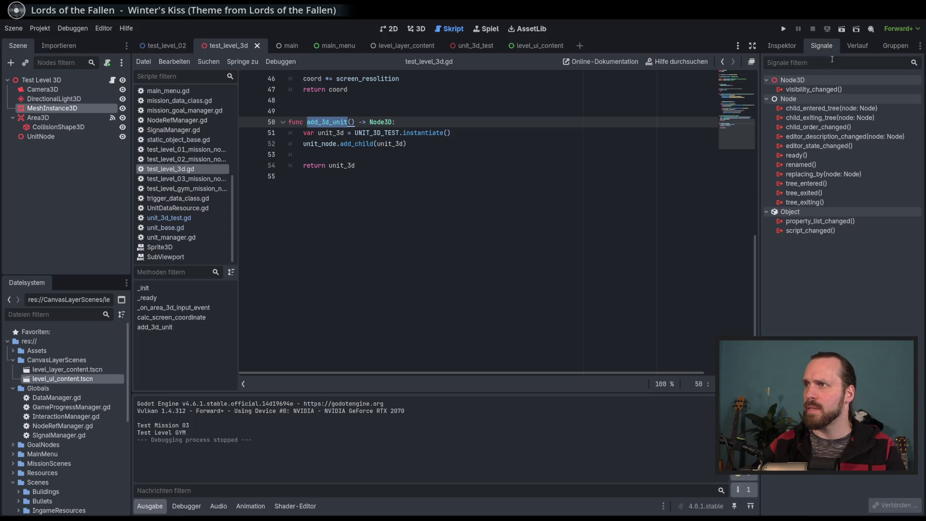
left_click(39, 118)
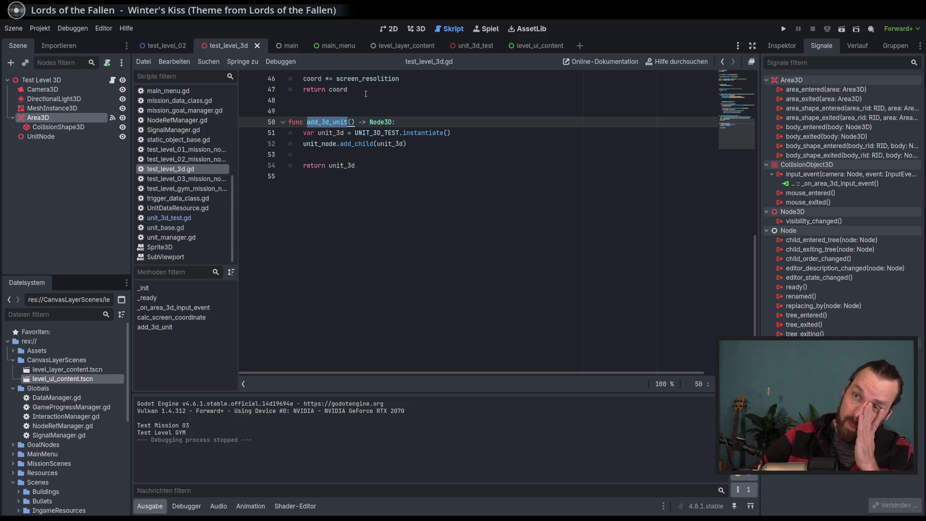
scroll(429, 176, "up", 8)
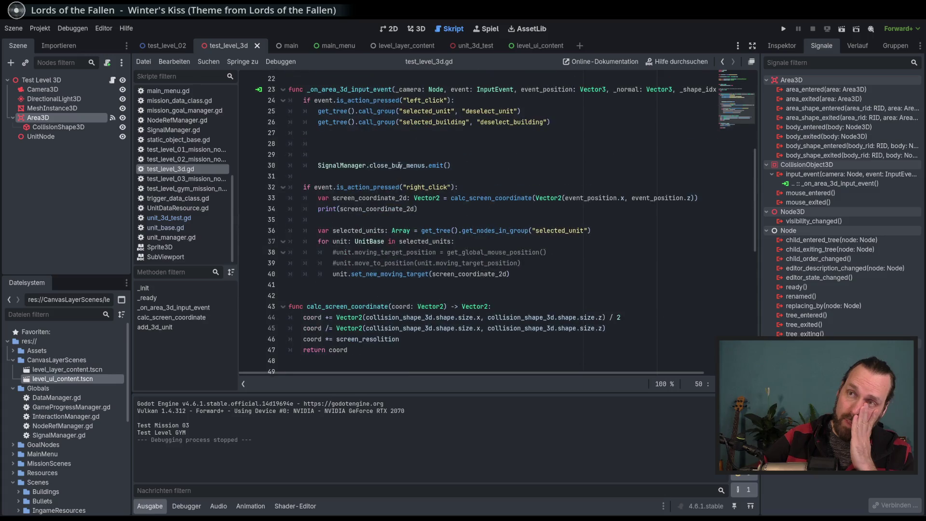
scroll(407, 168, "down", 6)
left_click(416, 29)
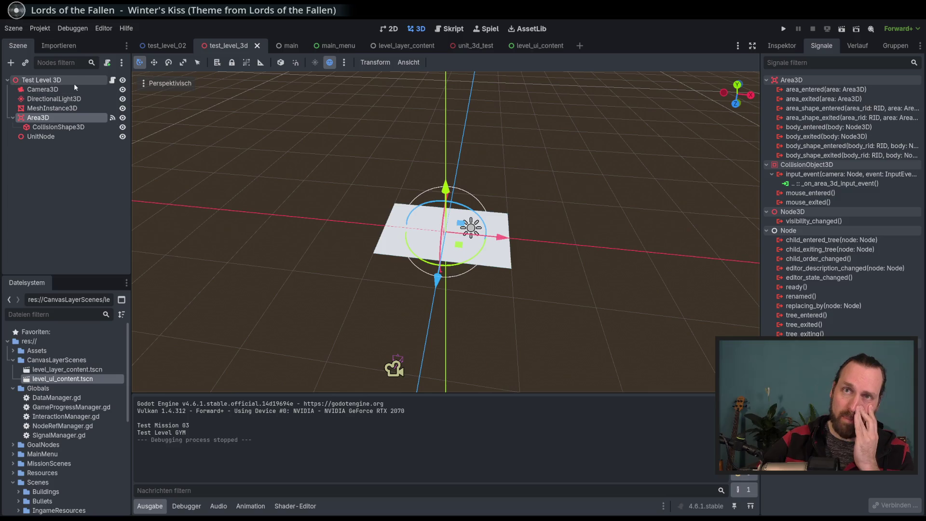
Step: Move the Test Level 3D root to Position X 8 and Z 4.5
left_click(61, 82)
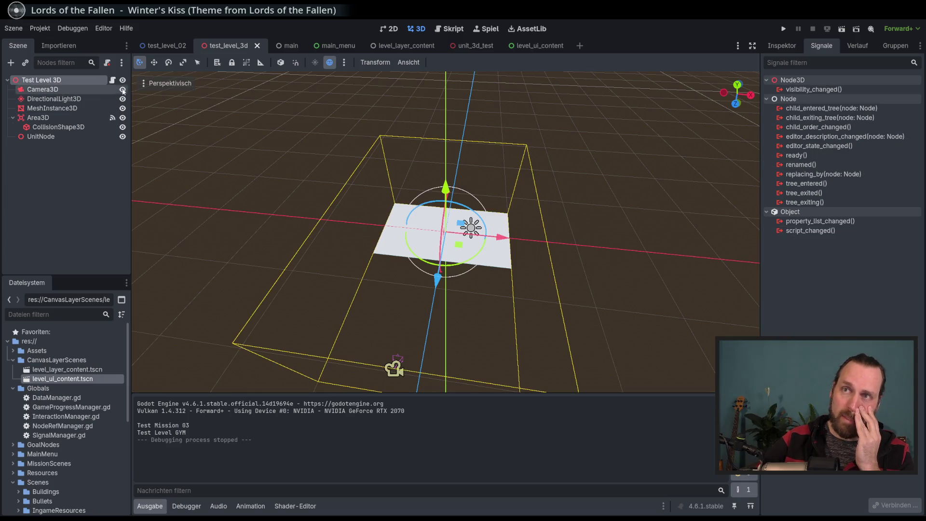
scroll(364, 139, "up", 5)
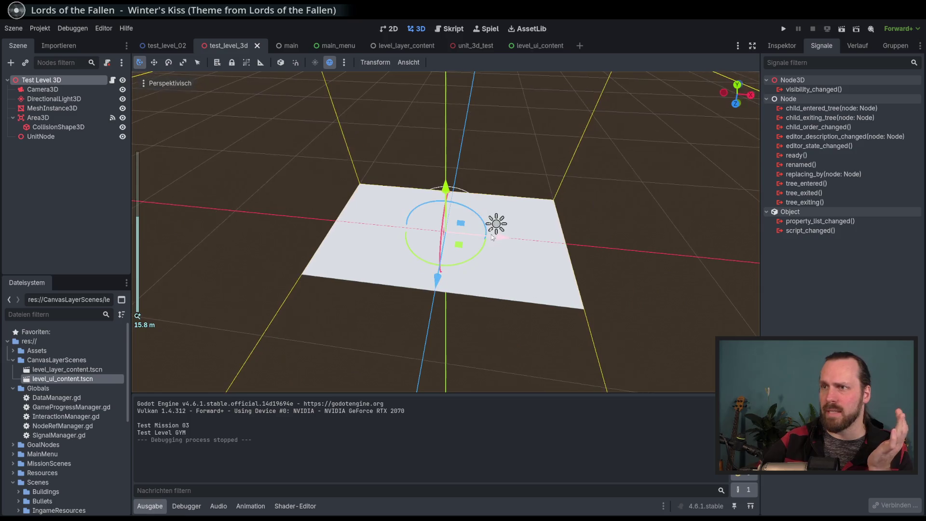
mouse_move(503, 238)
left_mouse_down()
mouse_move(620, 264)
mouse_move(641, 226)
left_mouse_up()
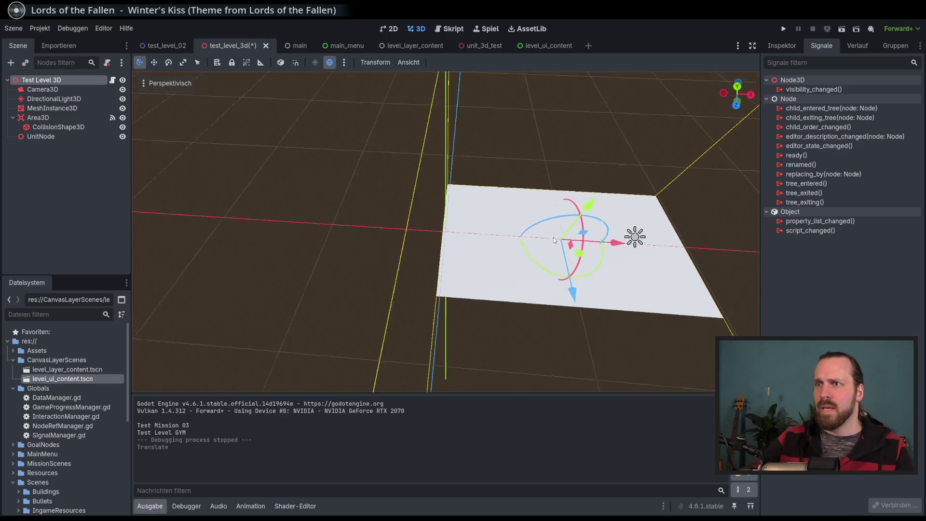
left_click(781, 46)
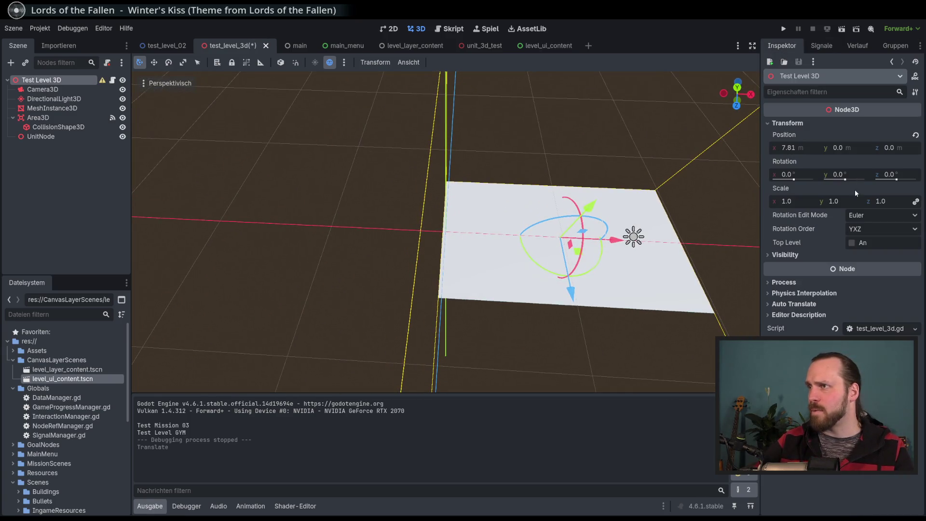
left_click(797, 149)
type("8")
key("Return")
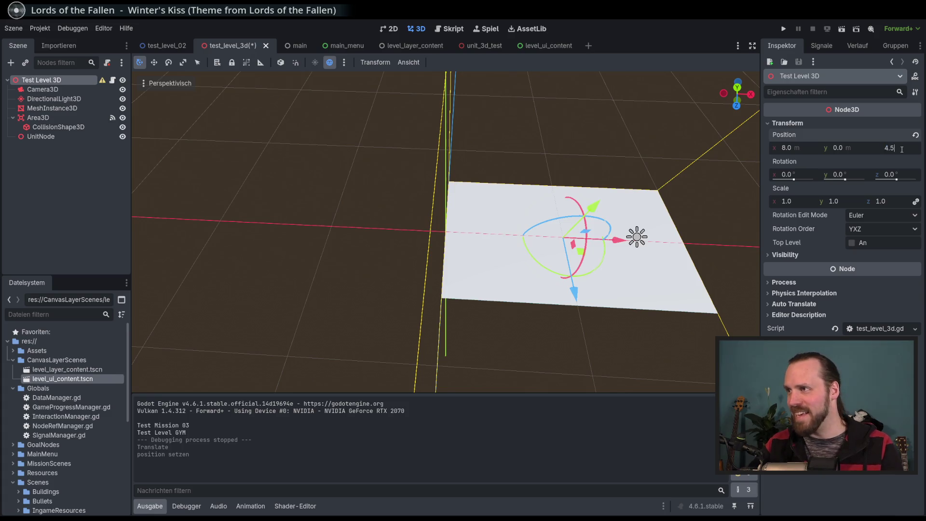
key("Return")
Step: Orbit around the moved plane, switch to the Move tool, and save the scene
mouse_move(723, 207)
left_mouse_down()
mouse_move(604, 189)
mouse_move(601, 210)
mouse_move(613, 208)
mouse_move(580, 202)
left_mouse_up()
key("w")
scroll(446, 232, "down", 3)
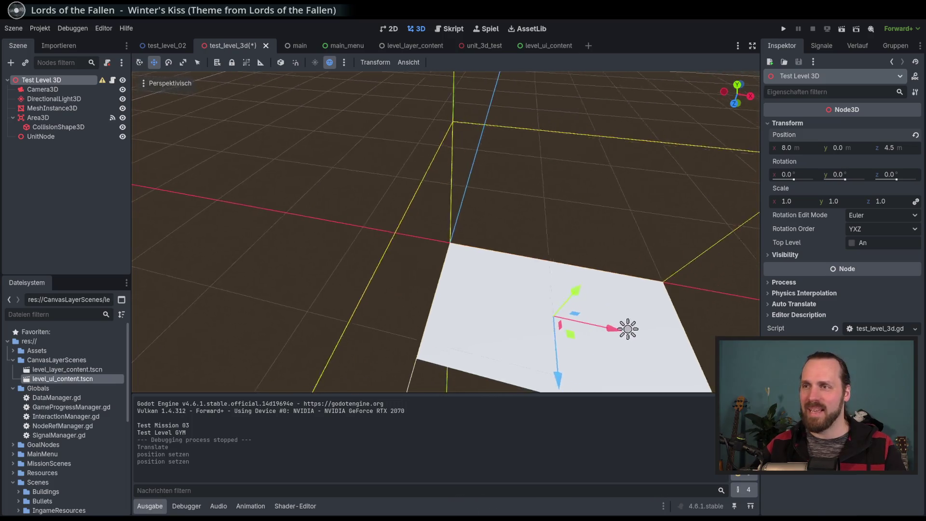
scroll(446, 231, "up", 2)
key("ctrl+s")
left_click_drag(328, 165, 334, 173)
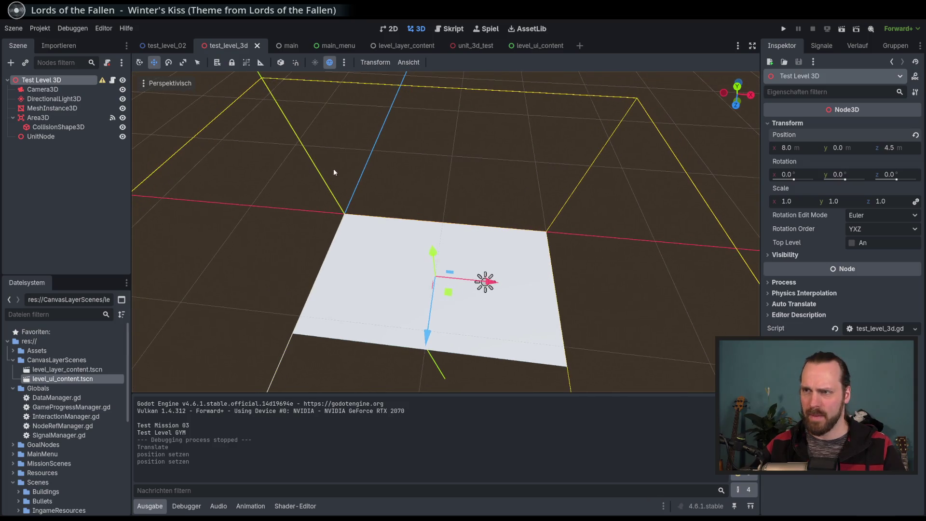
mouse_move(196, 116)
left_mouse_down()
mouse_move(256, 133)
mouse_move(519, 164)
left_mouse_up()
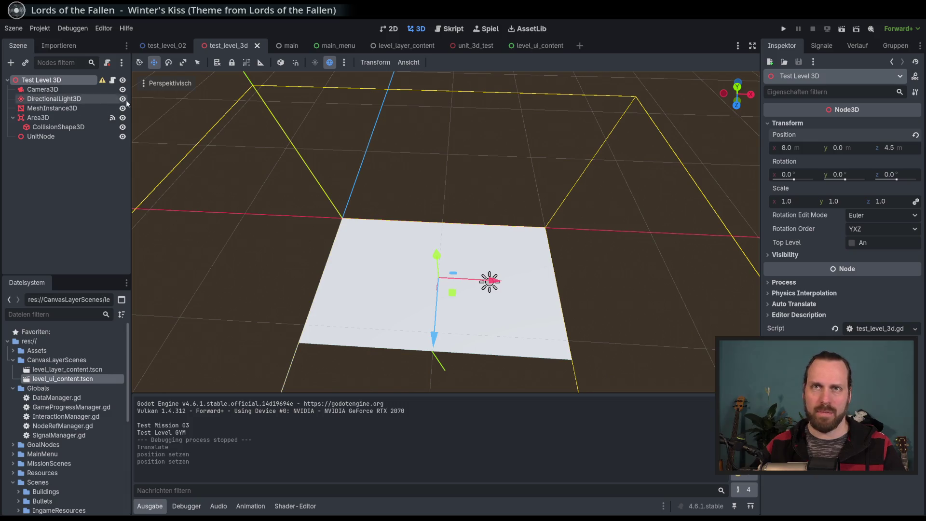
Step: Select Area3D's CollisionShape3D to inspect its 16 × 0 × 9 m box size
mouse_move(167, 53)
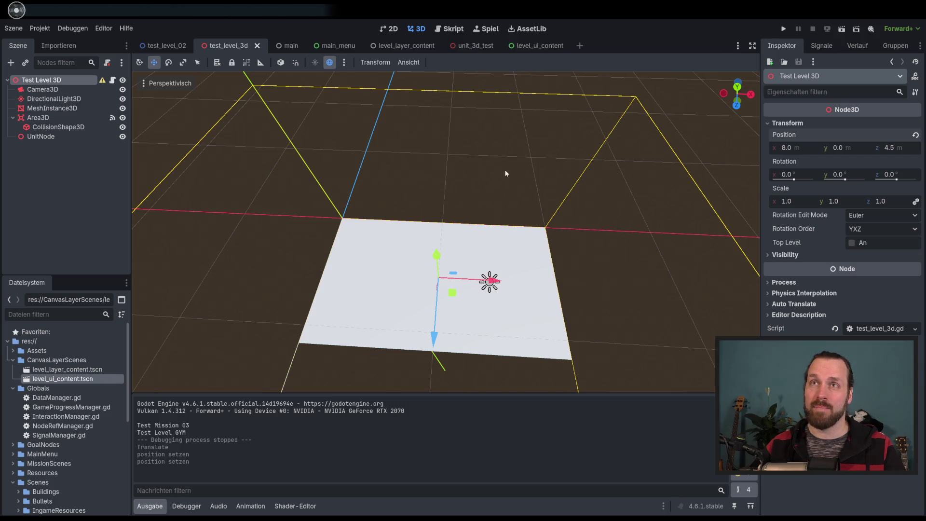
left_click(64, 90)
left_click(65, 81)
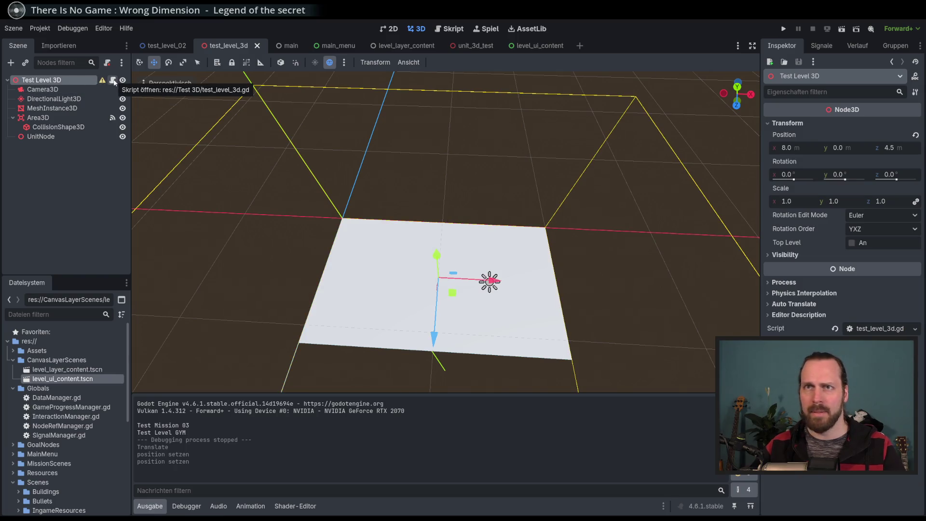
left_click(59, 117)
left_click(72, 128)
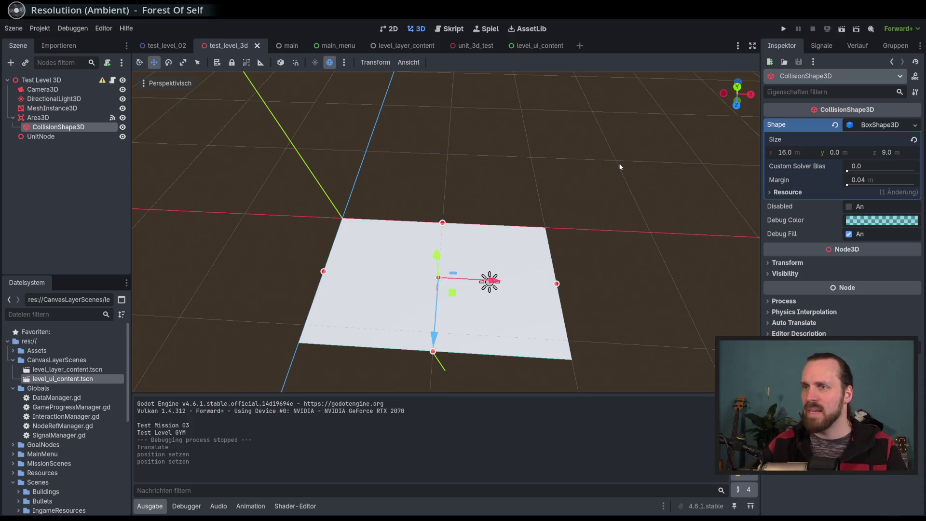
Step: Set the collision BoxShape3D Size x to 19.2 m
scroll(619, 166, "down", 10)
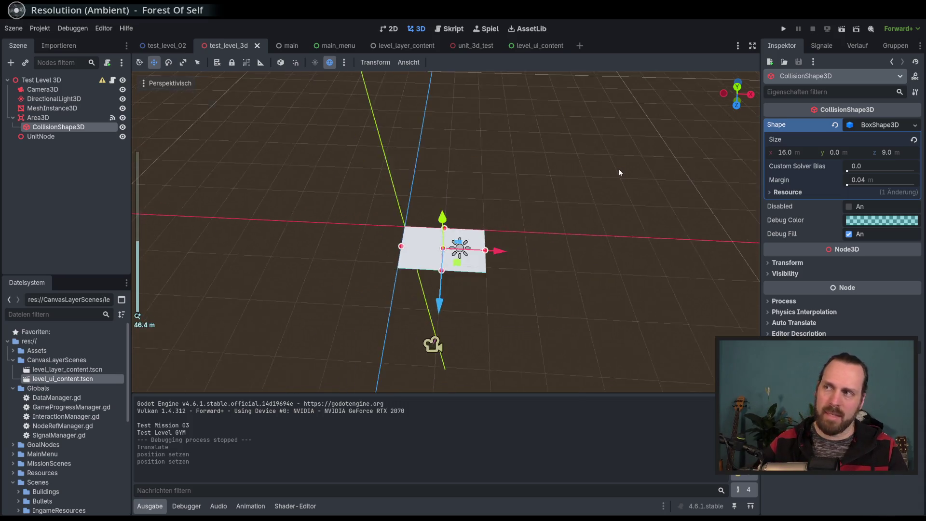
left_click(785, 153)
type("92")
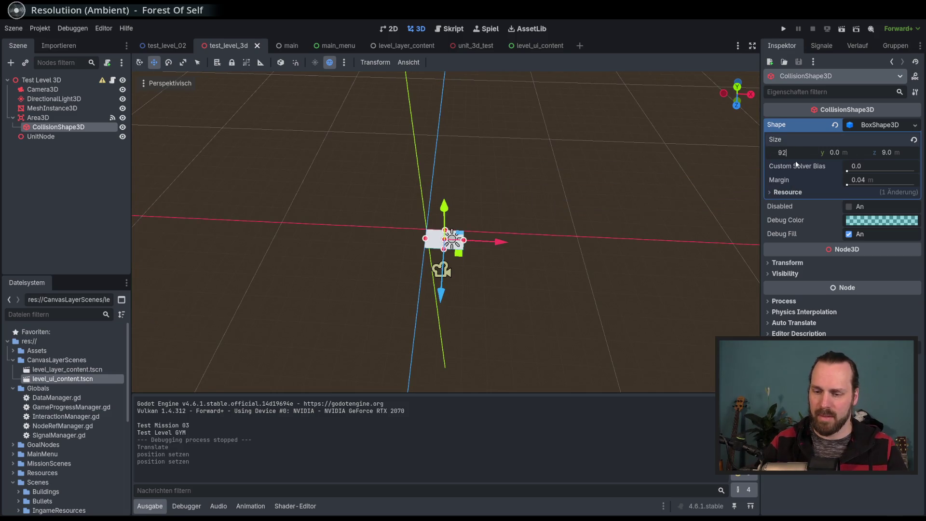
key("Return")
scroll(554, 217, "down", 5)
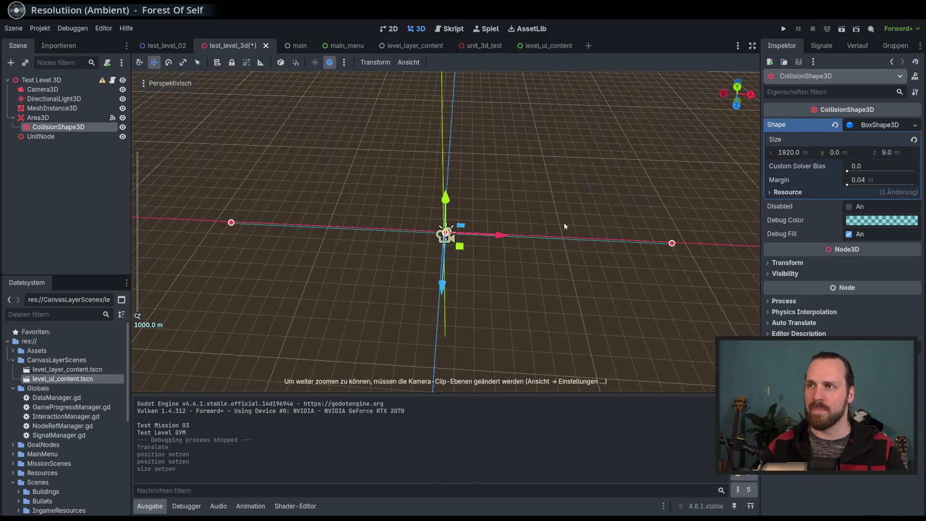
mouse_move(589, 234)
left_mouse_down()
mouse_move(565, 208)
mouse_move(523, 206)
mouse_move(589, 217)
mouse_move(560, 210)
mouse_move(579, 221)
mouse_move(369, 254)
mouse_move(439, 248)
mouse_move(424, 260)
mouse_move(449, 243)
left_mouse_up()
scroll(577, 219, "up", 3)
scroll(573, 224, "down", 3)
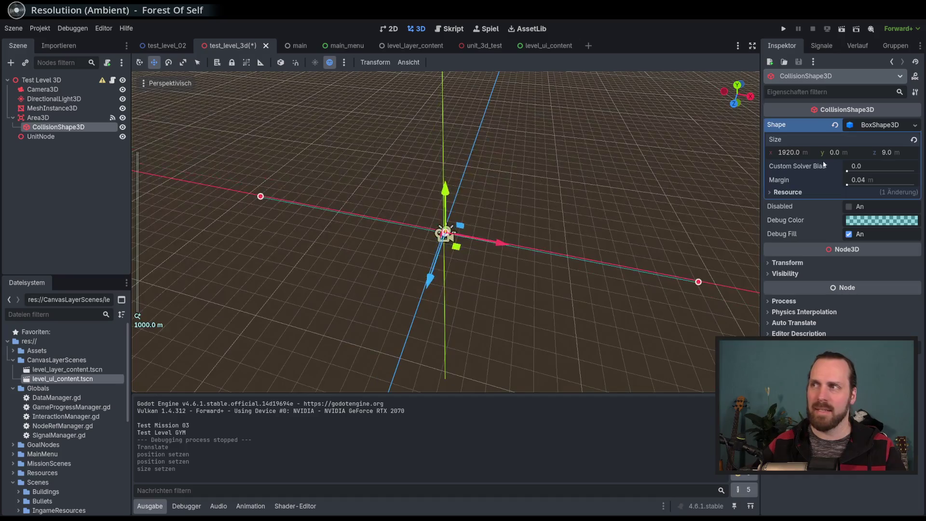
left_click(797, 154)
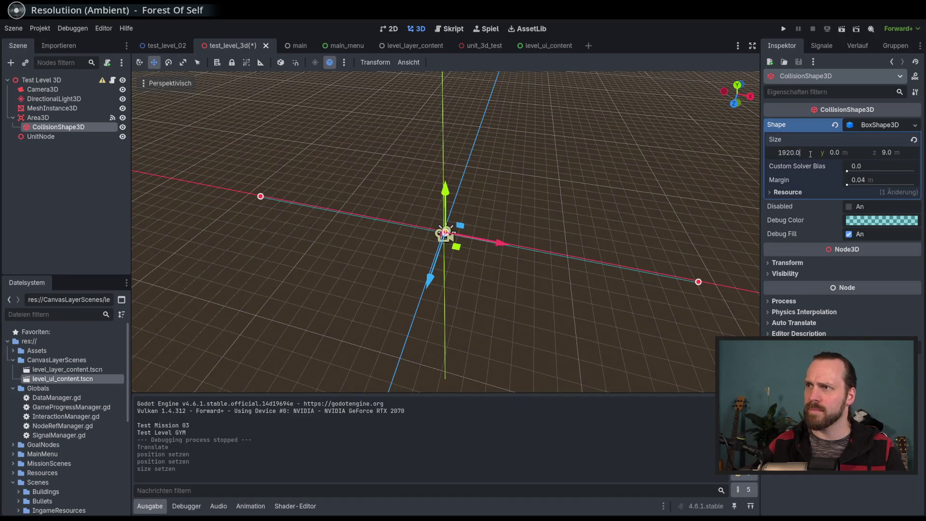
type(" / 100")
key("Return")
Step: Set the collision BoxShape3D Size z to 10.8 m
scroll(415, 188, "up", 5)
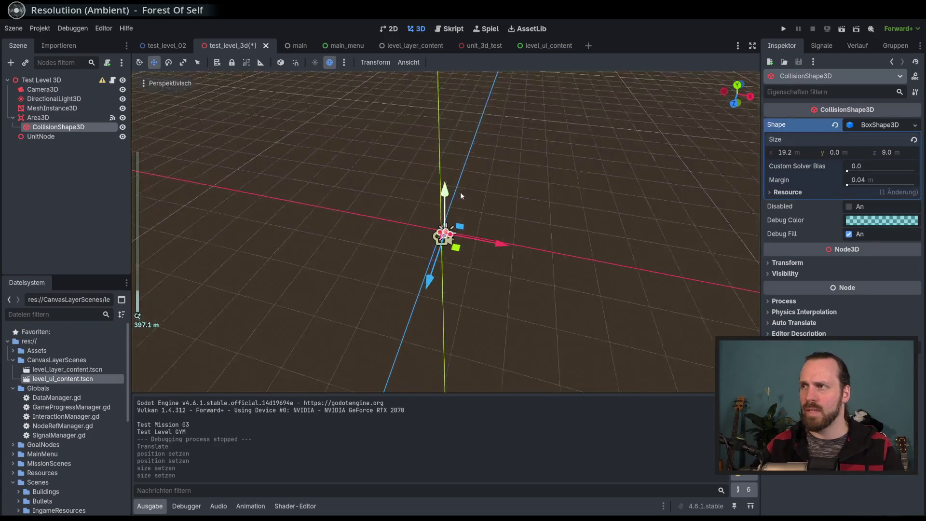
scroll(591, 181, "up", 6)
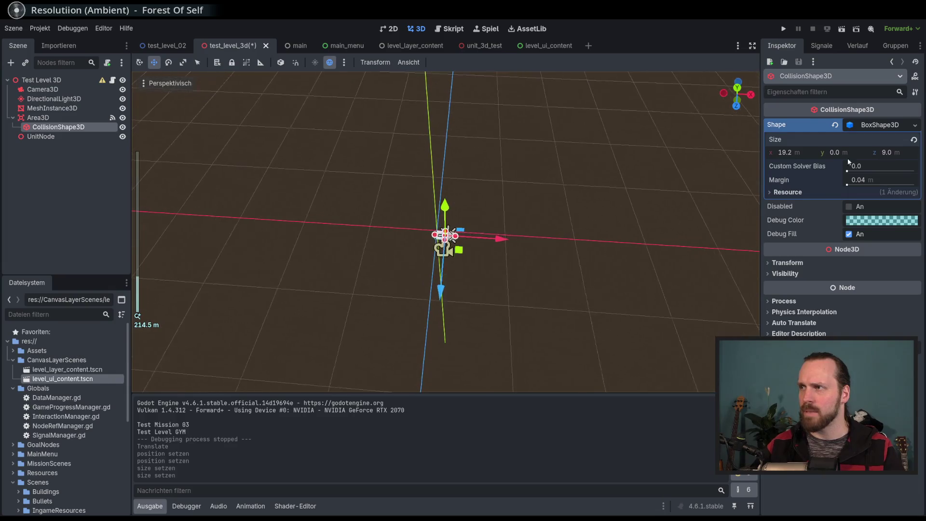
left_click(890, 153)
type("1080")
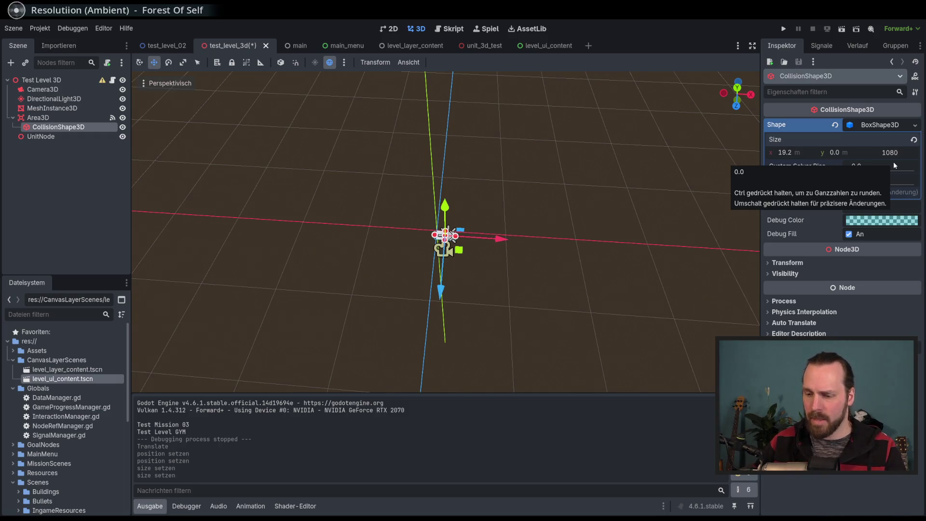
key("Return")
scroll(549, 219, "up", 6)
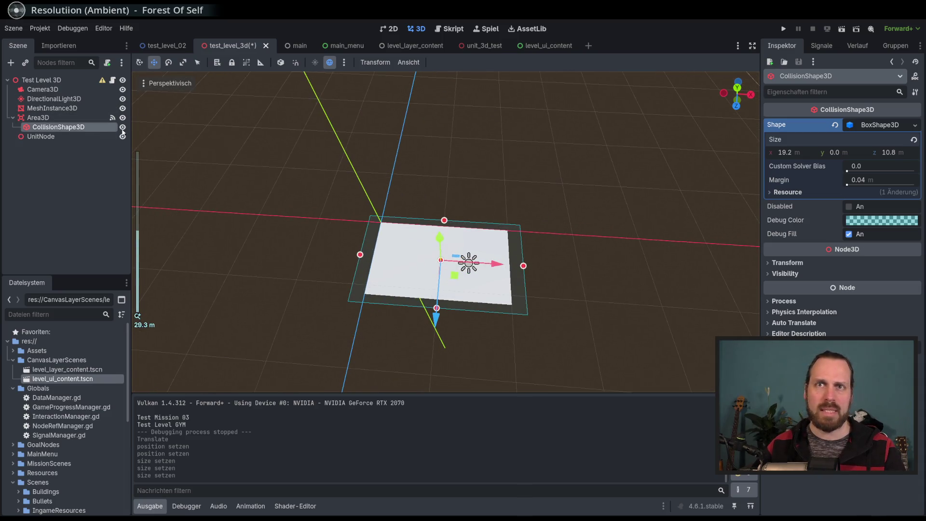
Step: Orbit around the resized box and inspect the Camera3D, Area3D and MeshInstance3D nodes
mouse_move(431, 214)
left_mouse_down()
mouse_move(372, 178)
mouse_move(311, 289)
left_mouse_up()
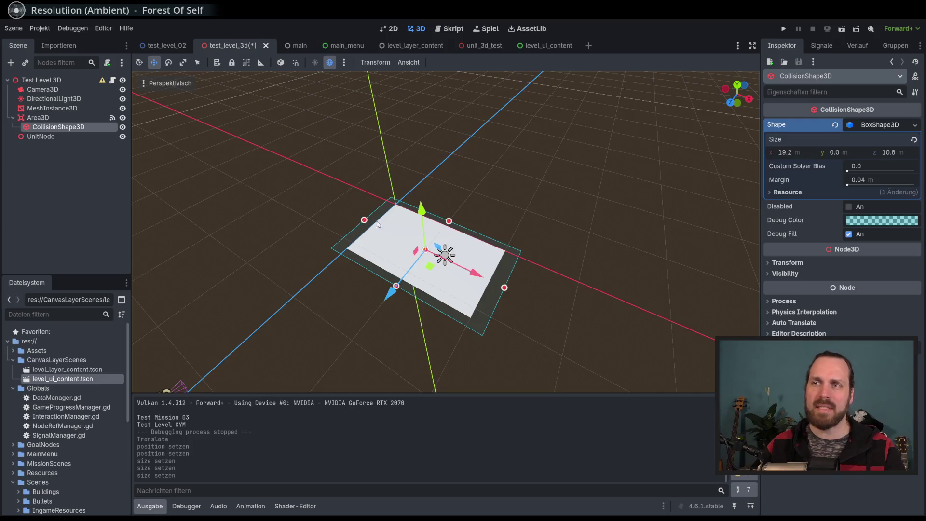
scroll(311, 289, "down", 5)
scroll(281, 318, "up", 2)
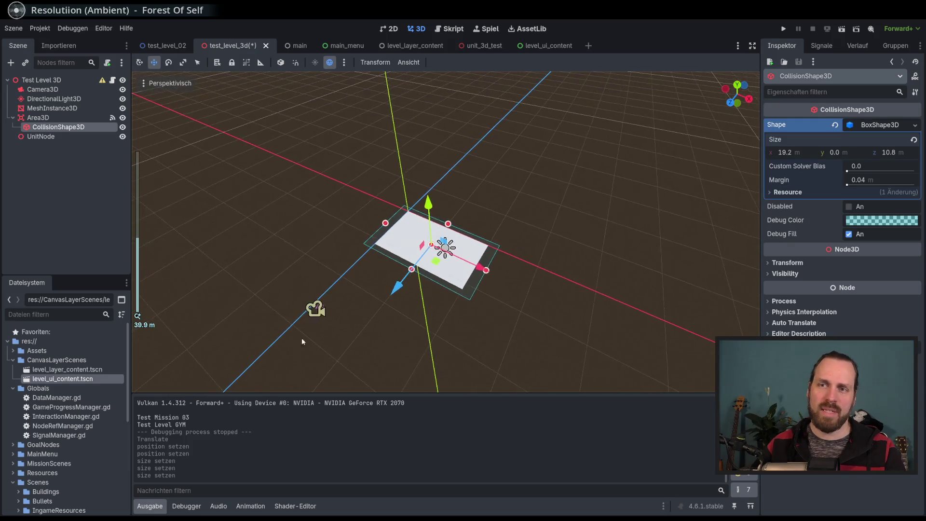
left_click_drag(352, 293, 334, 277)
left_click(65, 90)
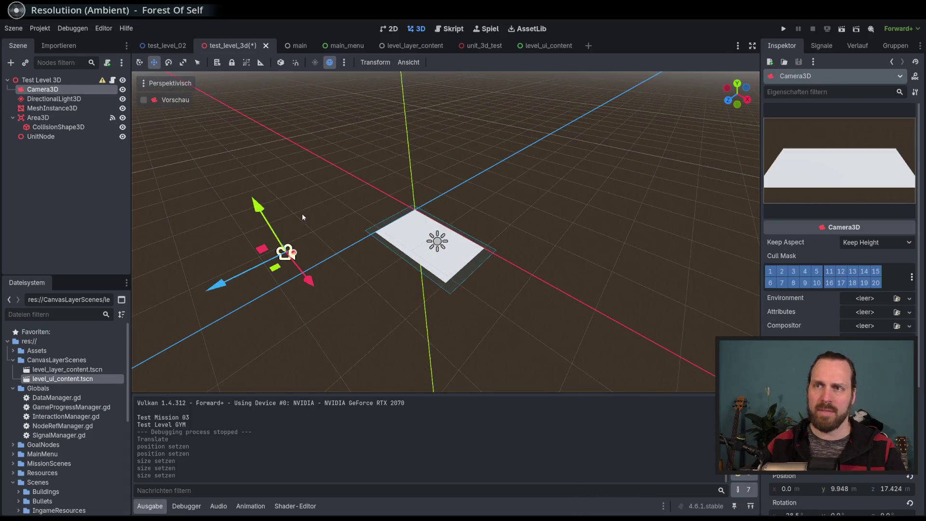
left_click(47, 118)
left_click(48, 109)
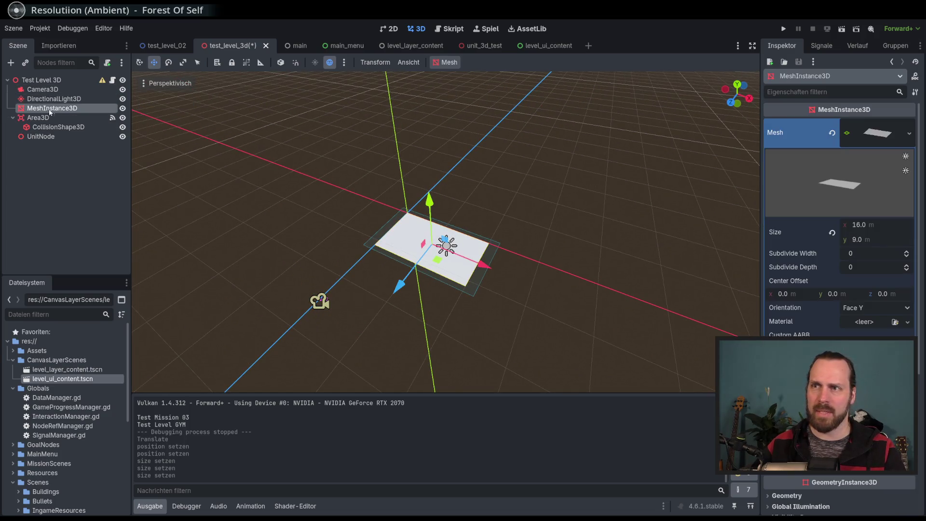
Step: Drag MeshInstance3D under Area3D so it sits beside CollisionShape3D
left_click(43, 127)
left_click(38, 118)
left_click(49, 108)
left_click(34, 119)
left_click(33, 111)
left_click_drag(43, 112, 40, 118)
left_click(36, 111)
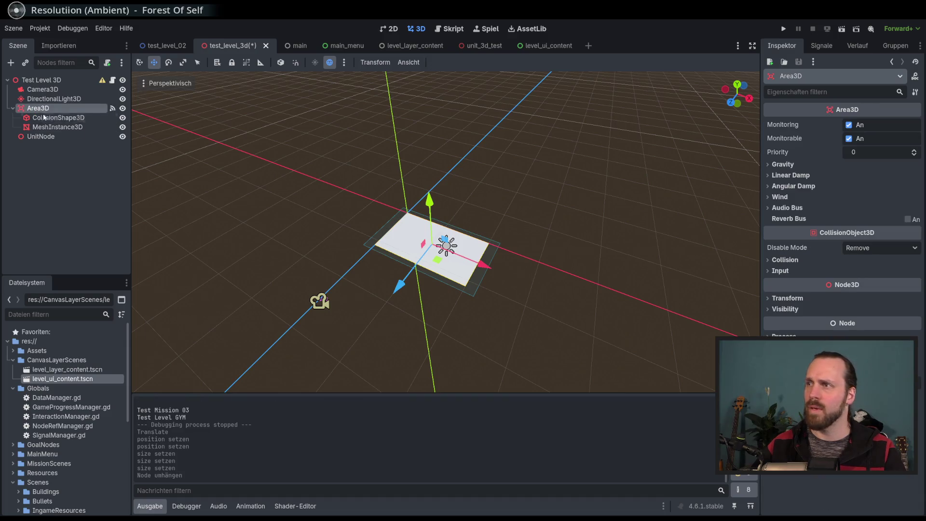
left_click(43, 118)
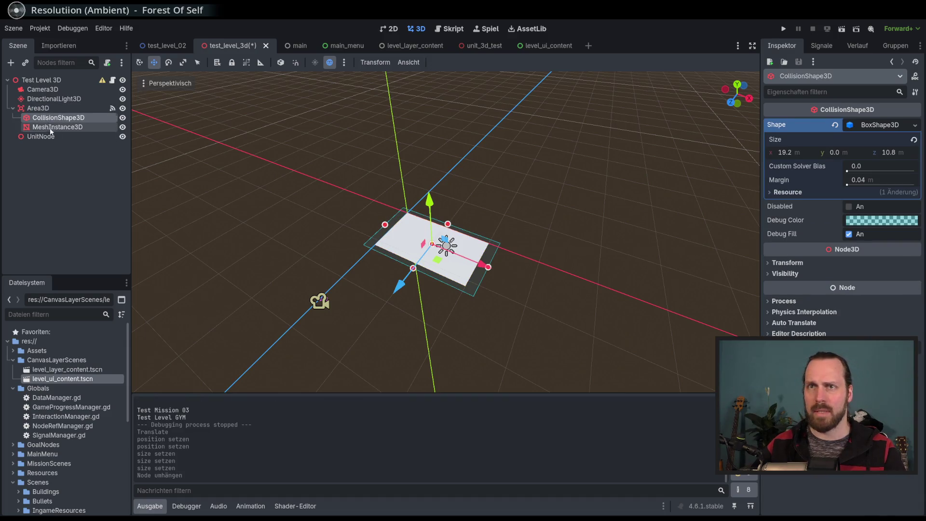
Step: Resize the MeshInstance3D PlaneMesh to 19.2 × 10.8 m to match the collision box
left_click(51, 126)
left_click(50, 121)
left_click(50, 126)
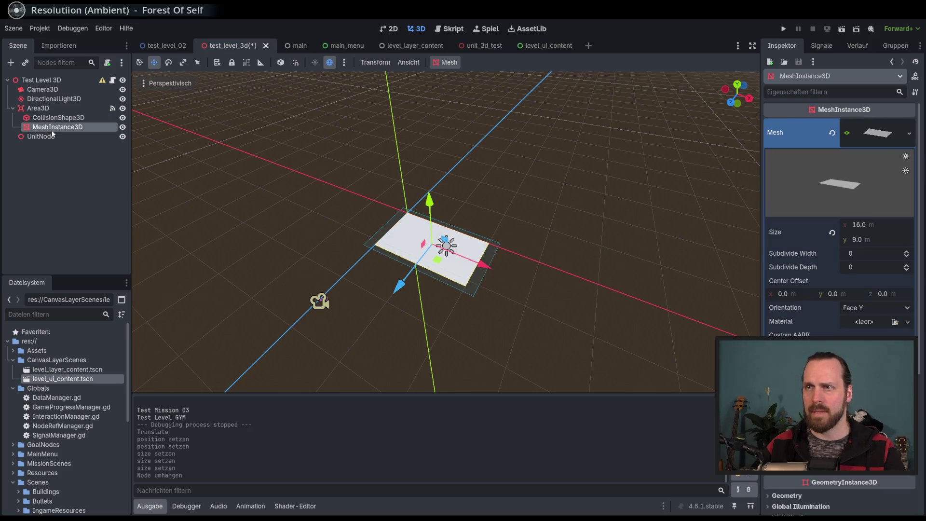
left_click(860, 225)
type("19")
key("Return")
type("10.")
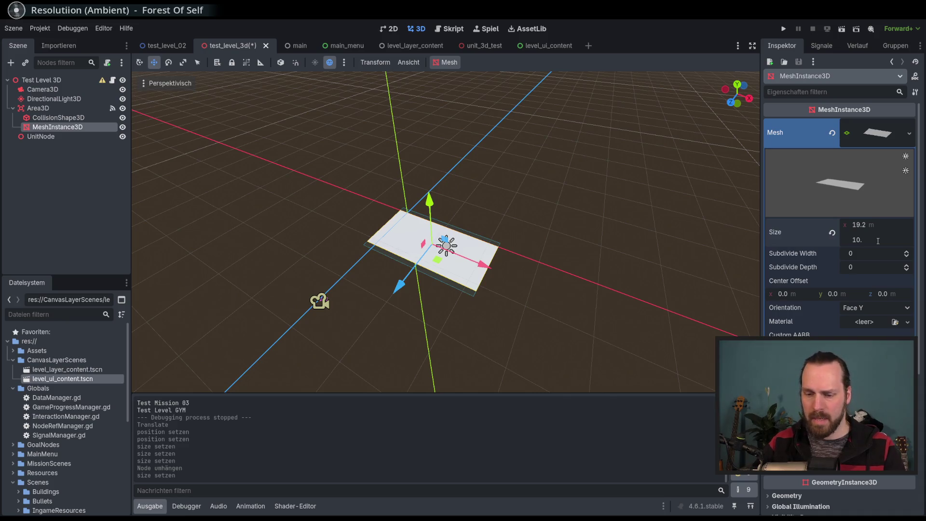
type("8")
key("Return")
scroll(455, 187, "up", 3)
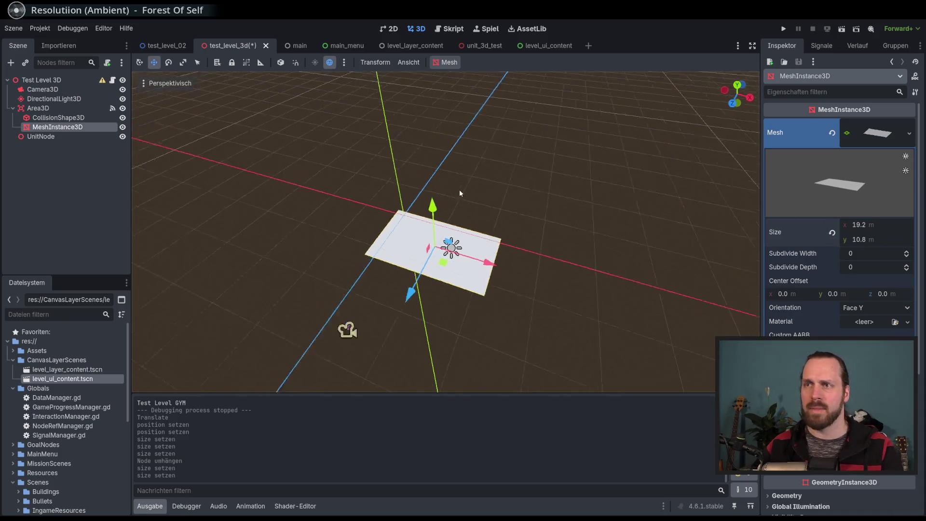
left_click(74, 108)
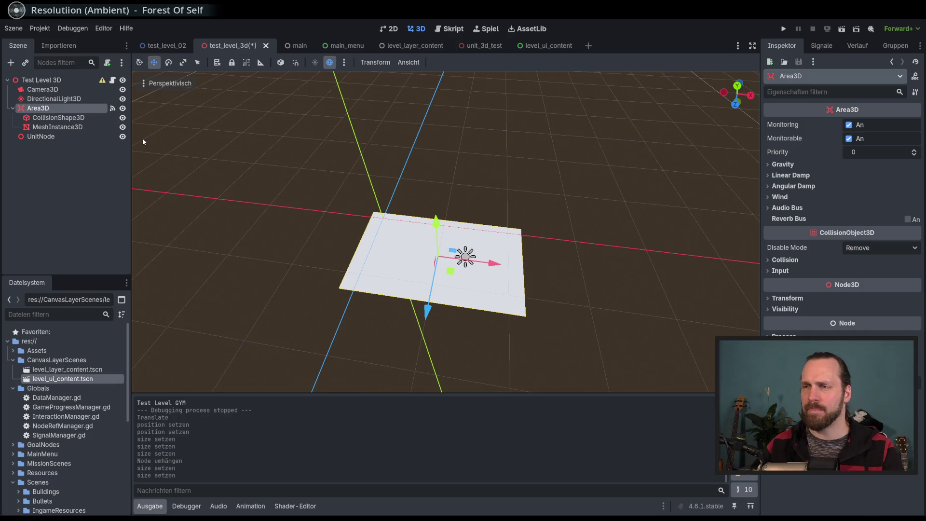
Step: Review the Area3D's signals, transform values and CollisionShape3D box size
left_click(821, 45)
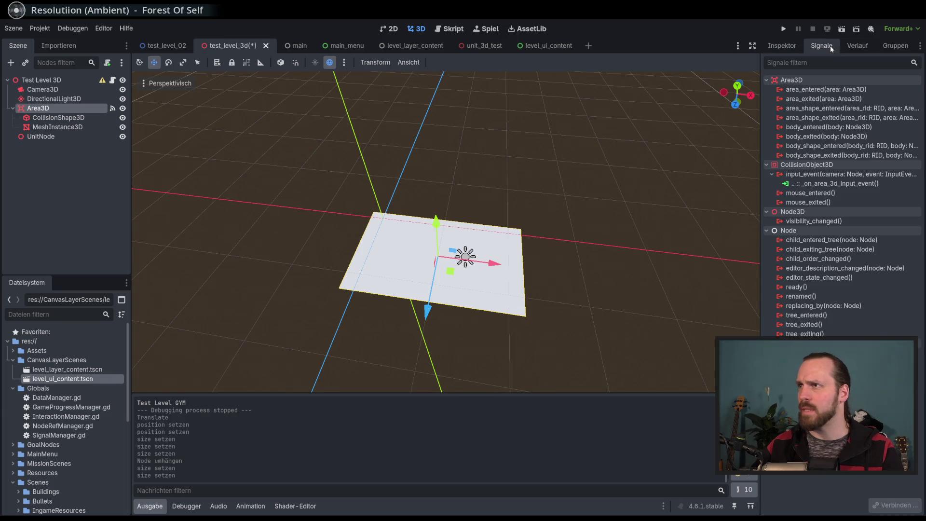
left_click(792, 46)
scroll(314, 169, "up", 2)
left_click(88, 128)
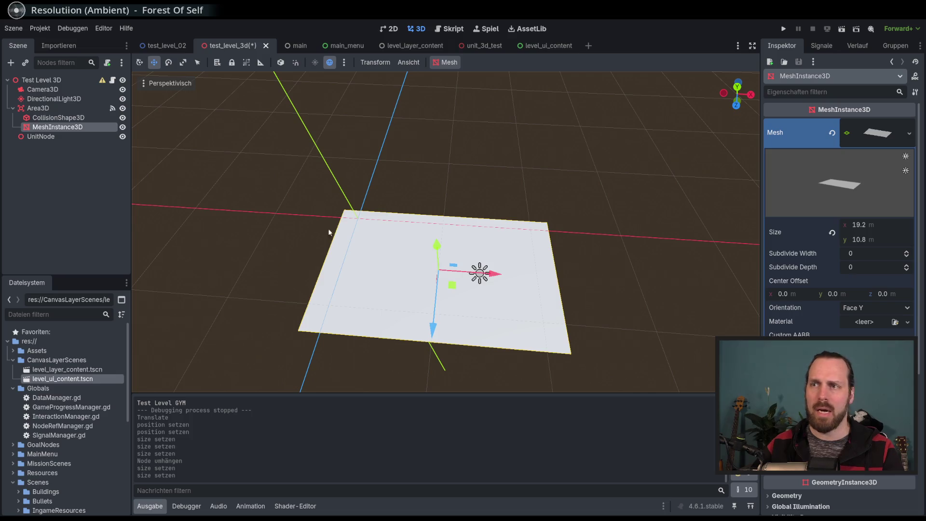
key("Up")
key("Up")
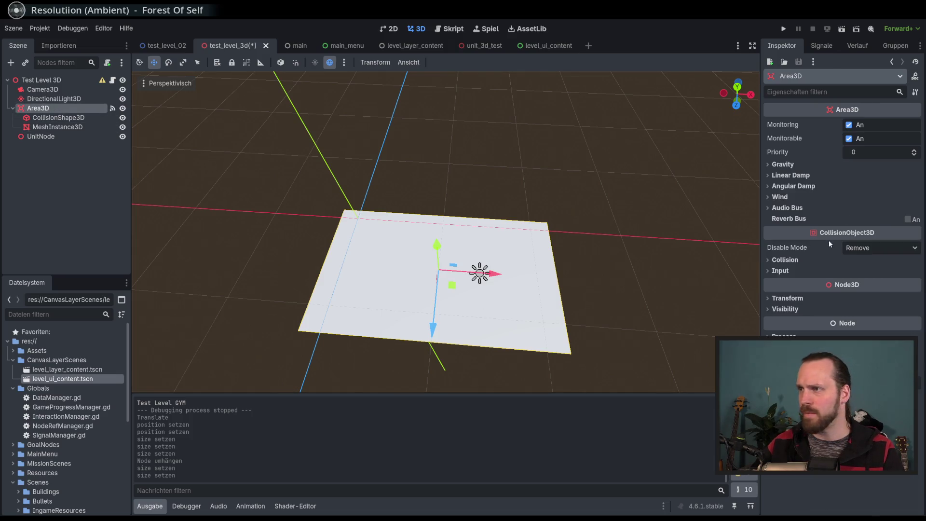
left_click(804, 298)
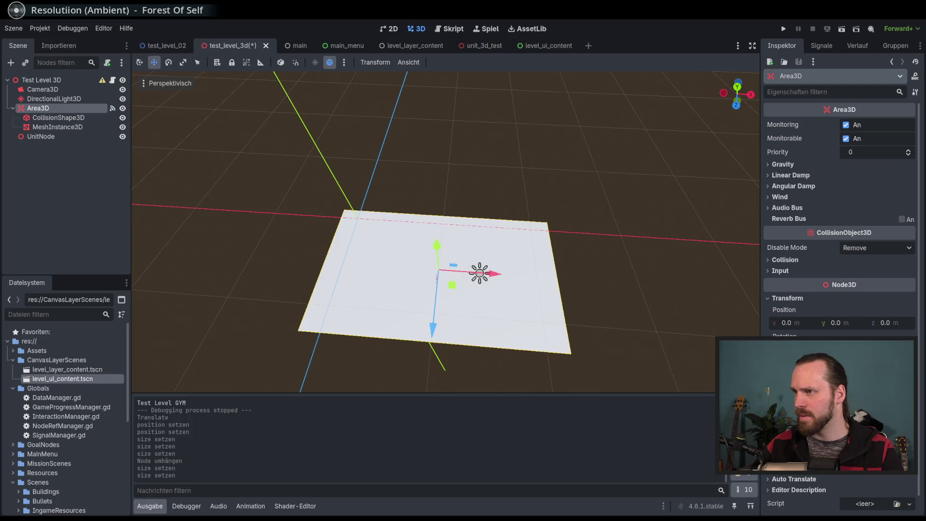
left_click(63, 117)
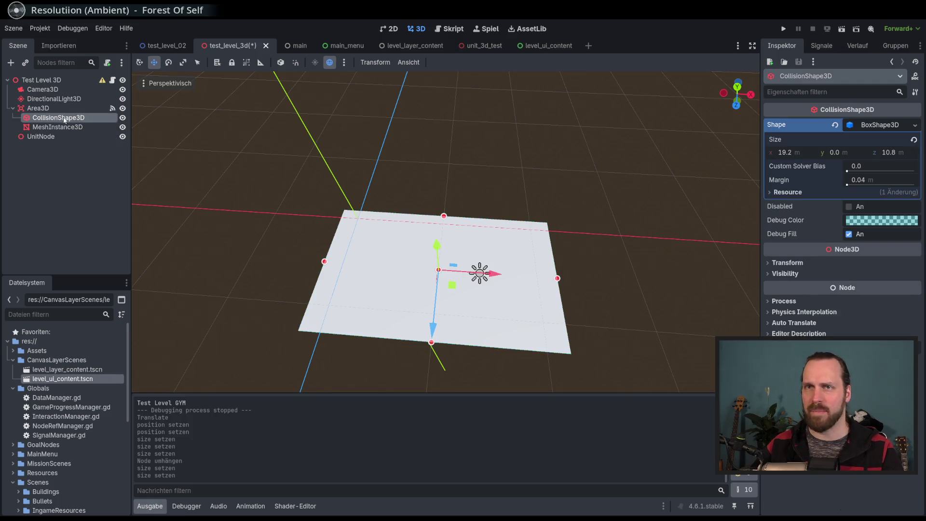
left_click(38, 108)
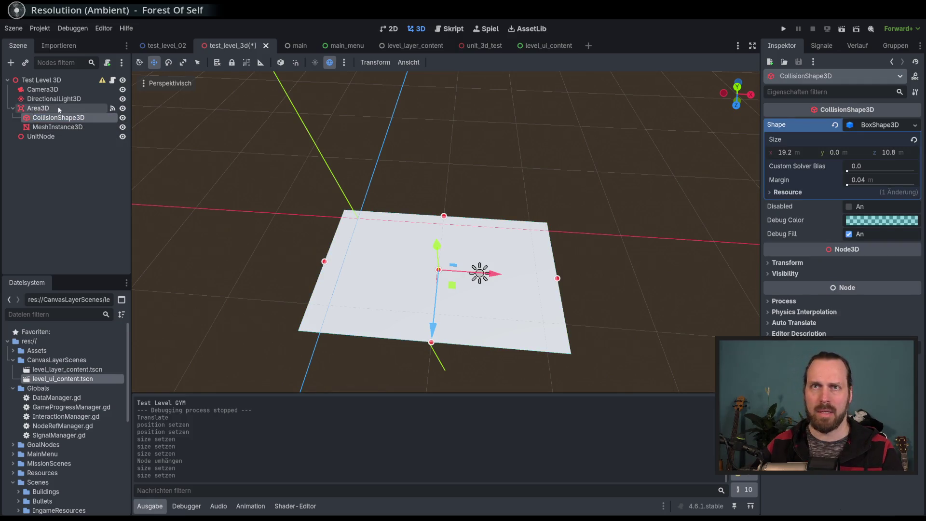
Step: Revert the Test Level 3D root Position to 0, 0, 0 and save the scene
left_click(47, 80)
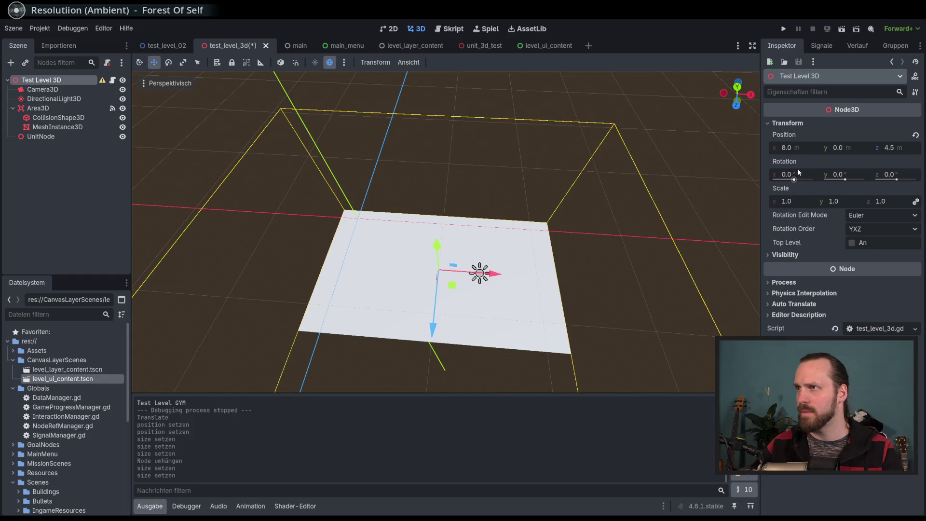
left_click(915, 136)
key("ctrl+s")
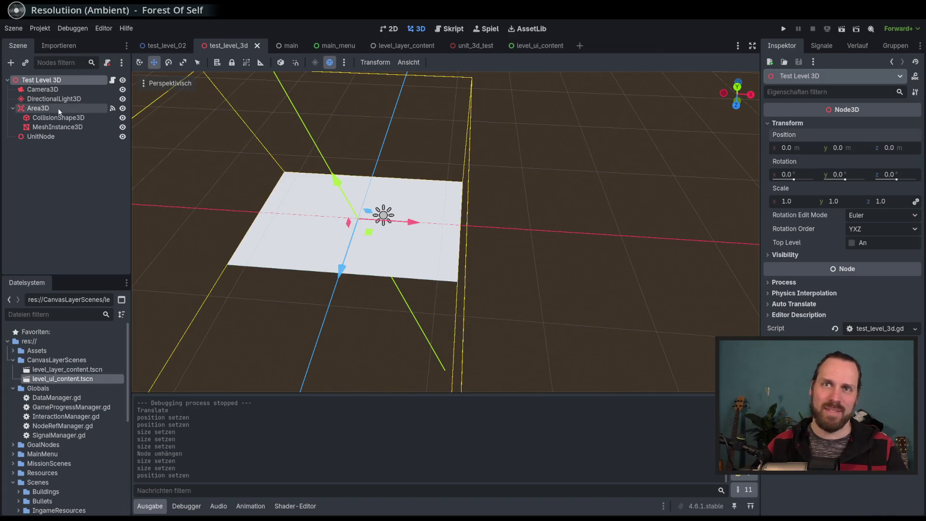
Step: Select CollisionShape3D and MeshInstance3D together under Area3D
left_click(59, 118)
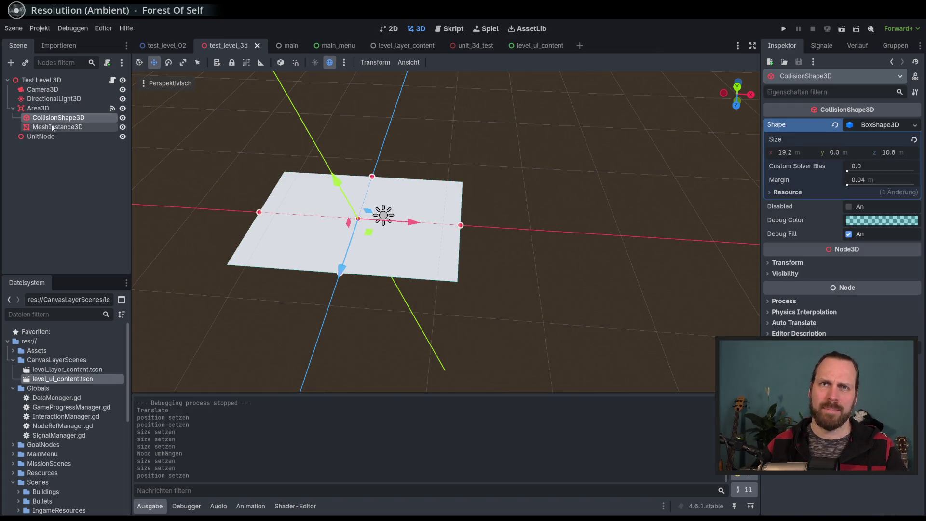
left_click(58, 127, "shift")
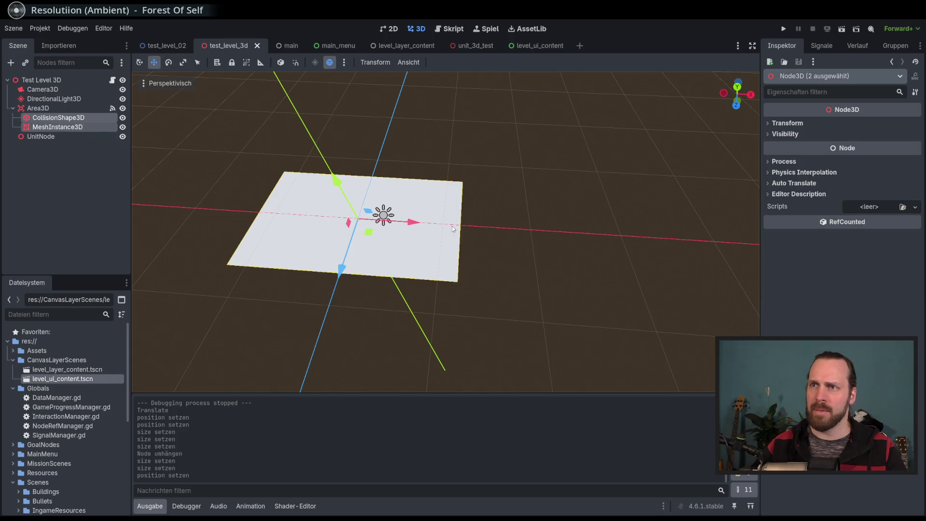
left_click(65, 109)
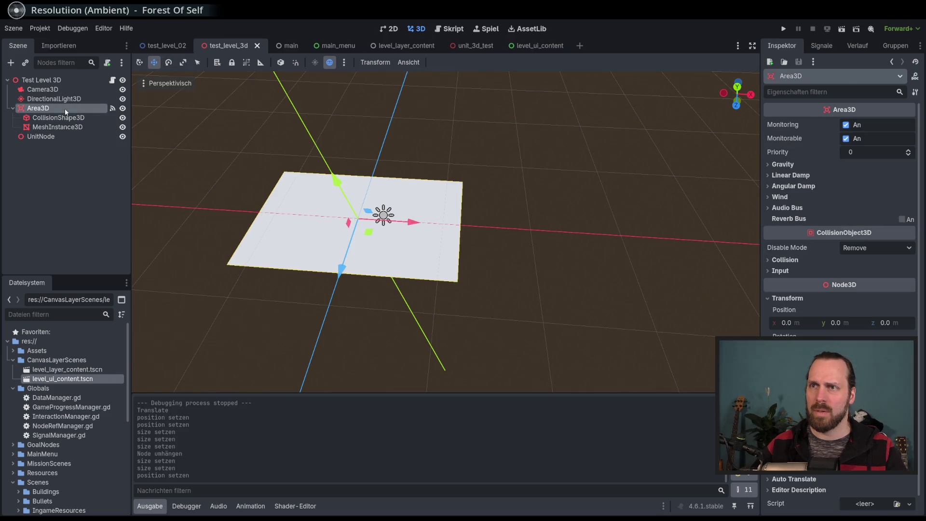
left_click(62, 119)
left_click(62, 128, "shift")
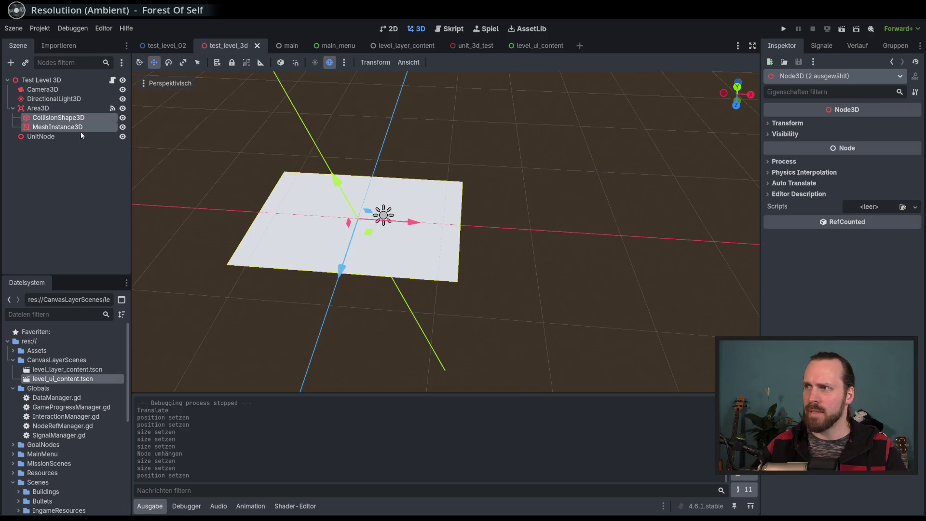
left_click(800, 124)
Step: Set their position to X 9.6 (19.2/2) and Z 5.4, save, and launch the game
left_click(799, 146)
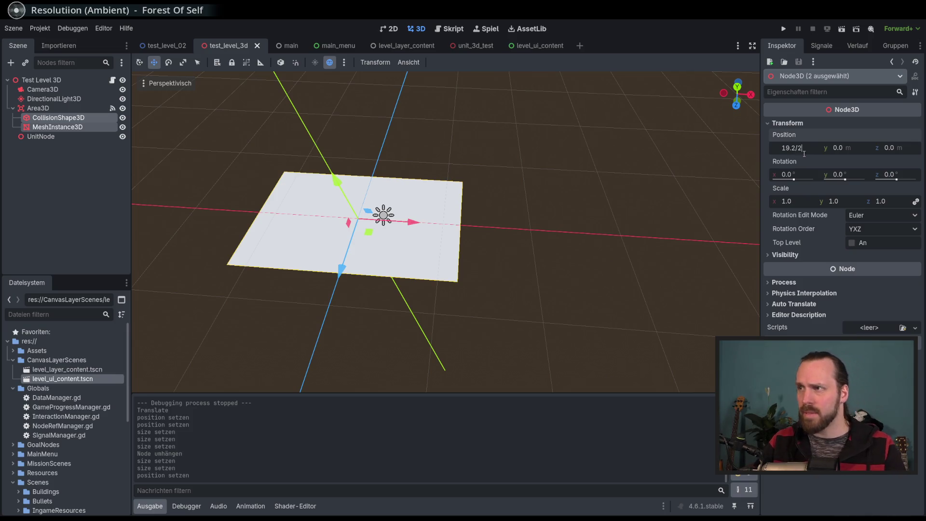
type("2")
key("Return")
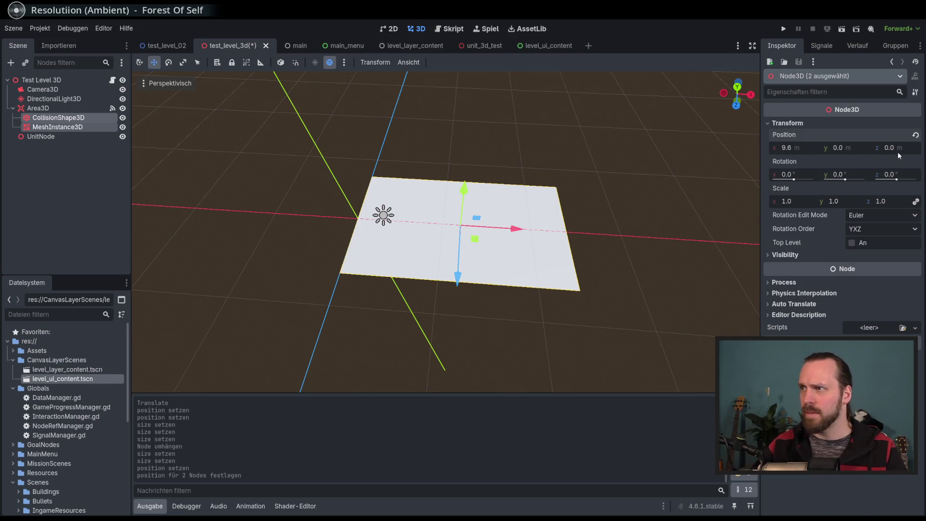
left_click(897, 151)
type("5")
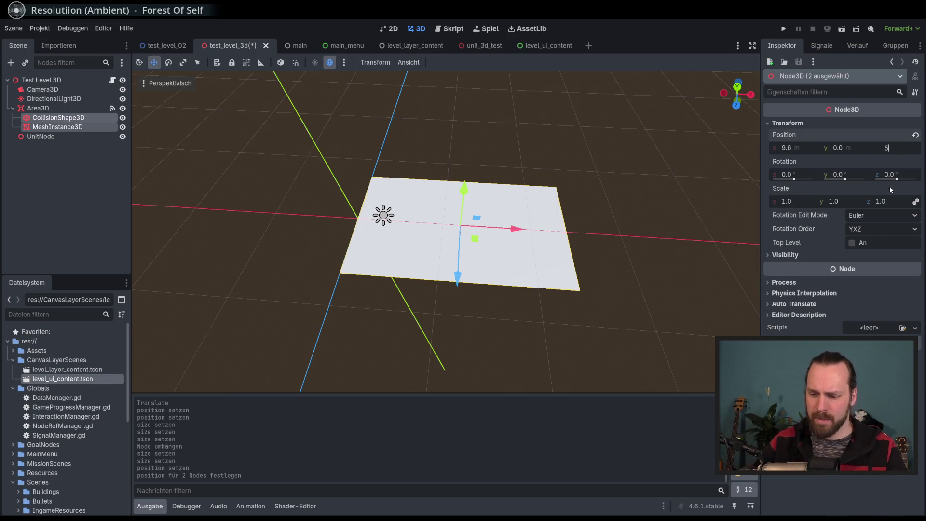
type(".4")
key("Return")
key("ctrl+s")
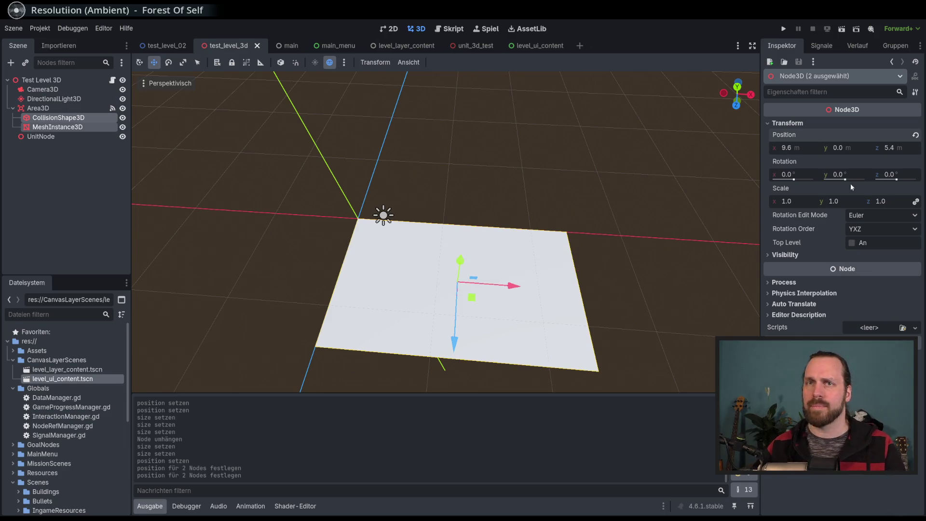
key("F6")
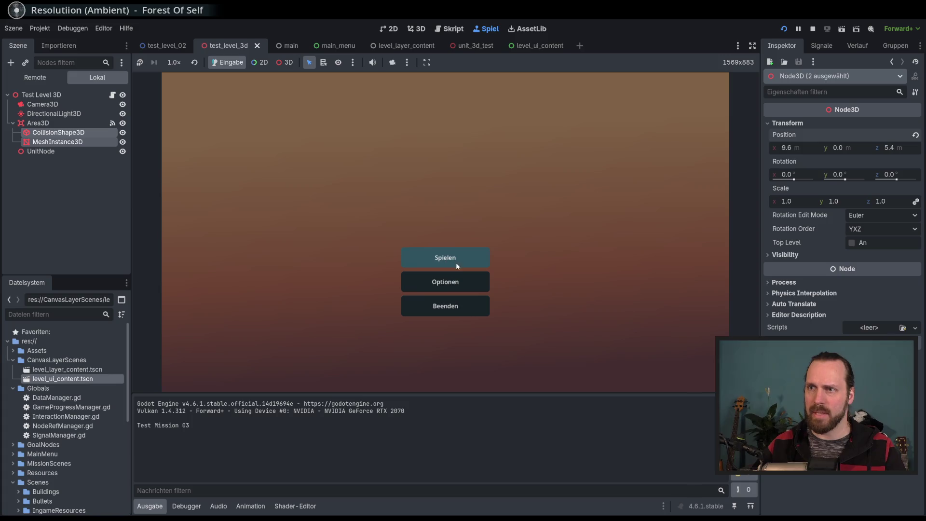
Step: Start Test Mission 01 and move a selected unit to the rock, then toward the path
left_click(453, 259)
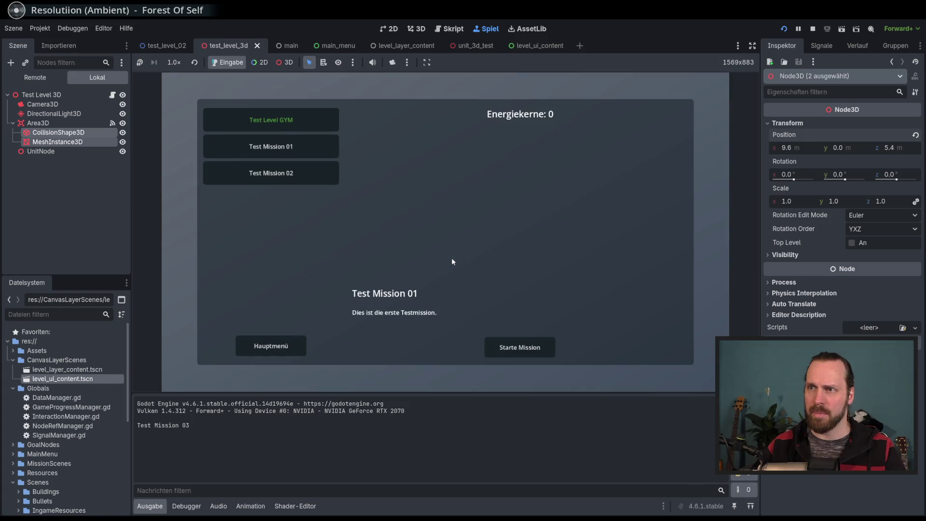
left_click(516, 343)
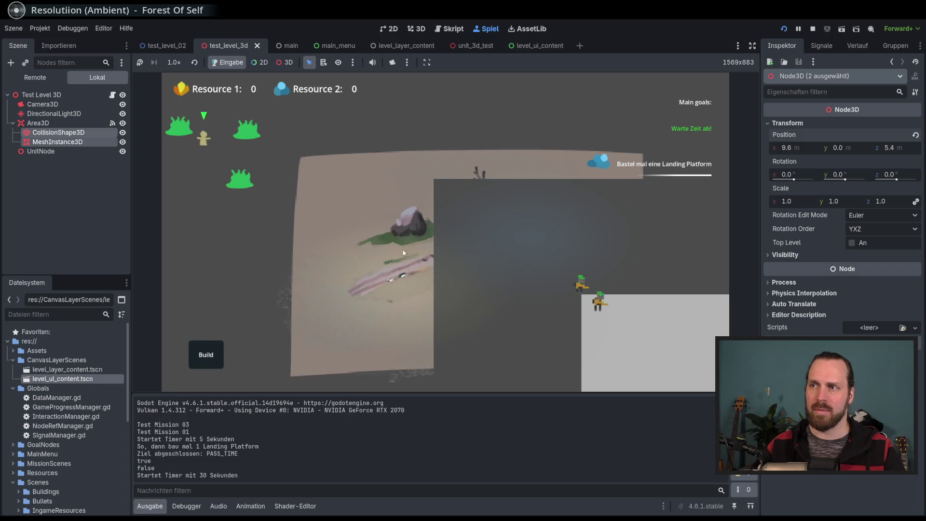
left_click(637, 303)
left_click(583, 297)
left_click(584, 299)
left_click(582, 298)
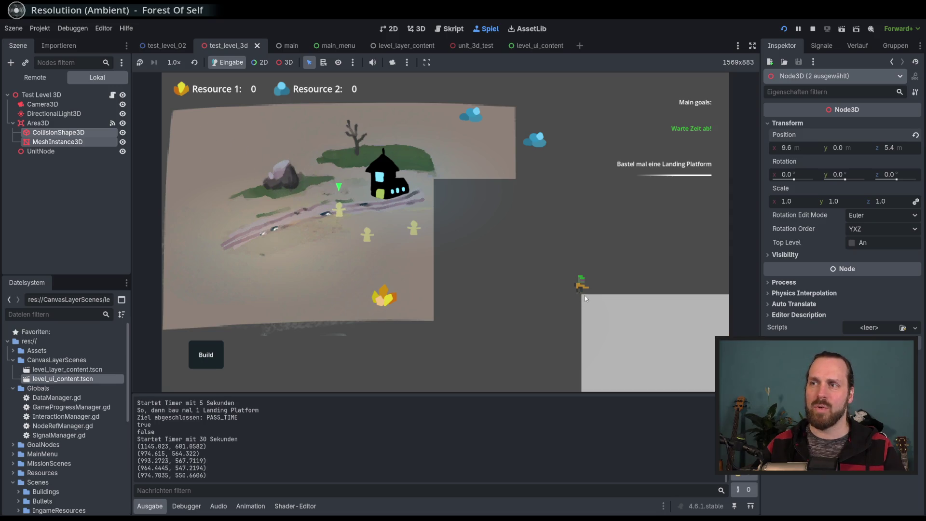
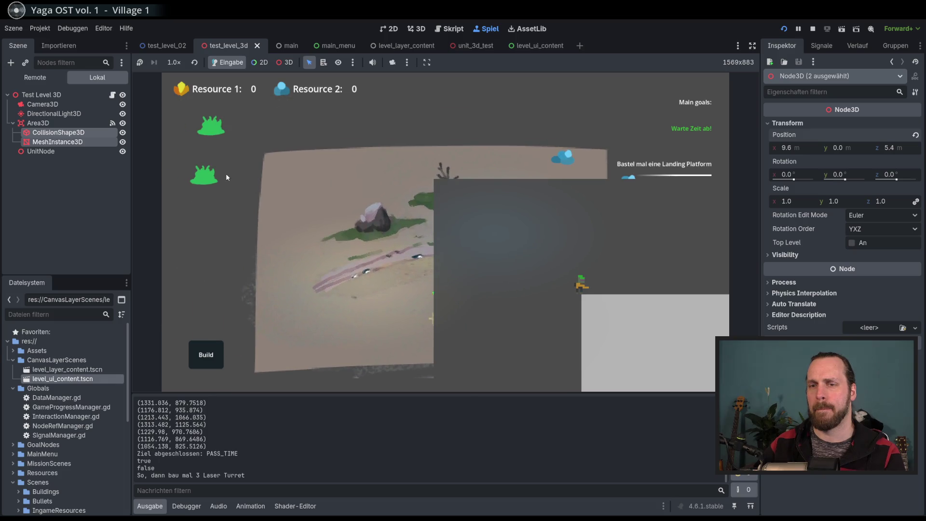
Step: Stop the game and delete the leftover blank lines in test_level_3d.gd's left-click block
key("F8")
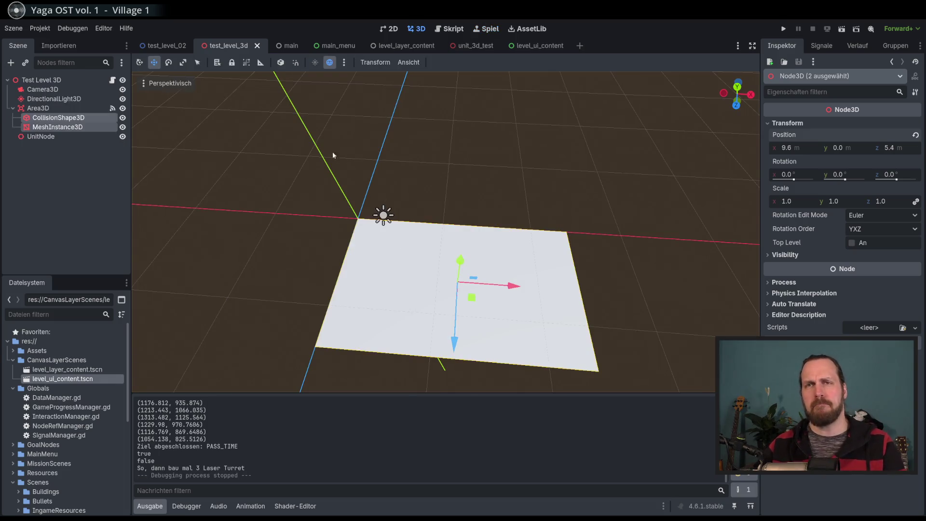
left_click(113, 80)
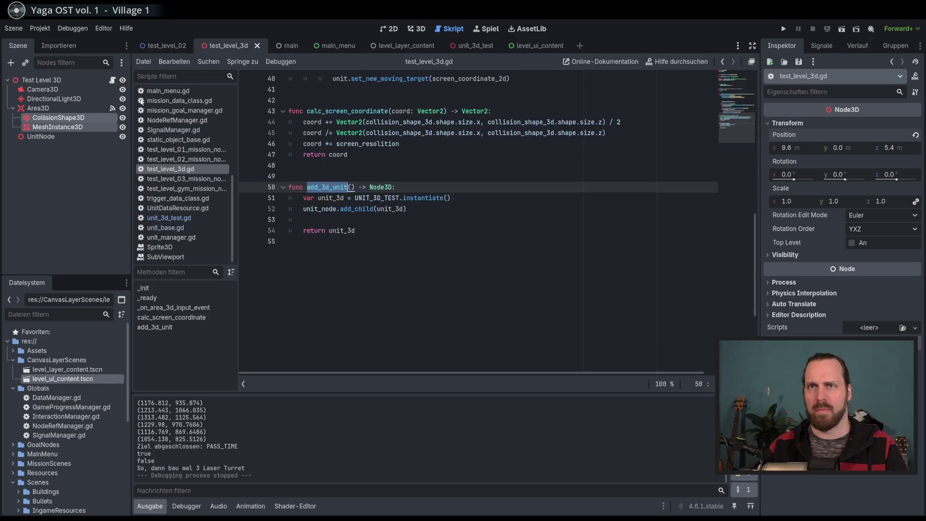
scroll(443, 247, "up", 2)
scroll(586, 198, "up", 5)
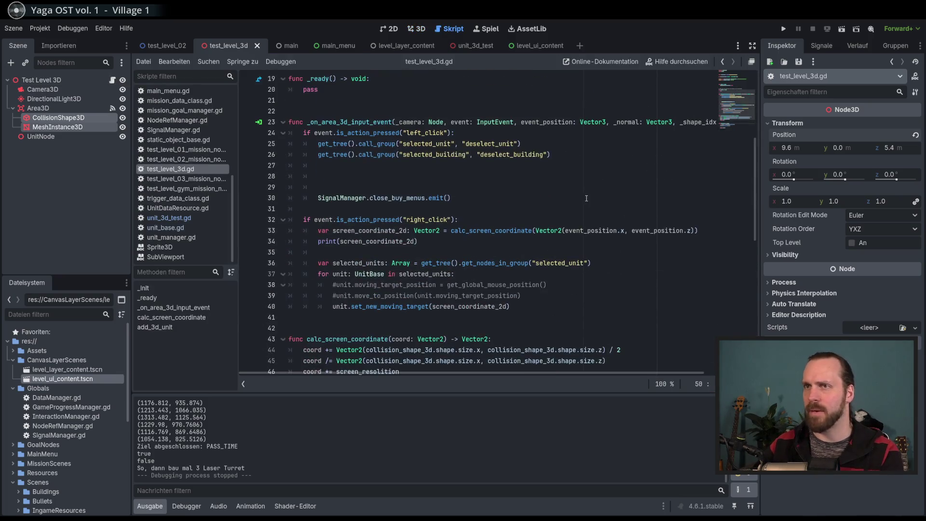
left_click(361, 115)
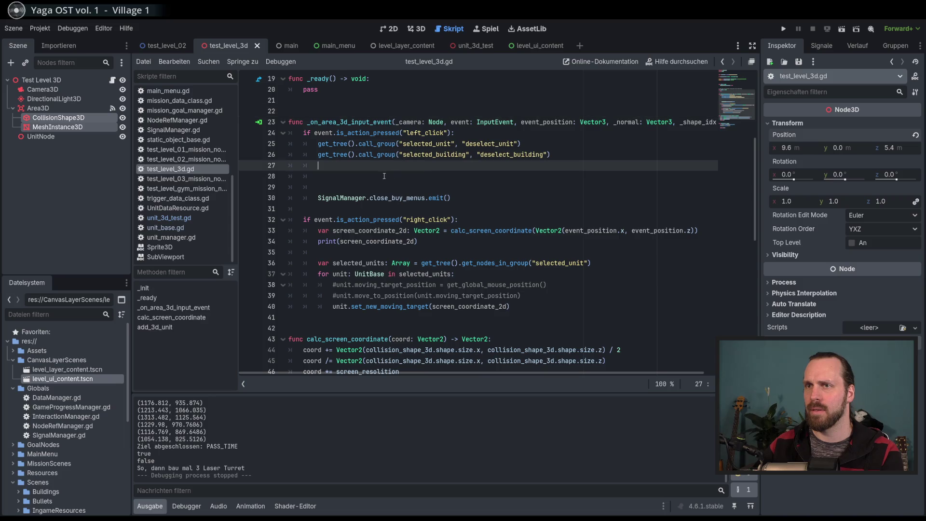
left_click_drag(320, 187, 573, 155)
key("BackSpace")
key("Return")
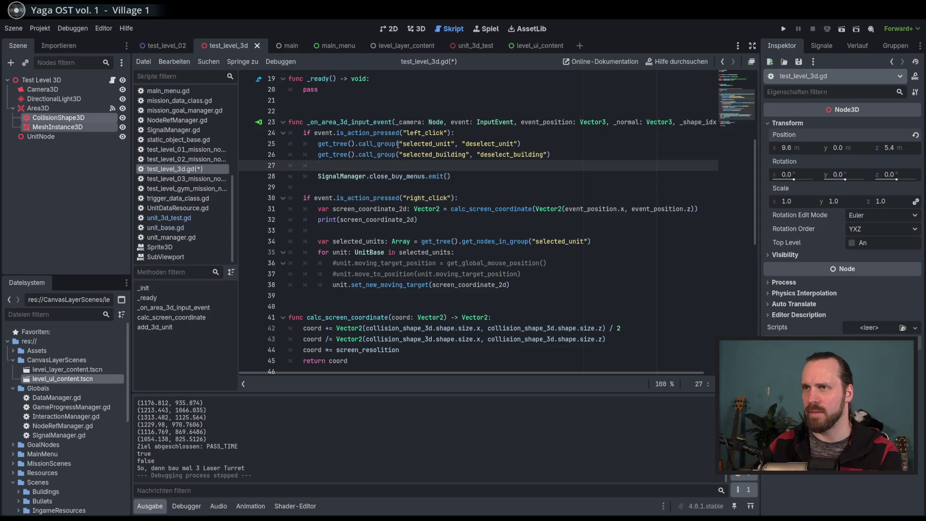
Step: Insert print(event_position) as the first line of _on_area_3d_input_event and run the project
key("Up")
key("Up")
key("Up")
key("End")
key("Return")
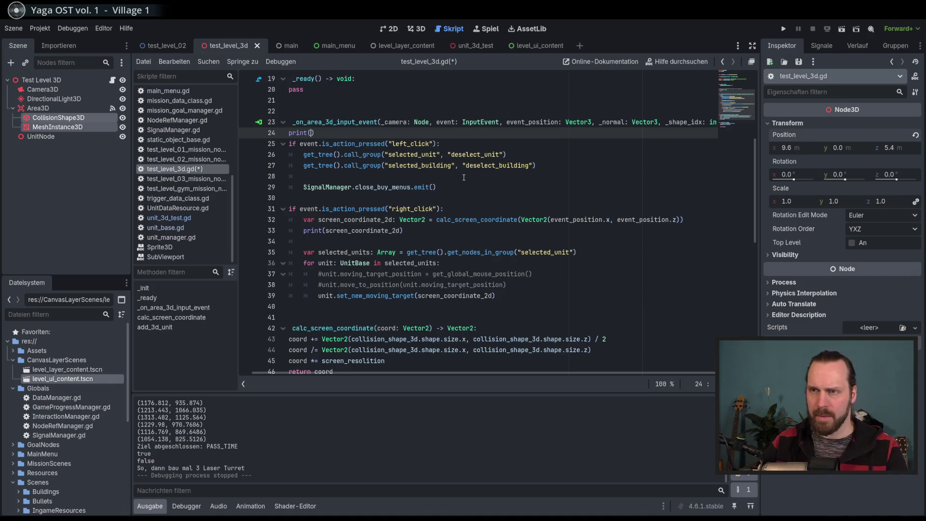
type("even")
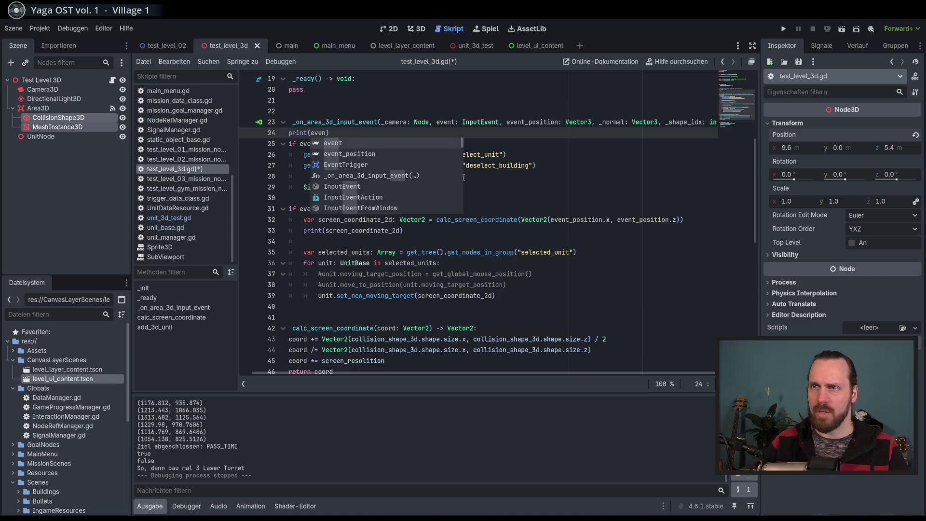
key("Down")
key("Return")
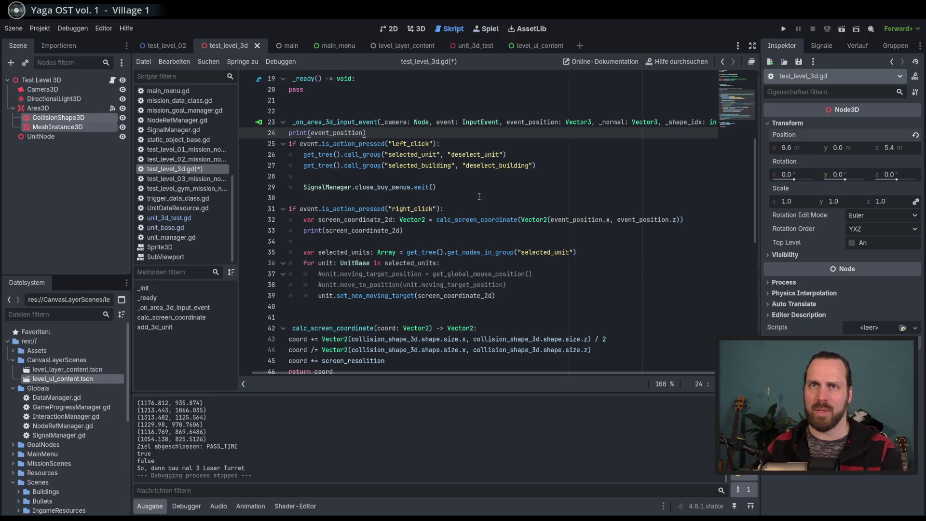
key("F5")
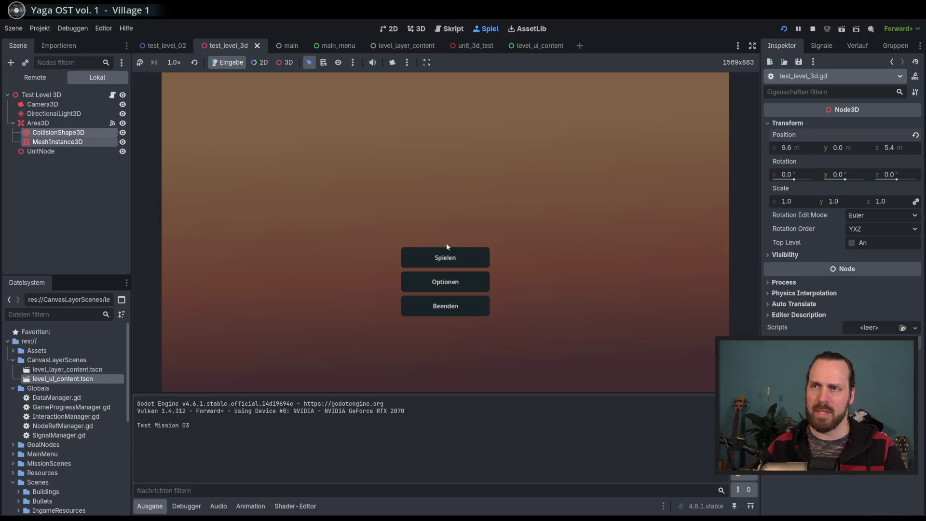
Step: Play the Test Level GYM mission, clicking the orange unit and a map spot, then stop the game
left_click(439, 258)
left_click(295, 127)
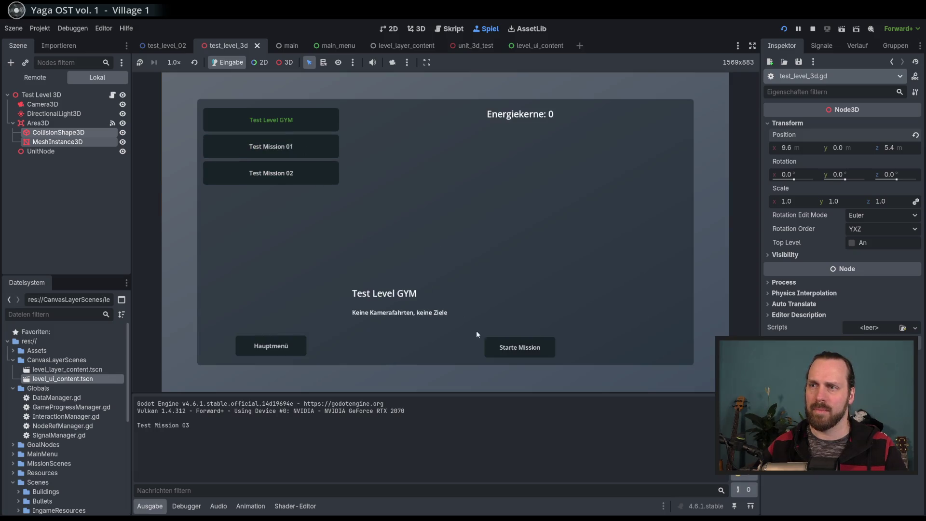
left_click(510, 340)
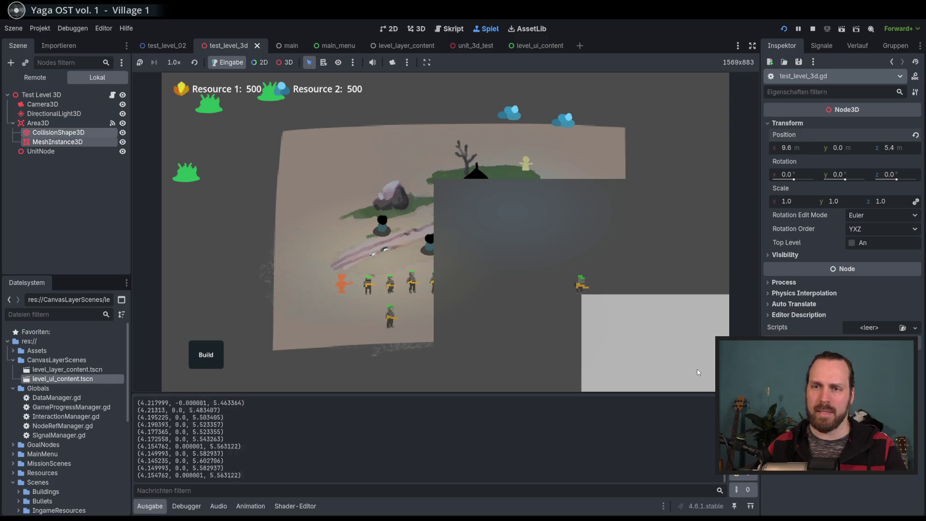
left_click(583, 295)
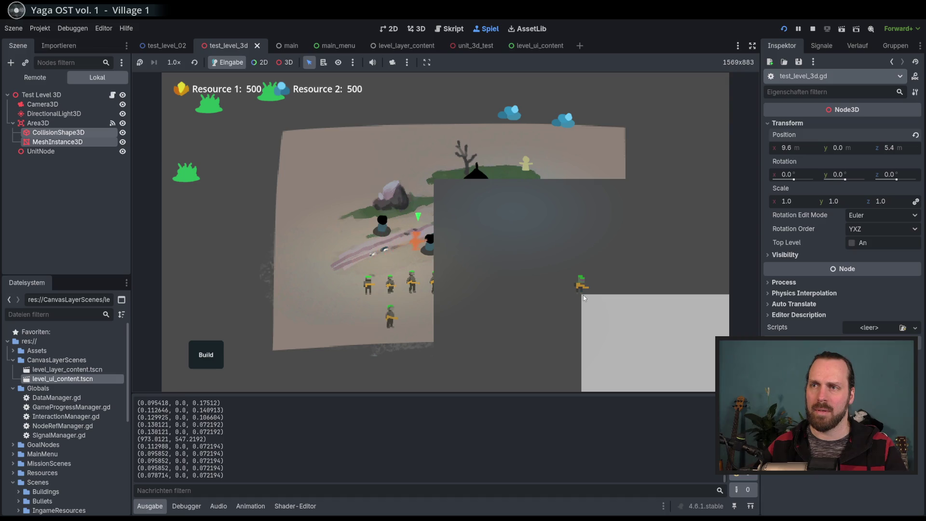
left_click(283, 214)
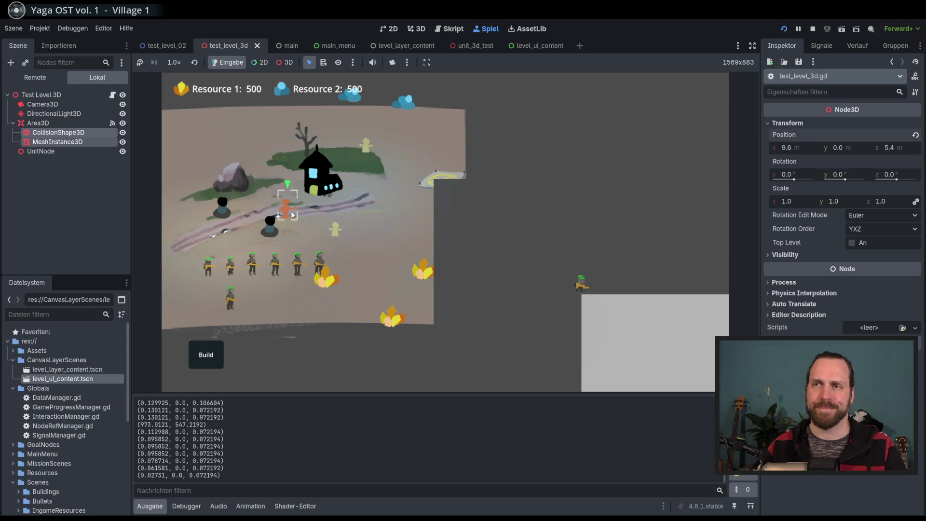
key("F8")
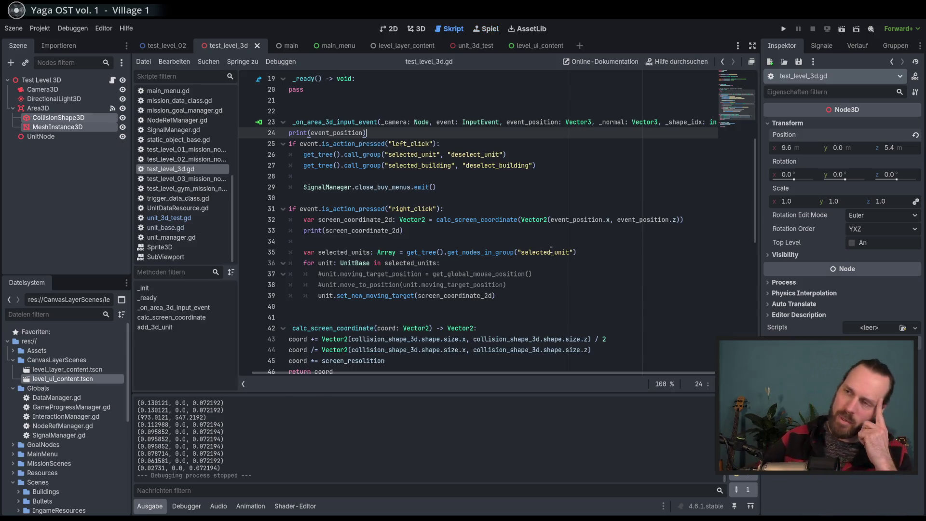
Step: Duplicate the screen resolution declaration as a new scale_factor_3d variable with value 100
scroll(552, 256, "down", 5)
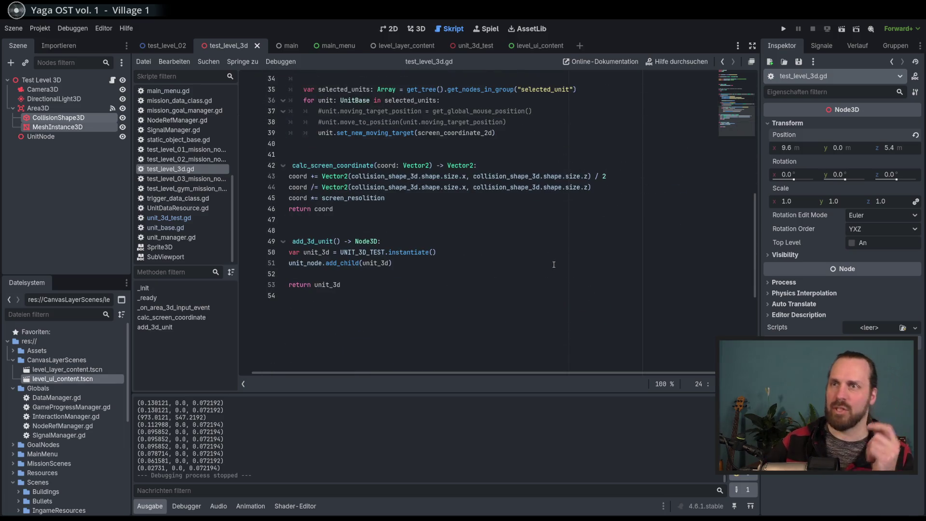
left_click_drag(237, 230, 234, 231)
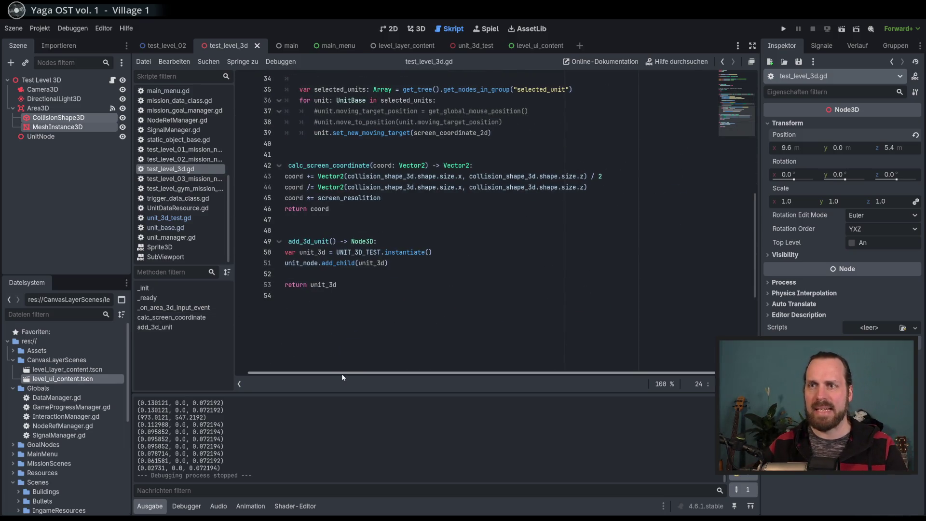
left_click_drag(348, 375, 335, 374)
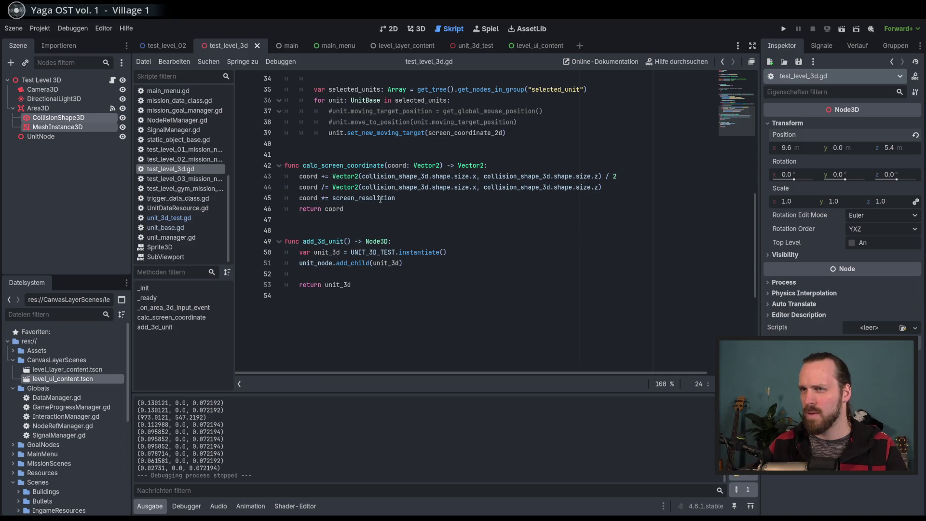
left_click(380, 199, "ctrl")
key("ctrl+alt+Down")
type("scale_fa")
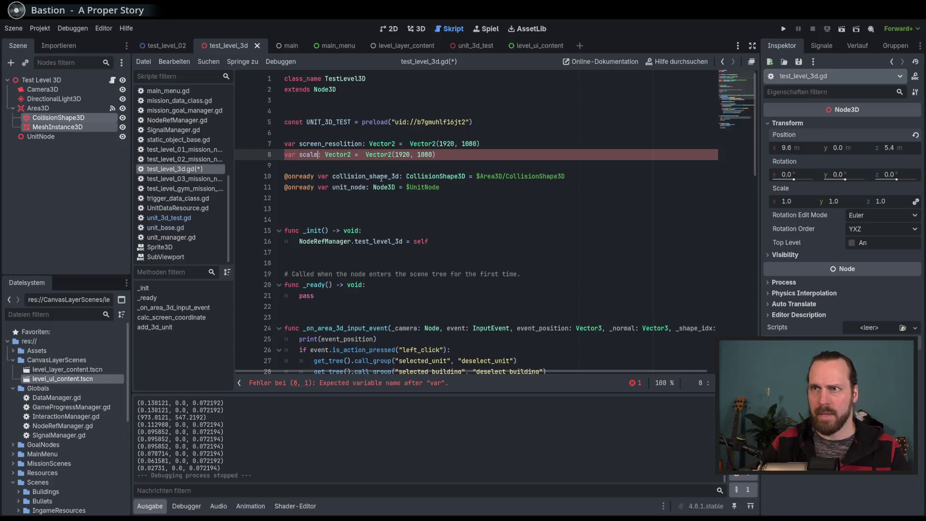
type("ctor_3d")
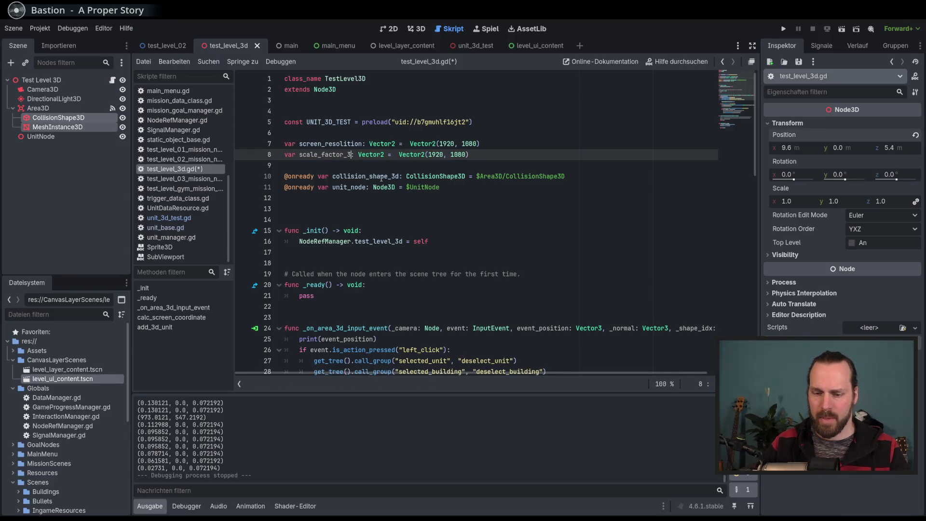
double_click(441, 155)
type("100")
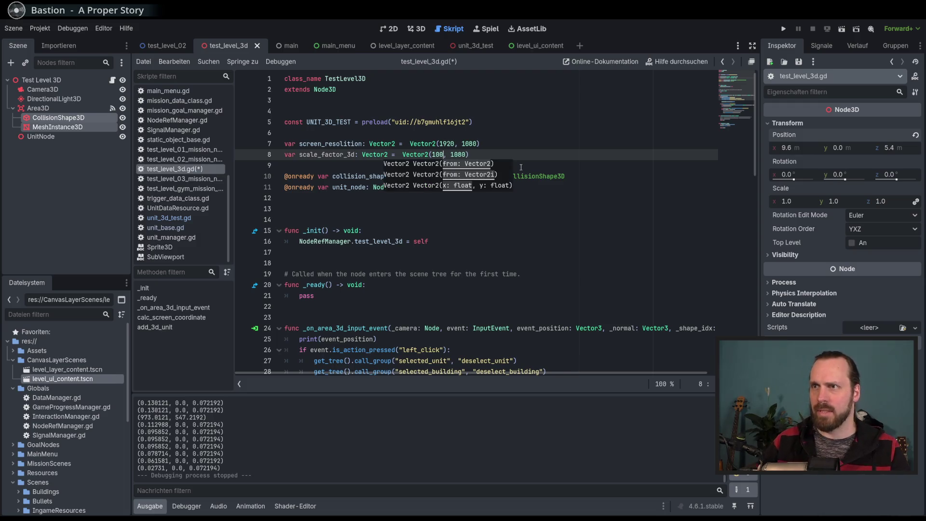
Step: Change scale_factor_3d's type from Vector2 to float, adjust its value, and save the script
left_click_drag(391, 155, 363, 154)
type("flaot")
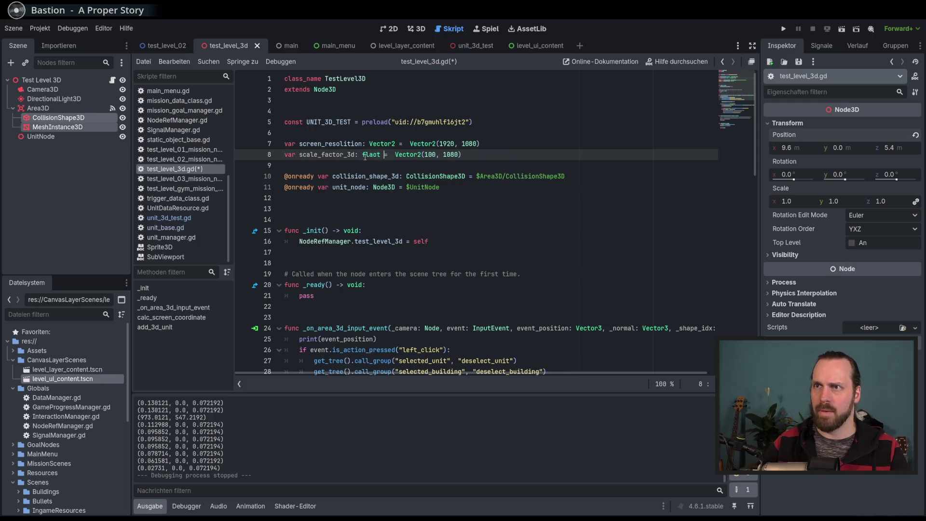
key("BackSpace")
key("BackSpace")
key("BackSpace")
type("float")
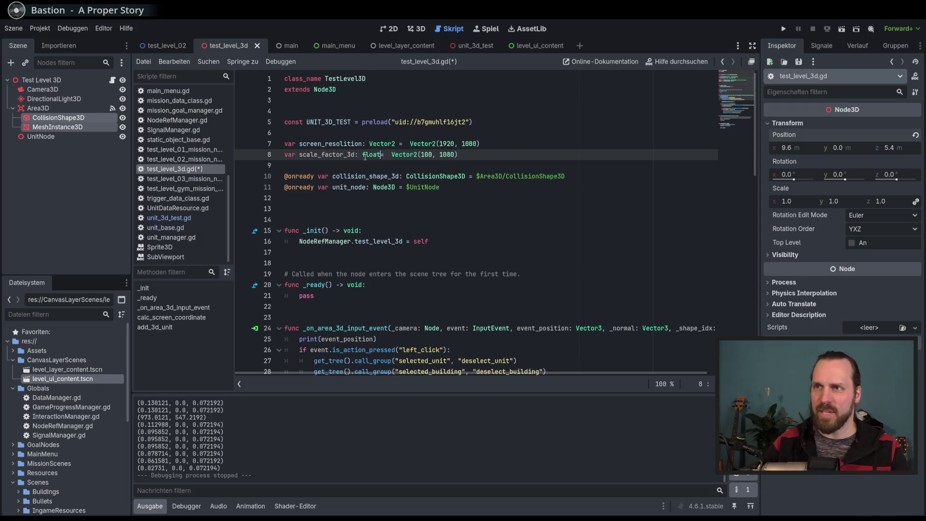
key("Escape")
left_click_drag(459, 155, 391, 154)
type("1")
key("Left")
key("Left")
key("Left")
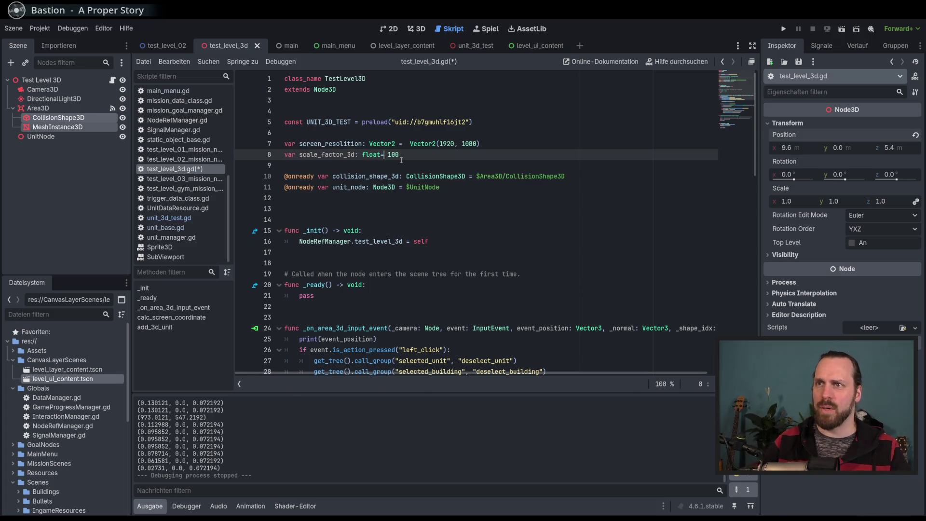
left_click(531, 122)
key("ctrl+s")
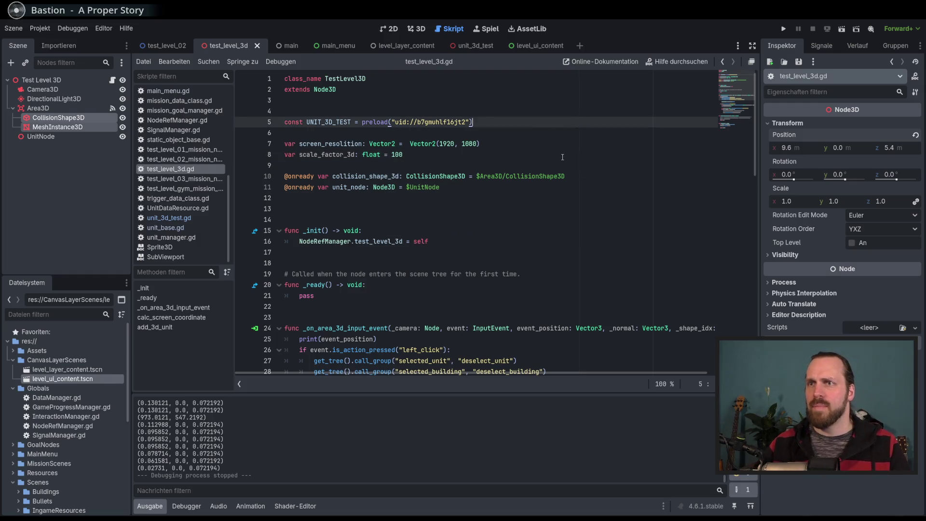
Step: Trace how coord, screen_coordinate_2d and event_position flow into calc_screen_coordinate
scroll(520, 222, "down", 11)
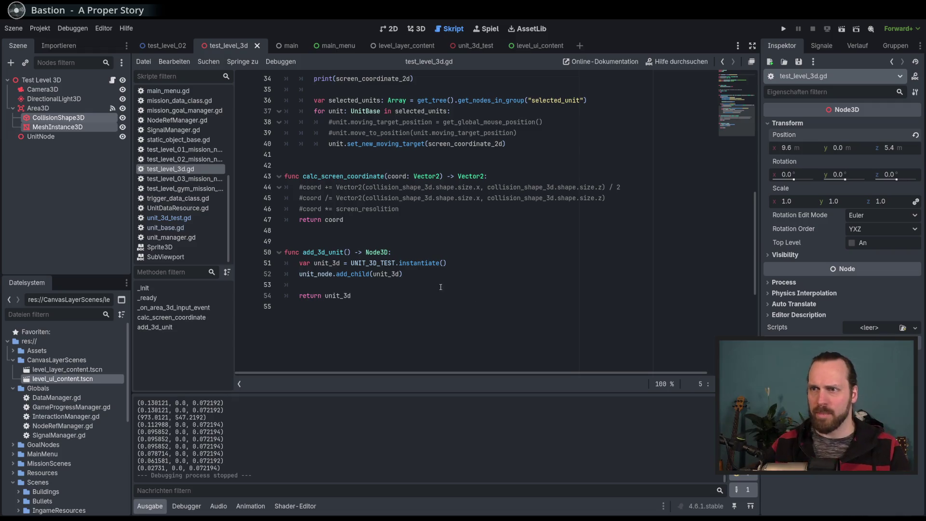
left_click(428, 295)
scroll(399, 298, "up", 2)
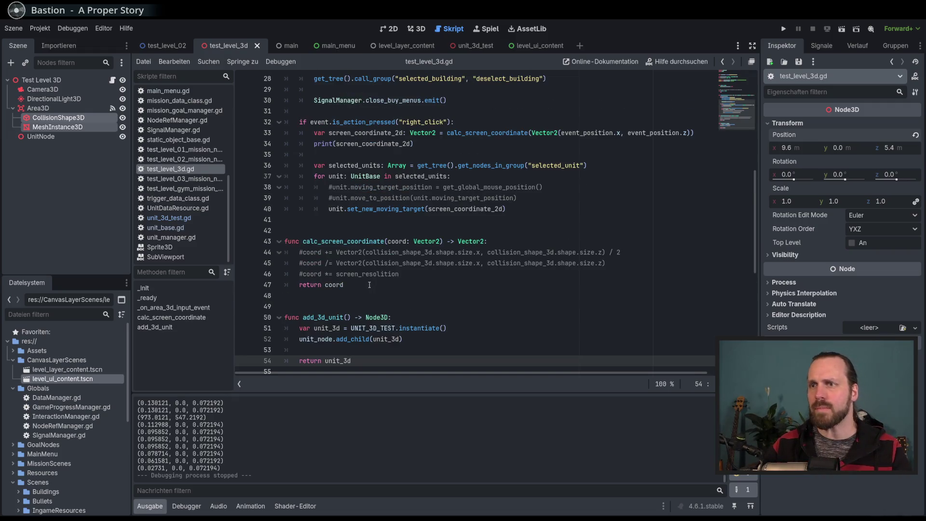
double_click(399, 241)
scroll(407, 230, "up", 4)
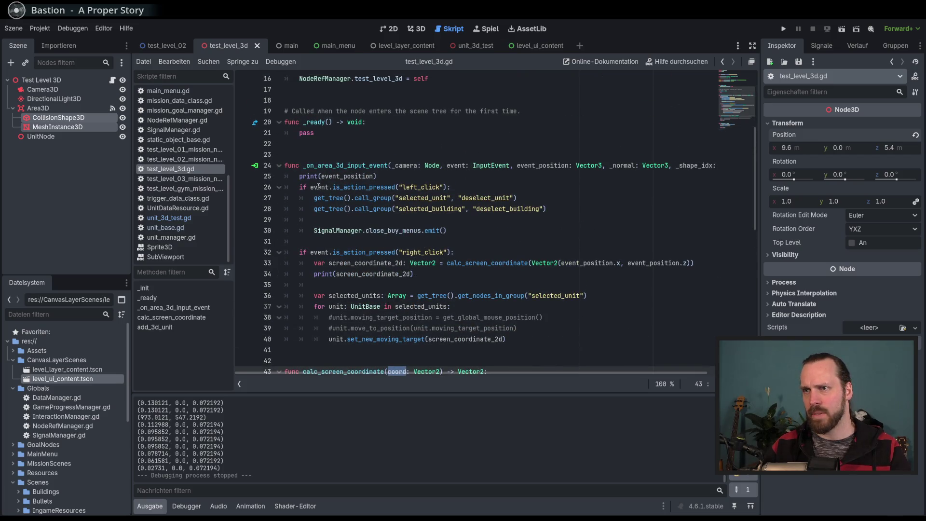
double_click(368, 275)
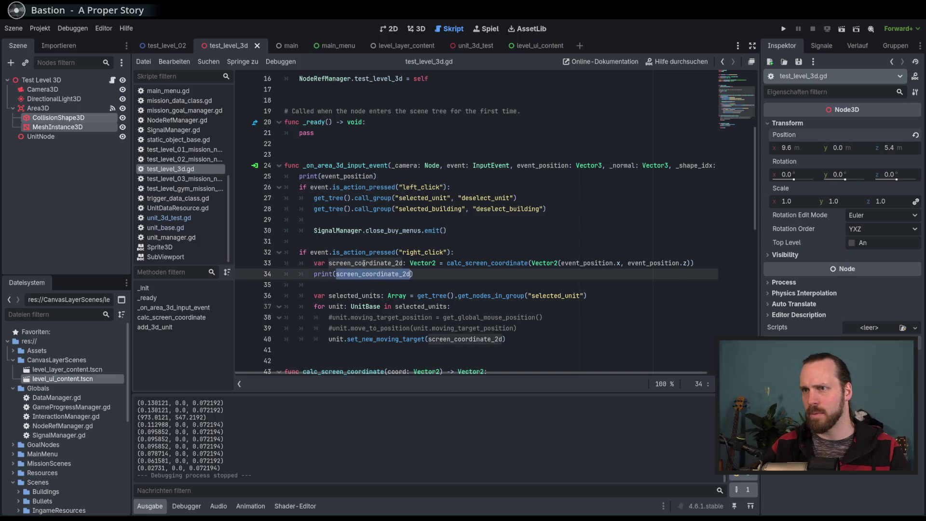
double_click(364, 263)
double_click(592, 263)
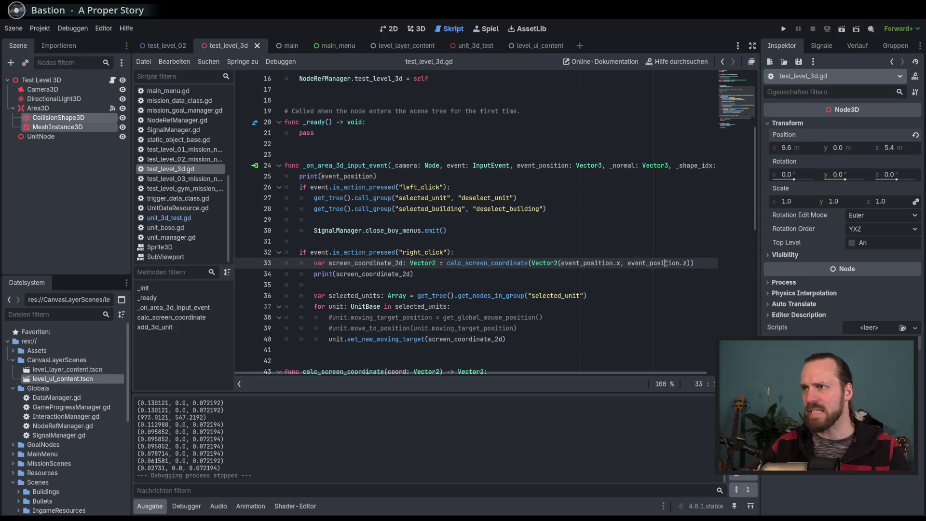
scroll(598, 265, "down", 3)
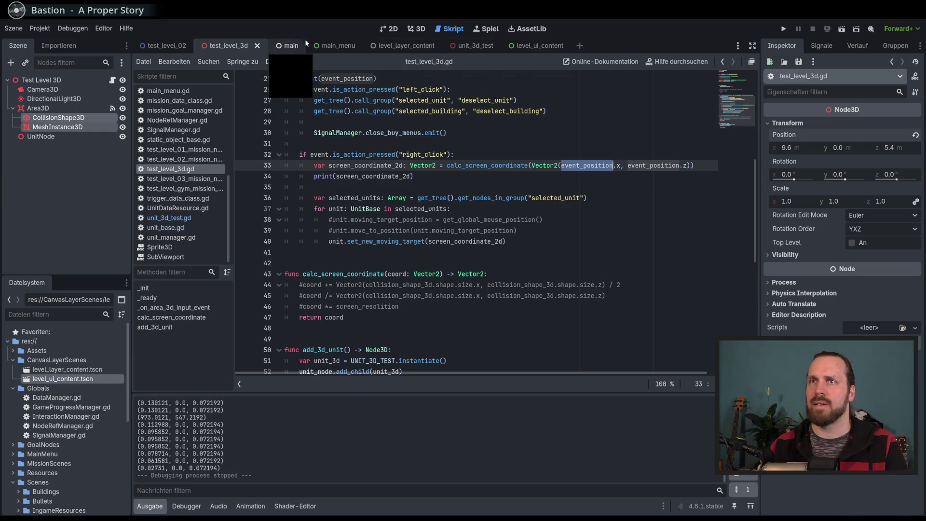
Step: Move Camera3D to about 9.6, 13.4, 29.7 facing the plane, save the scene, and run the game
left_click(407, 29)
scroll(368, 234, "down", 5)
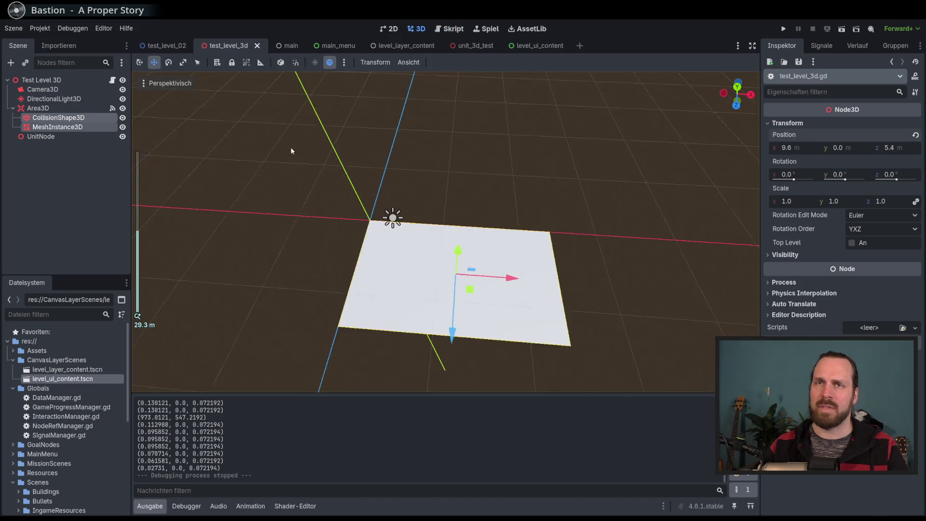
left_click(43, 89)
left_click_drag(452, 325, 523, 318)
scroll(523, 318, "down", 4)
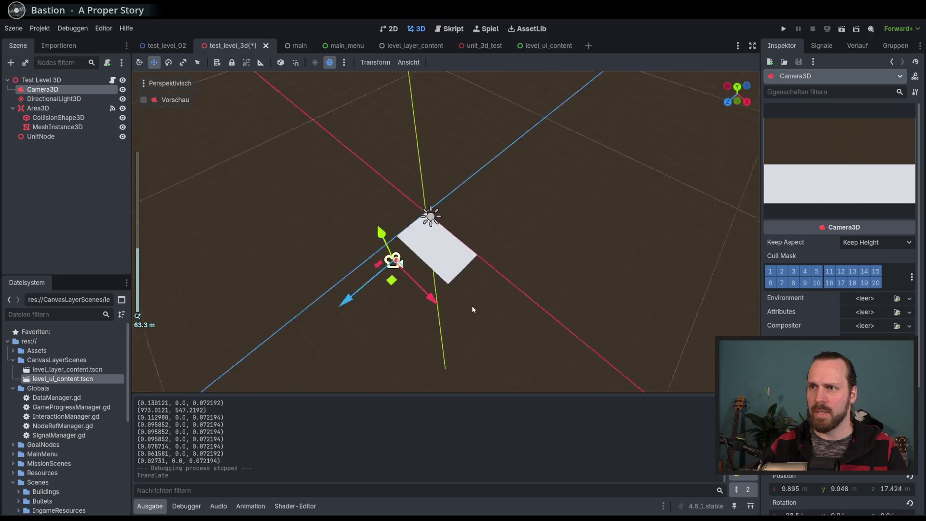
mouse_move(340, 222)
left_mouse_down()
mouse_move(248, 207)
mouse_move(229, 230)
mouse_move(301, 247)
left_mouse_up()
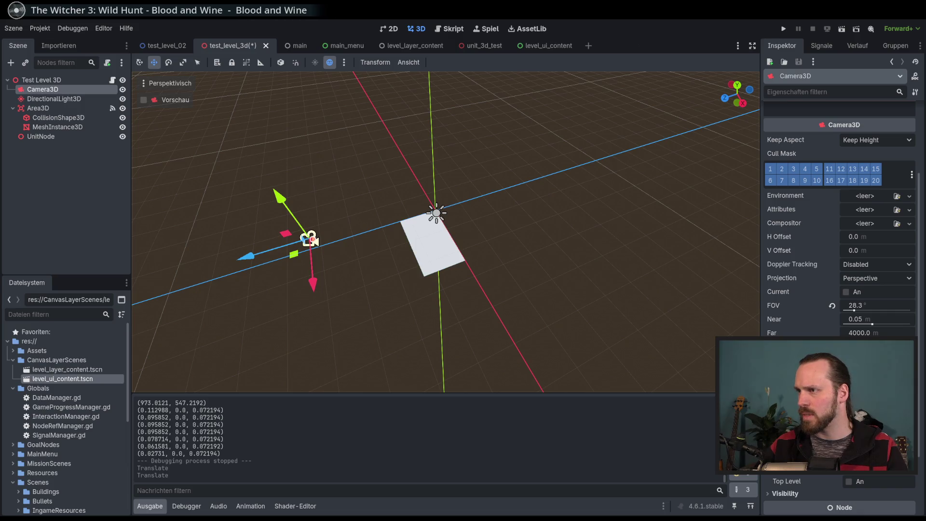
mouse_move(451, 327)
left_mouse_down()
mouse_move(553, 305)
mouse_move(519, 291)
left_mouse_up()
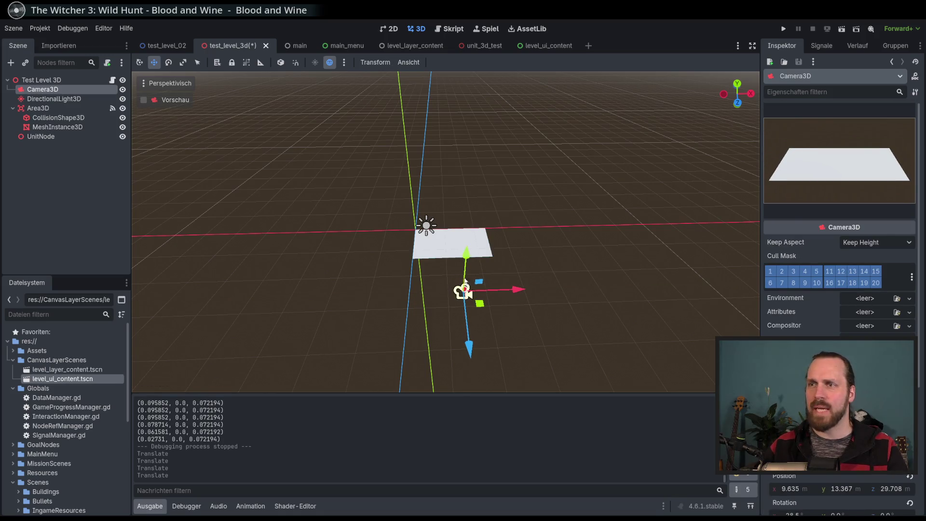
key("ctrl+s")
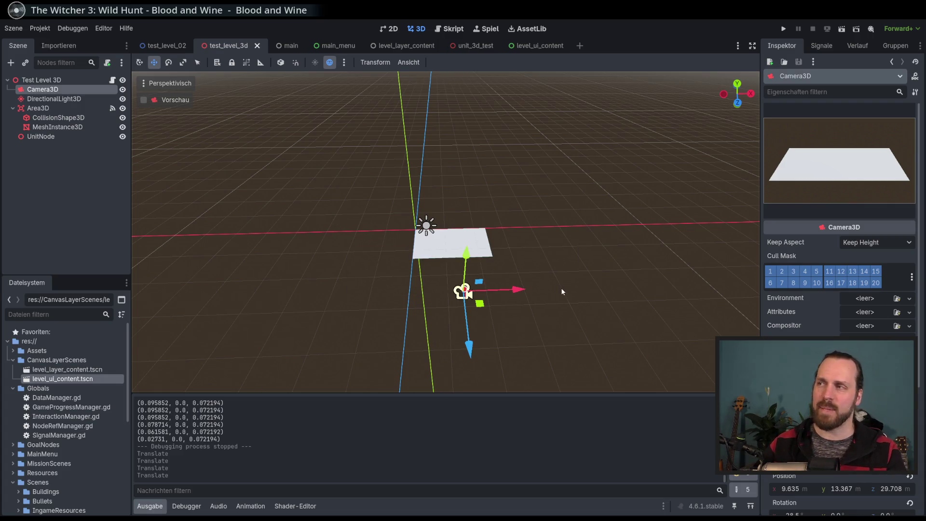
key("F5")
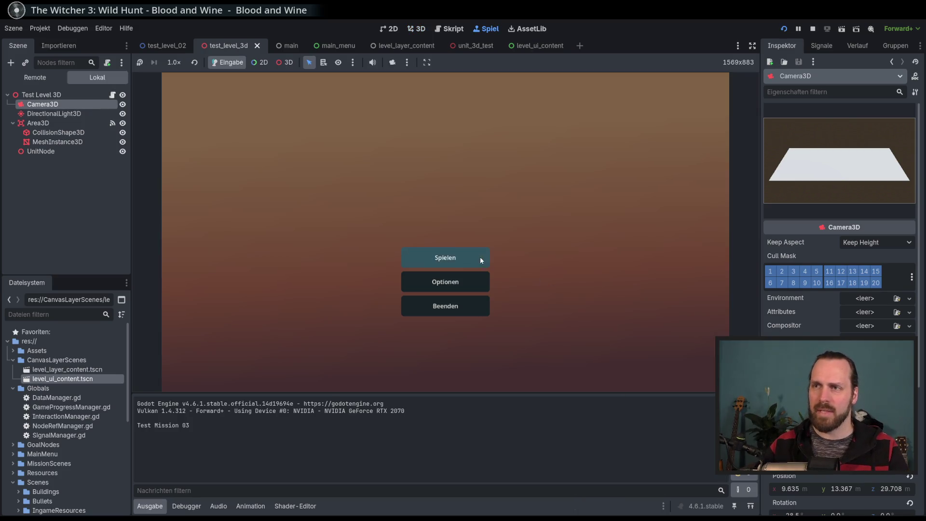
Step: Start the test mission, check the last printed position in the output, and stop the game
left_click(479, 256)
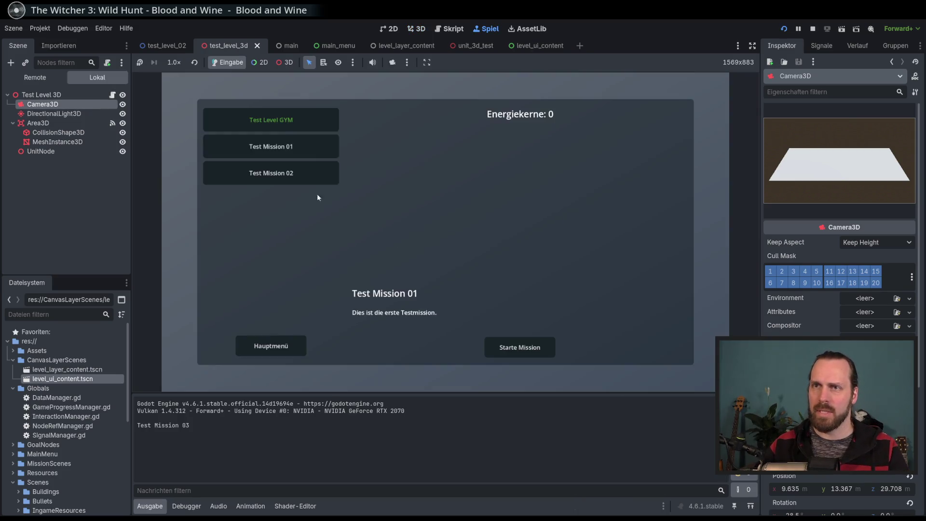
left_click(511, 347)
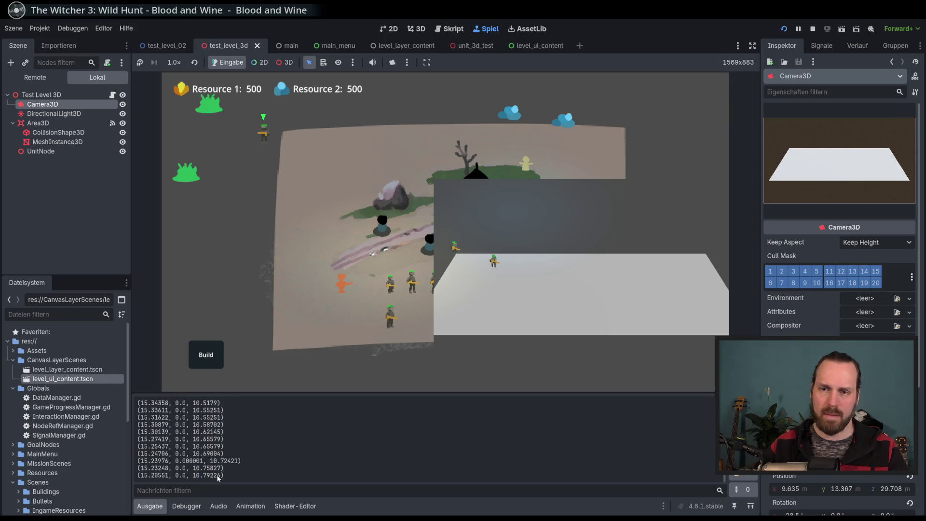
left_click_drag(193, 475, 219, 475)
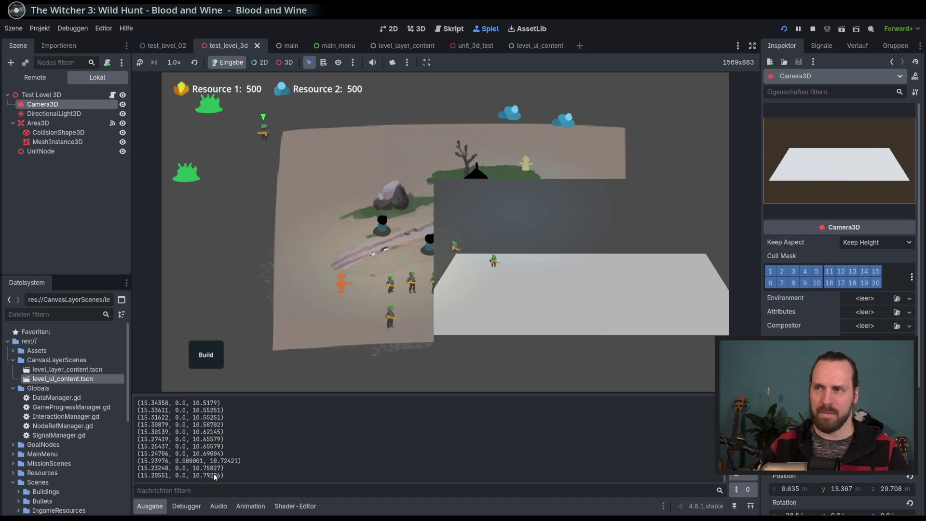
key("F8")
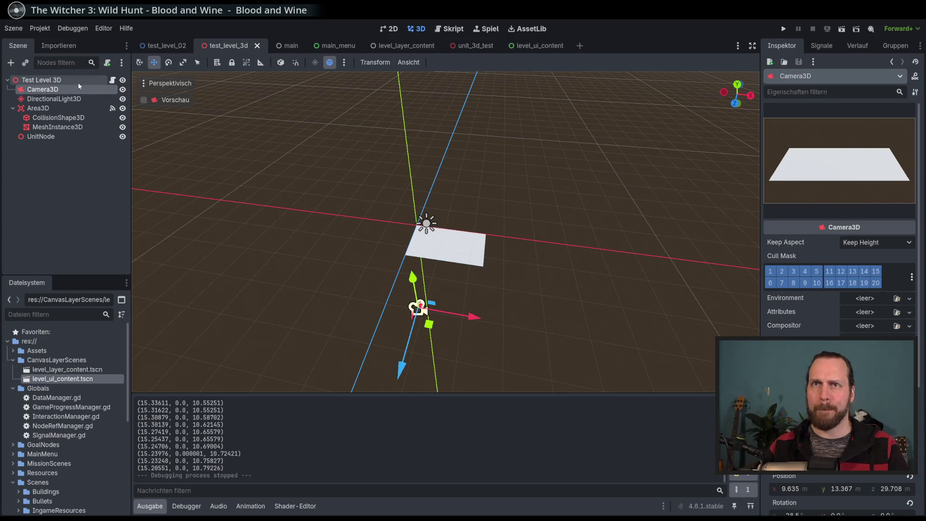
Step: Look through test_level_3d.gd in the script editor, then launch the game again
left_click(113, 80)
left_click(509, 254)
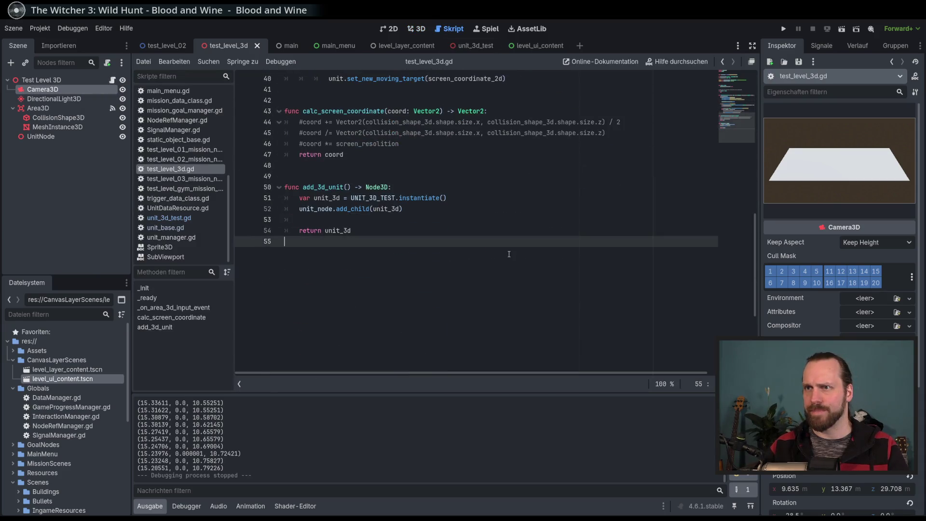
scroll(497, 248, "up", 3)
scroll(497, 248, "up", 5)
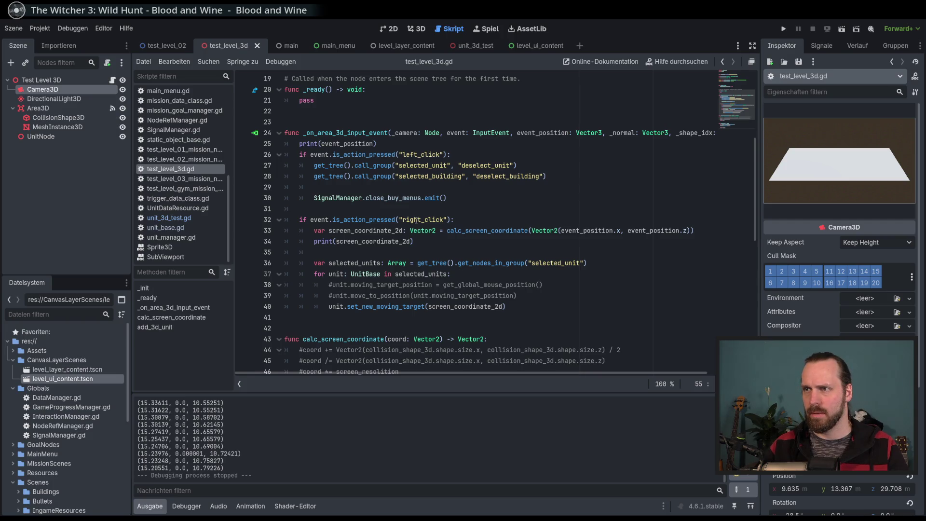
key("F5")
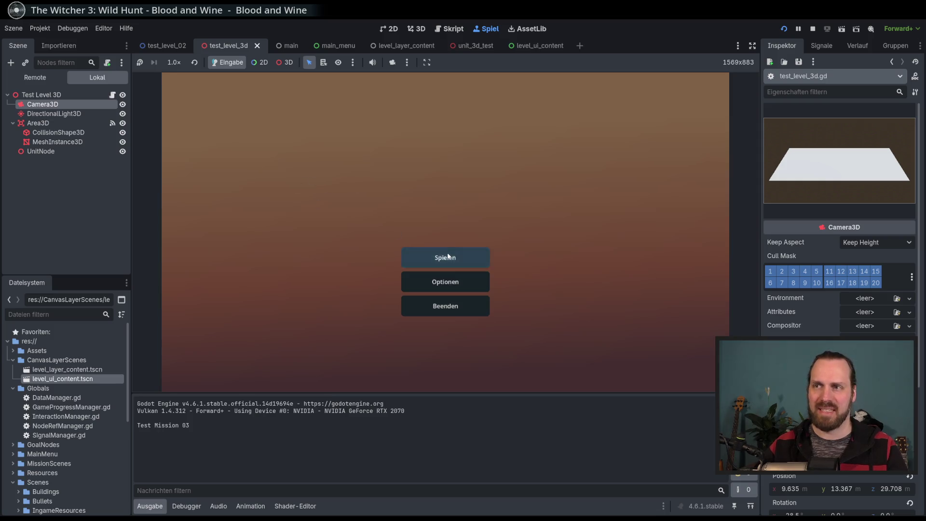
Step: Start the Test Level GYM mission, right-click to move a unit up-left, then stop the game
left_click(448, 256)
left_click(282, 121)
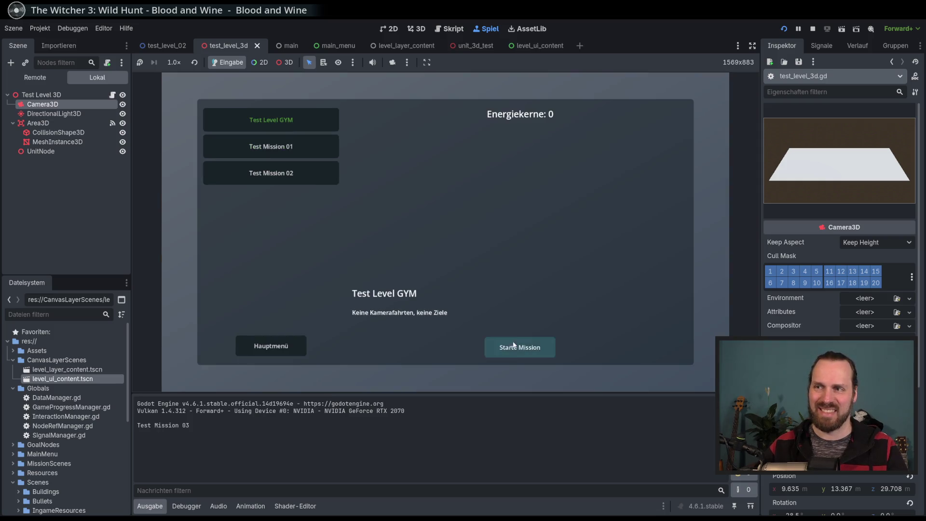
left_click(519, 347)
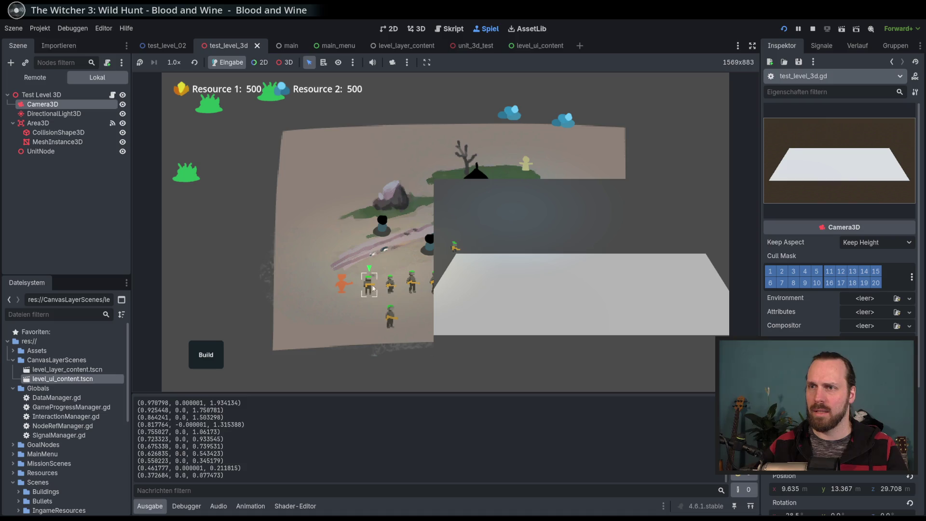
right_click(458, 256)
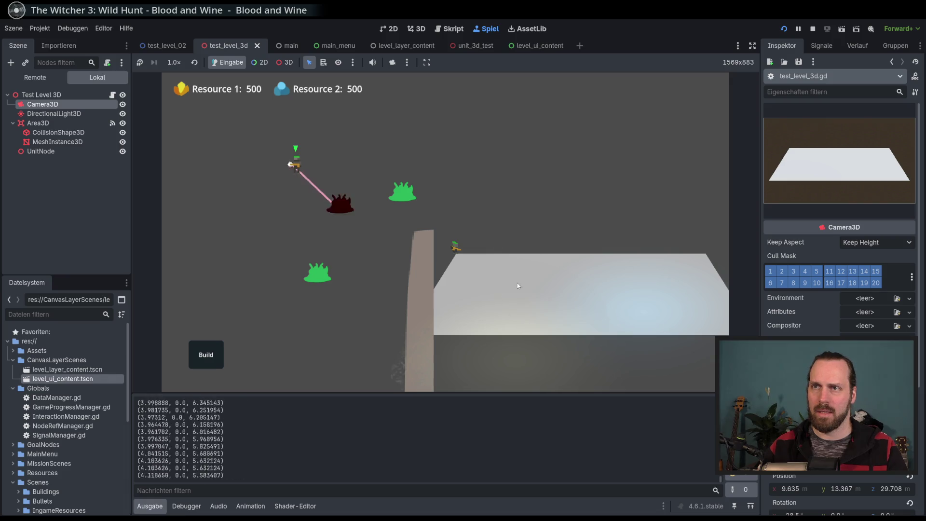
key("F8")
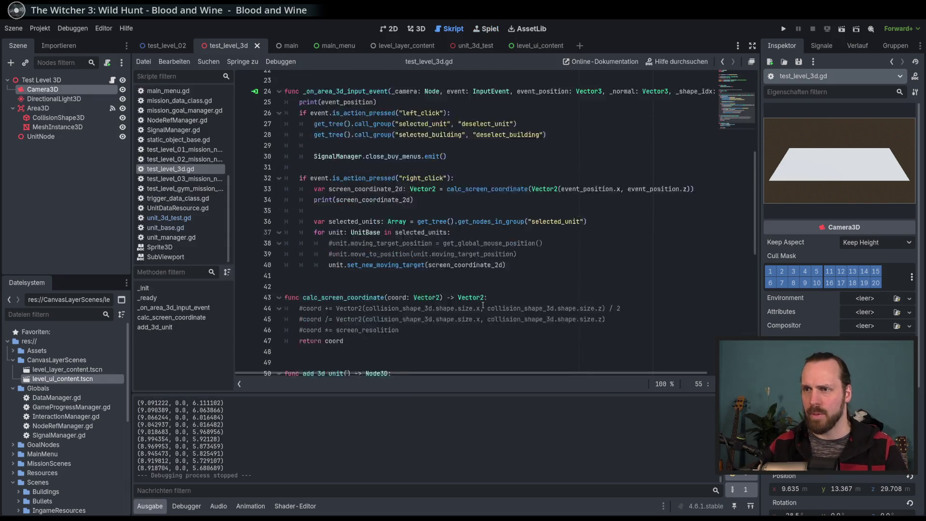
Step: Change line 47 to 'return coord * scale_factor_3d' and run the project again
scroll(483, 305, "down", 3)
left_click(396, 256)
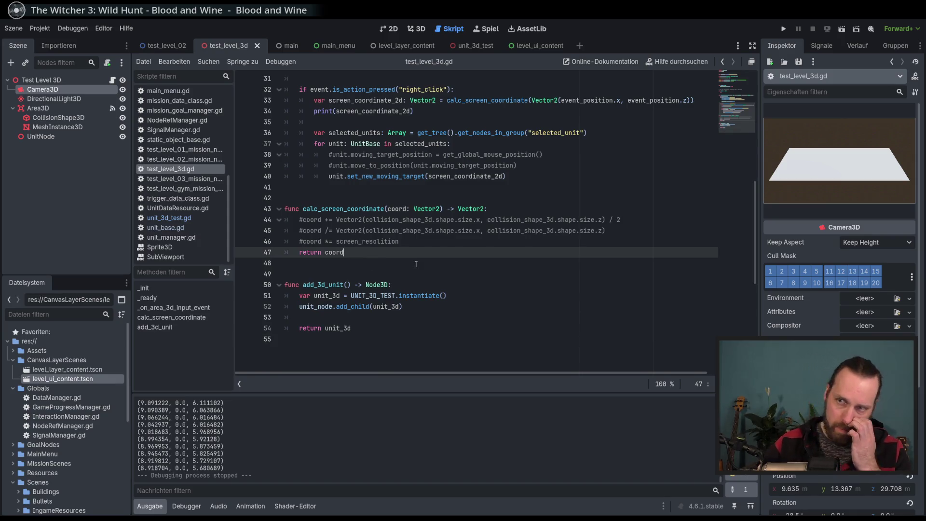
scroll(455, 280, "up", 1)
type("* sc")
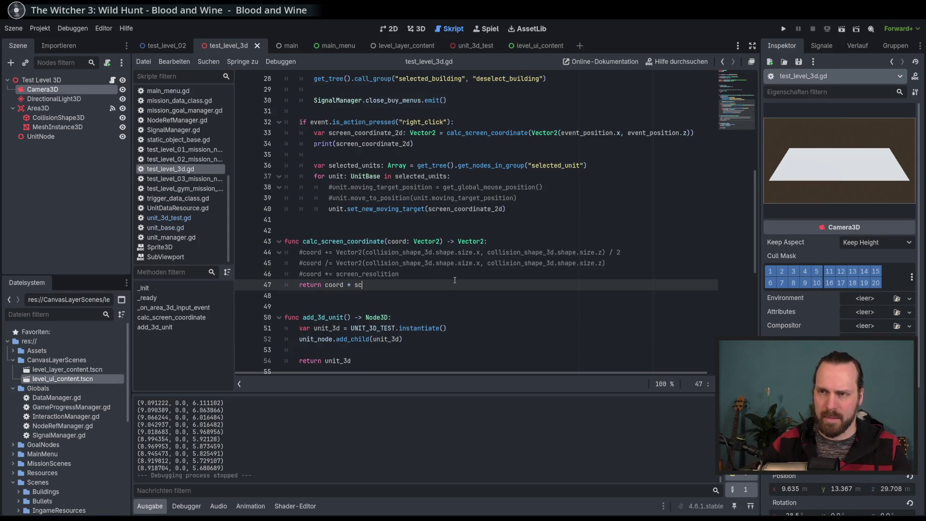
type("a")
key("Return")
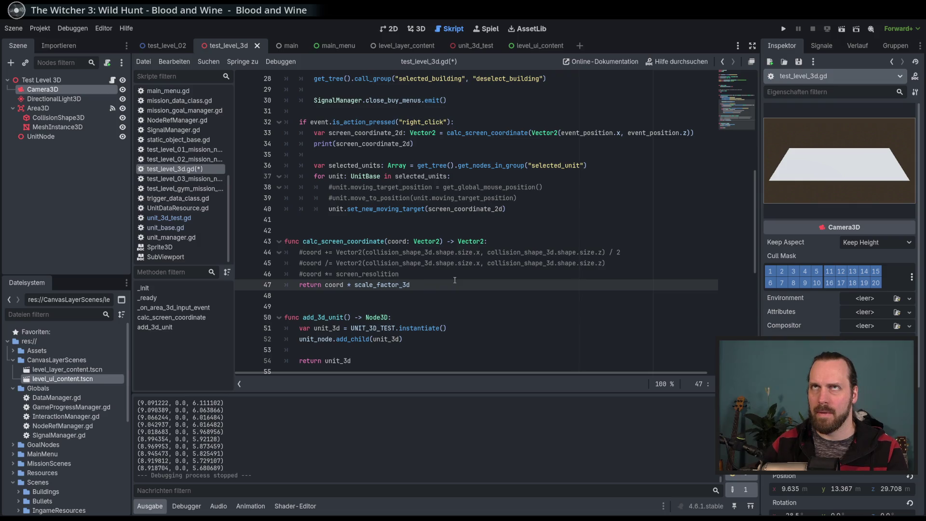
key("F5")
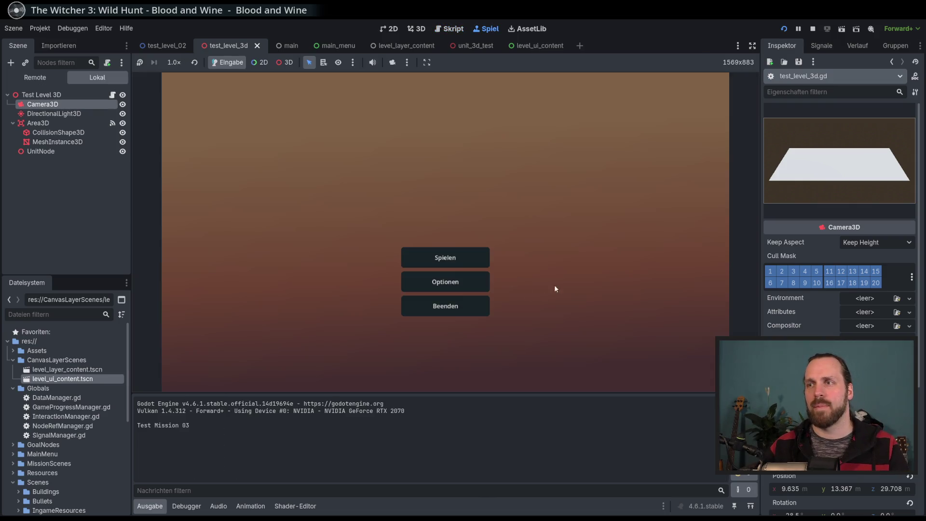
Step: Start the Test Level GYM mission and click three spots on the 3D plane to move the unit
left_click(444, 259)
left_click(505, 343)
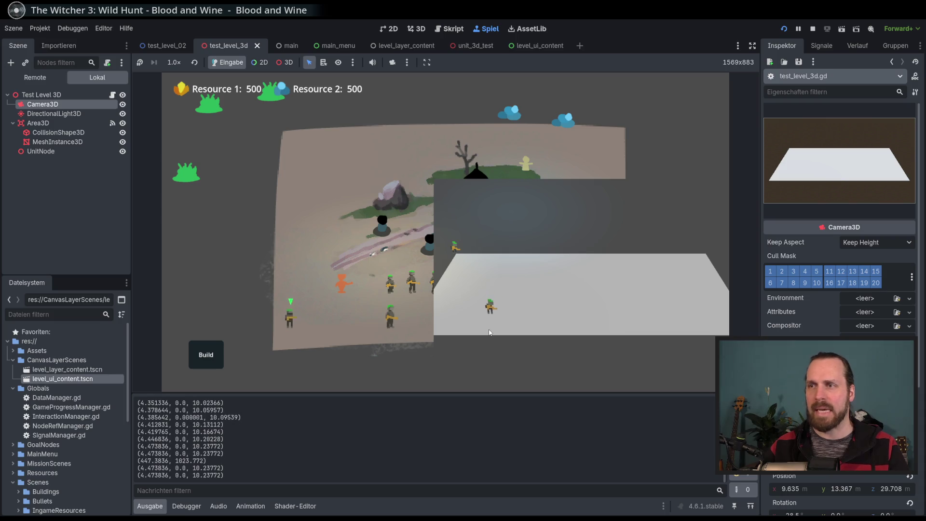
left_click(570, 316)
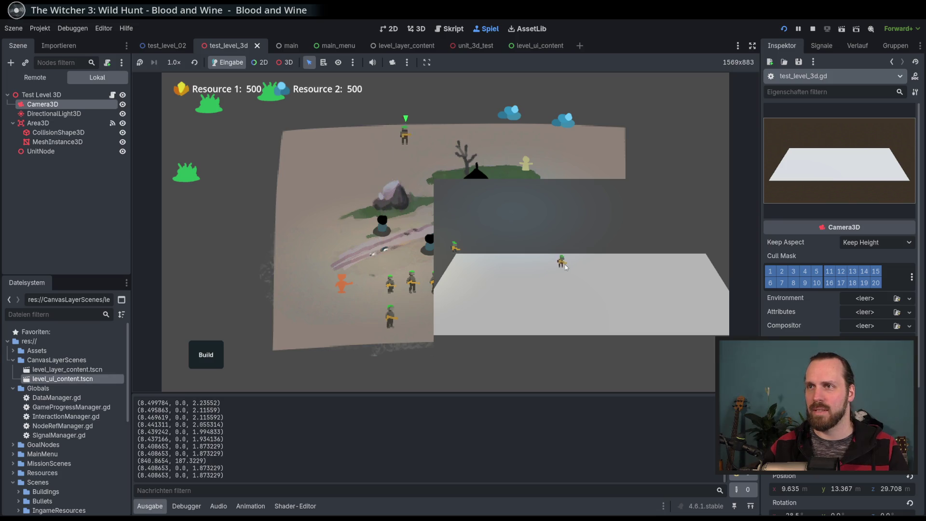
left_click(562, 288)
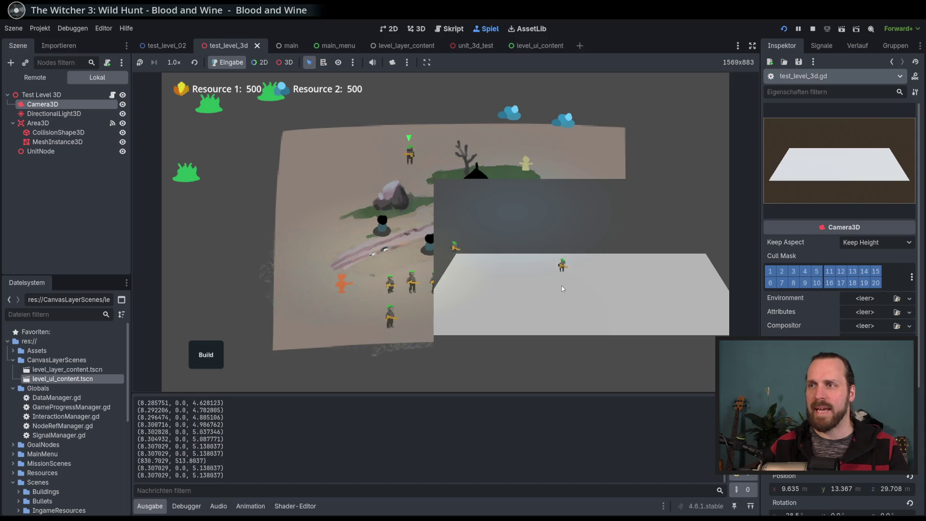
left_click(582, 322)
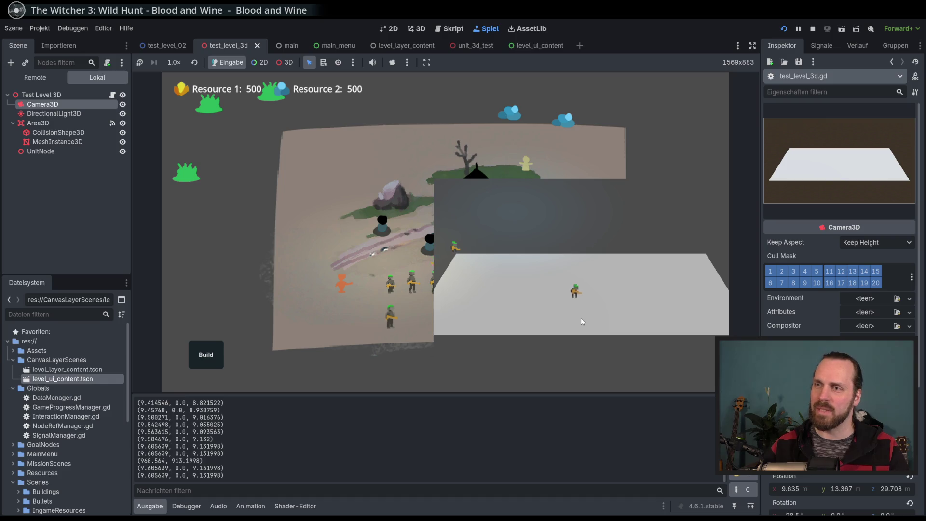
Step: Box-select a group of units and redirect them to several spots around the plane
key("d")
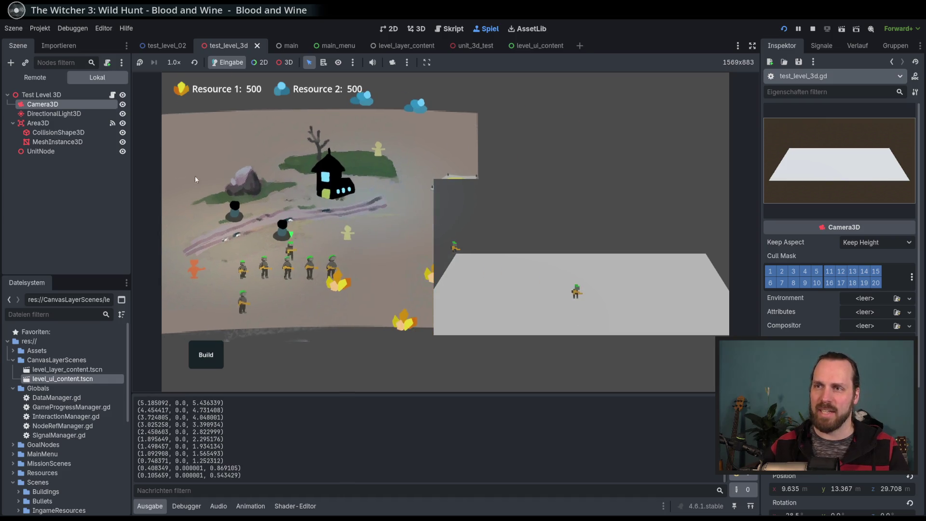
left_click_drag(218, 120, 594, 379)
left_click(507, 322)
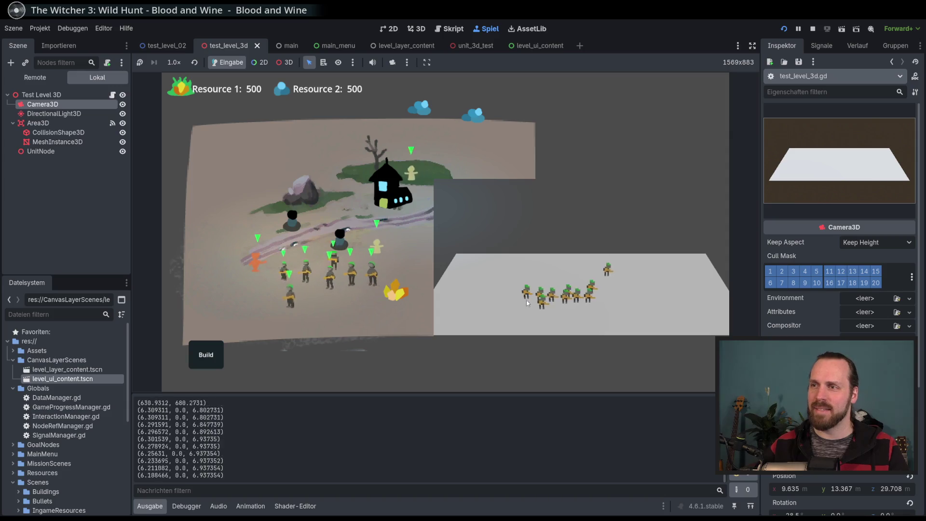
left_click(614, 325)
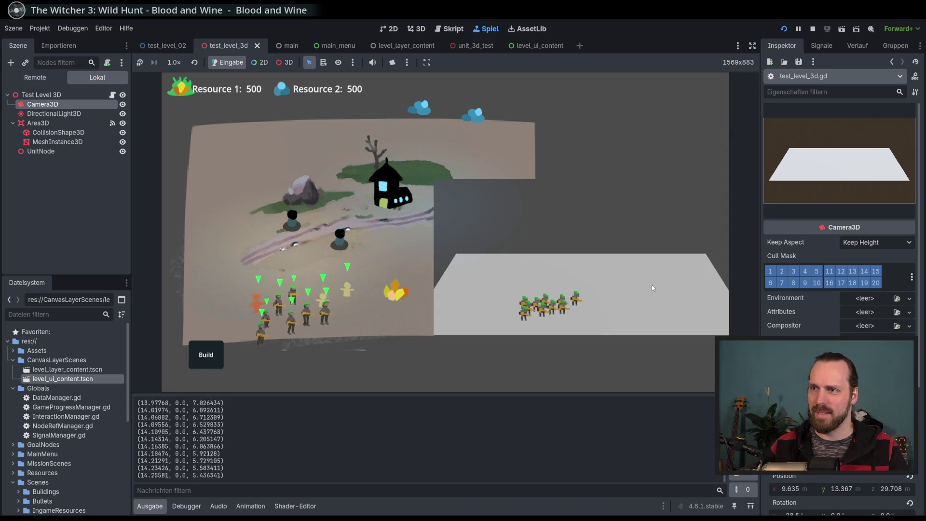
left_click(543, 282)
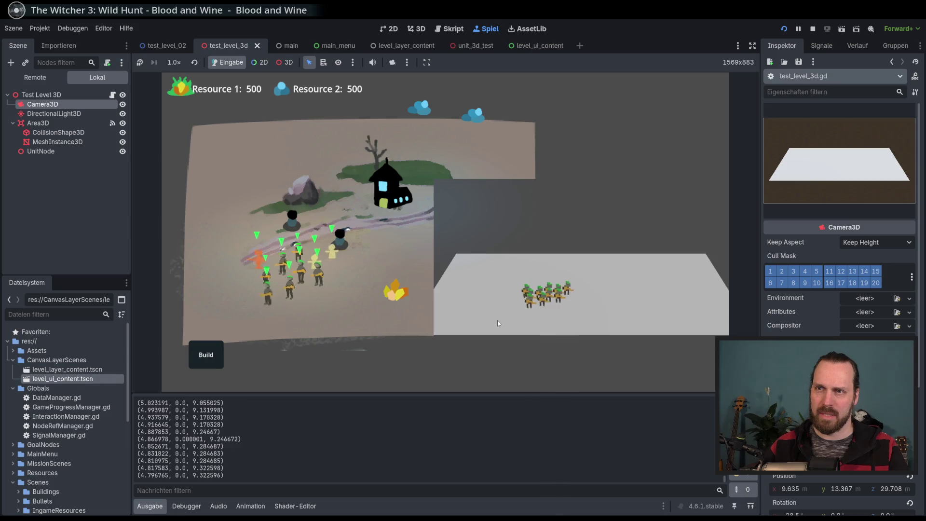
left_click(475, 323)
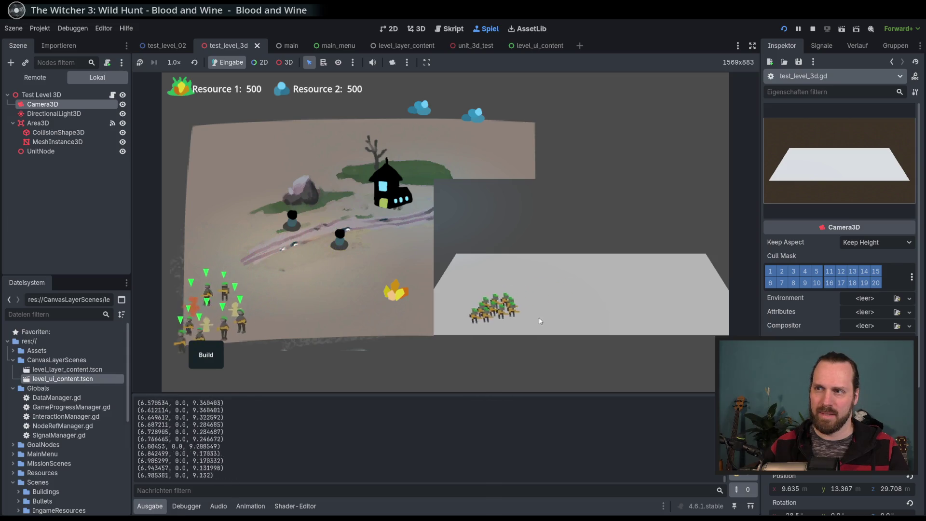
left_click(579, 287)
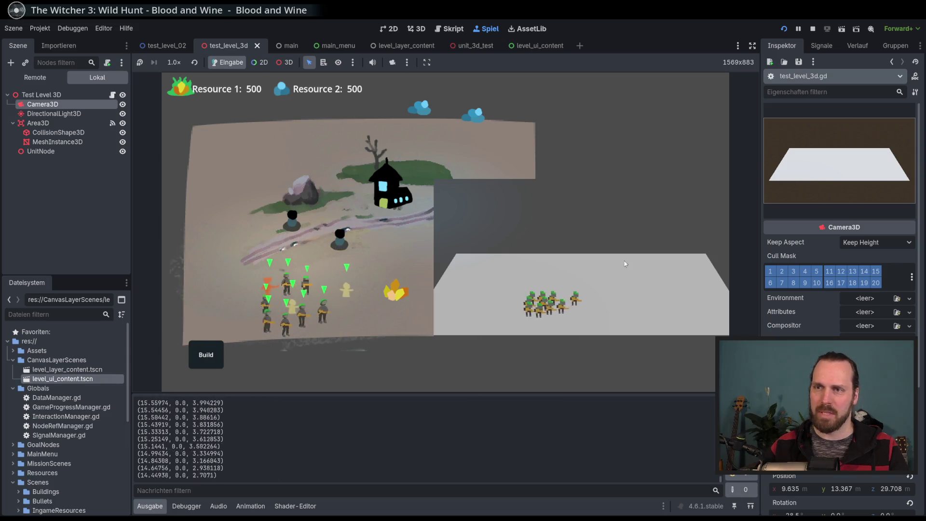
left_click(592, 260)
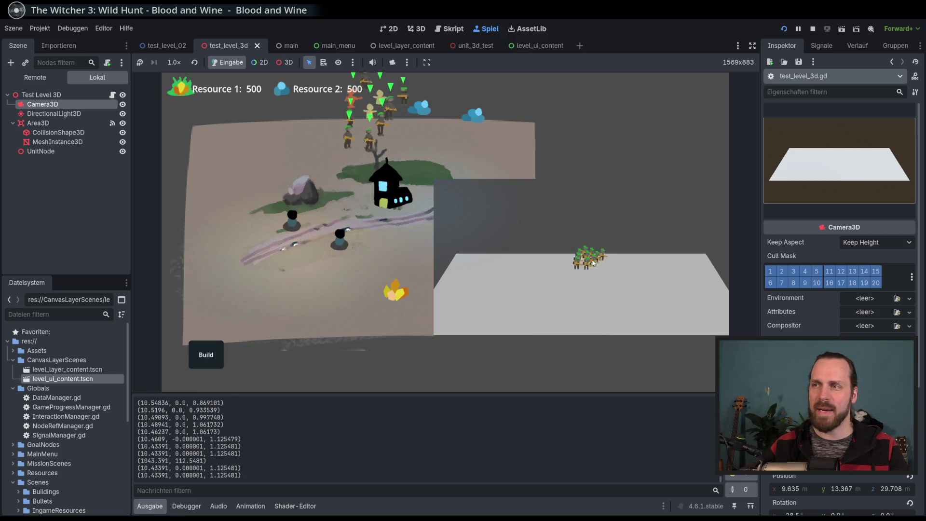
Step: Pan the map and march the 3D units right, left, then to the plane's right edge
key("w")
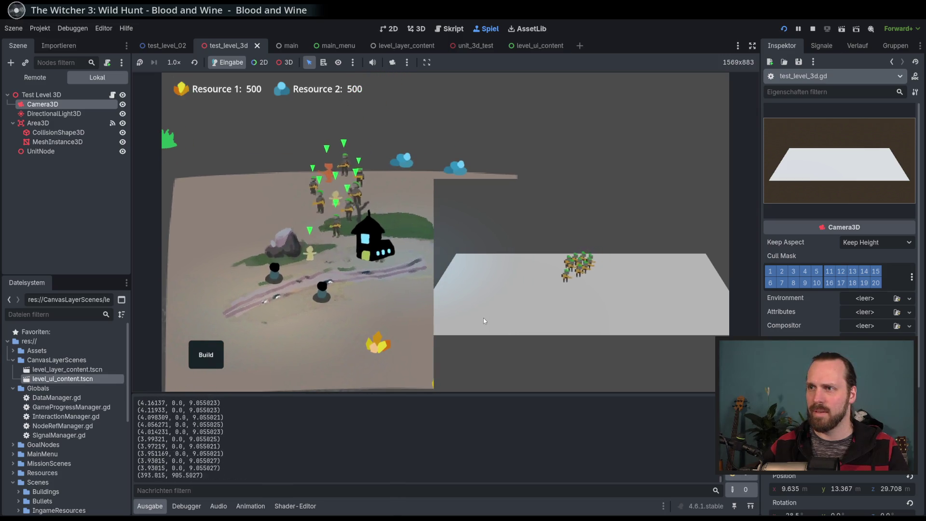
left_click(586, 323)
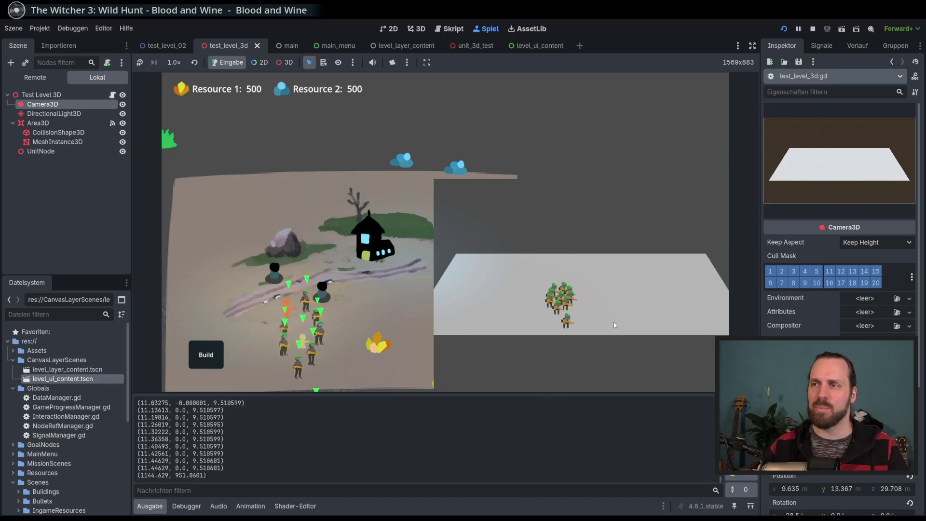
left_click(502, 319)
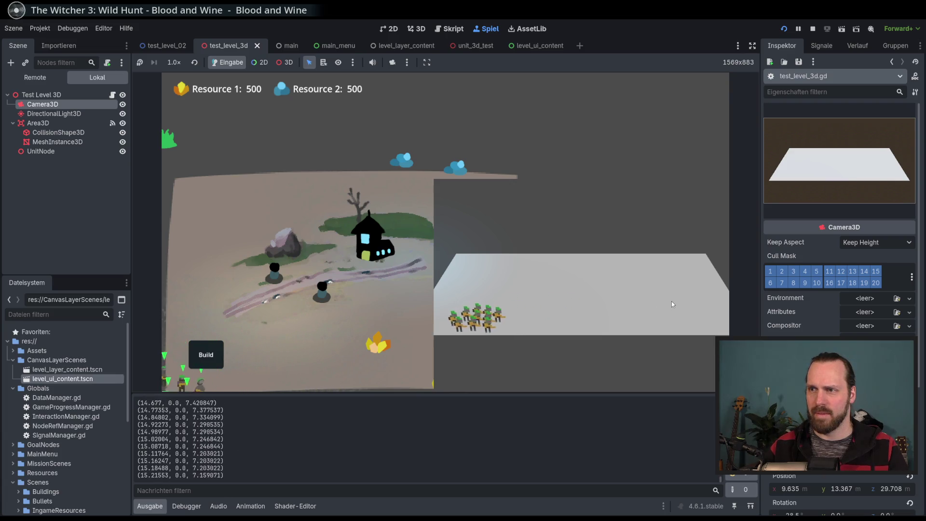
left_click(686, 290)
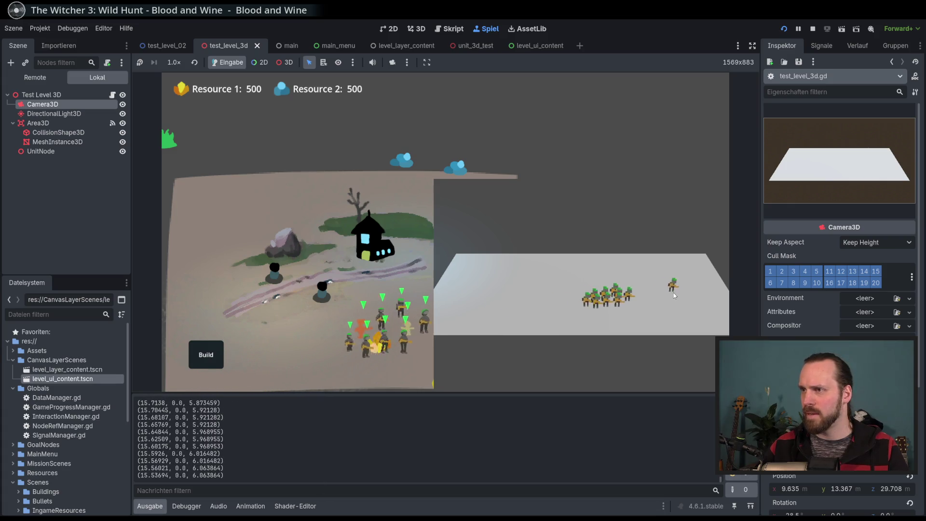
left_click(681, 265)
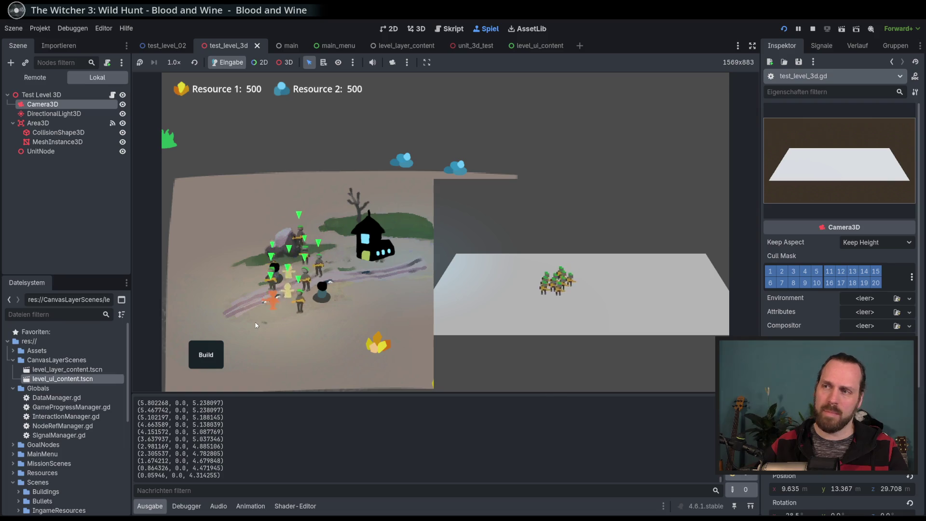
Step: Box-select the whole group of 2D soldiers beside the road
left_click_drag(206, 235, 408, 360)
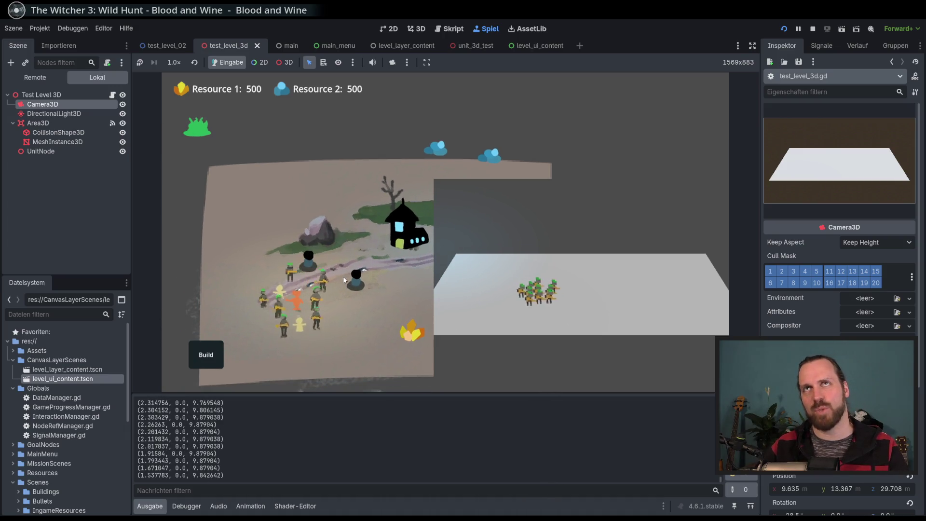
left_click_drag(230, 233, 351, 359)
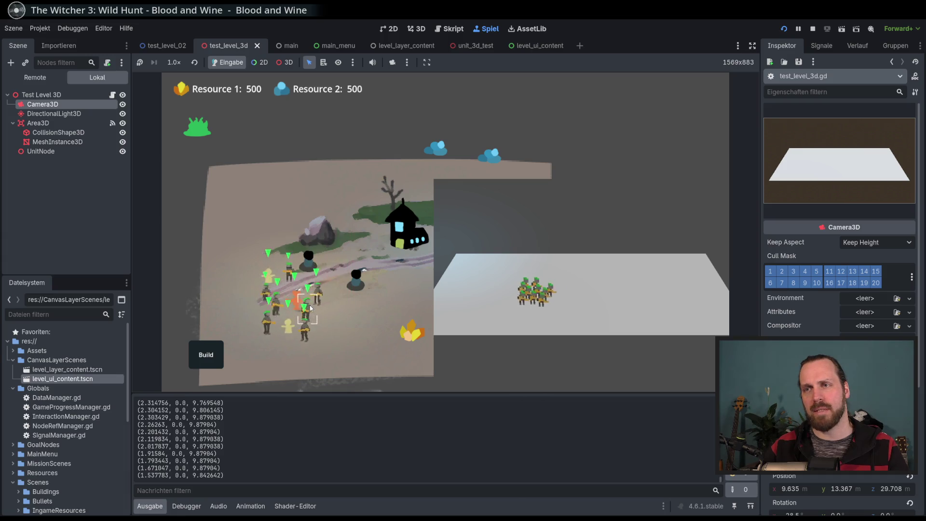
left_click_drag(231, 242, 366, 362)
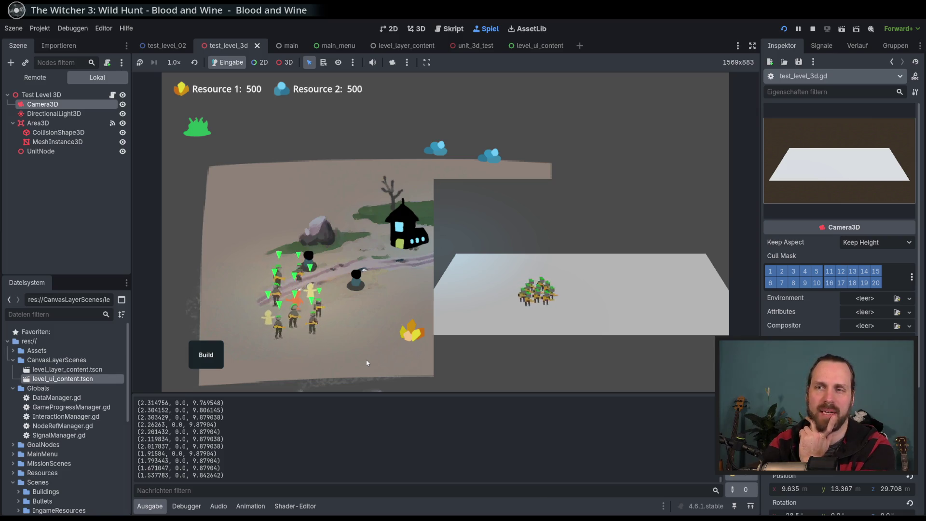
left_click_drag(251, 248, 374, 346)
Step: Right-click repeatedly to move the soldier group left and tighten it up
right_click(343, 339)
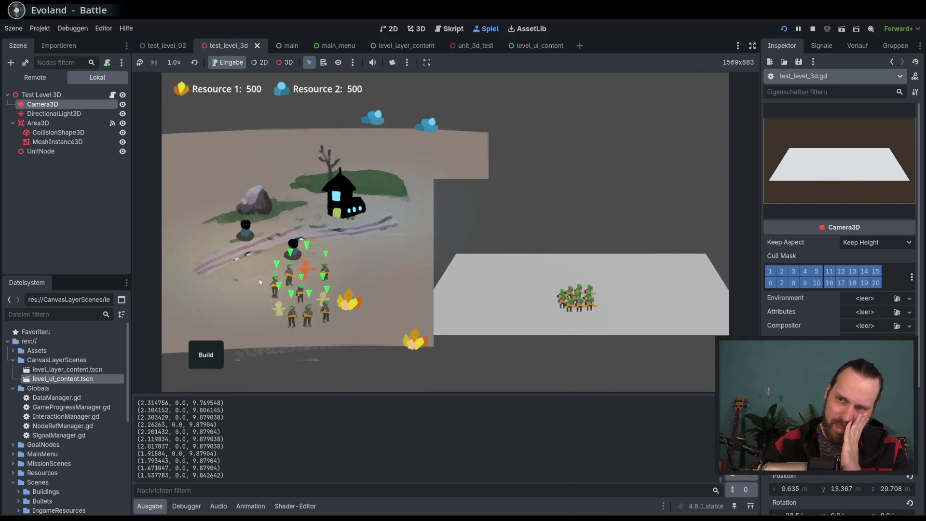
right_click(259, 278)
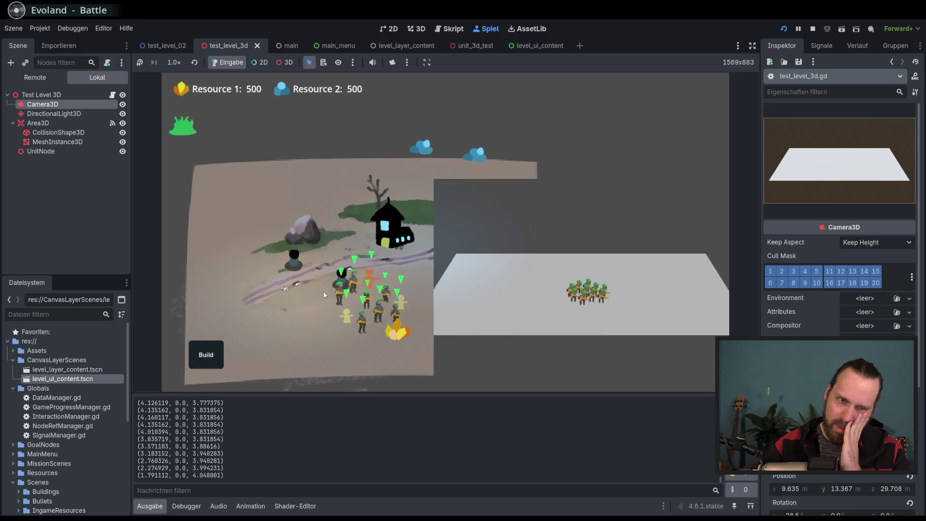
right_click(304, 325)
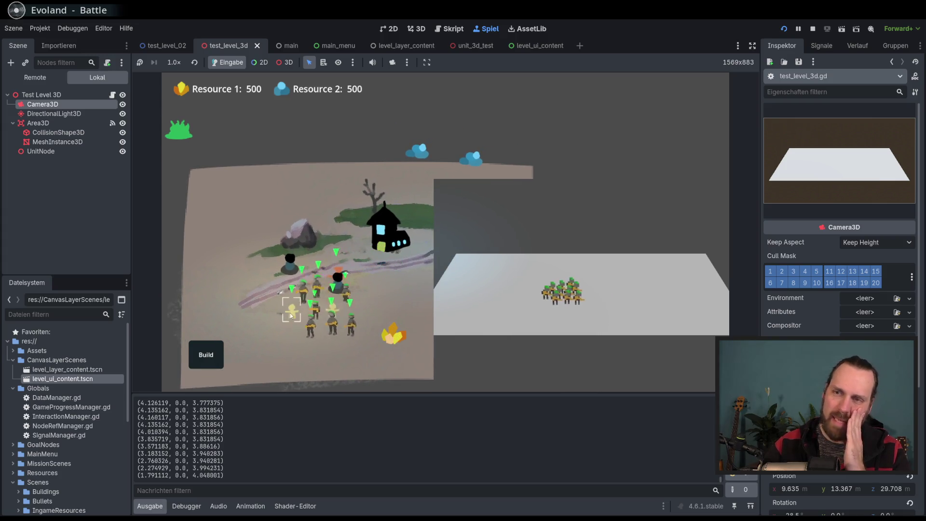
right_click(278, 312)
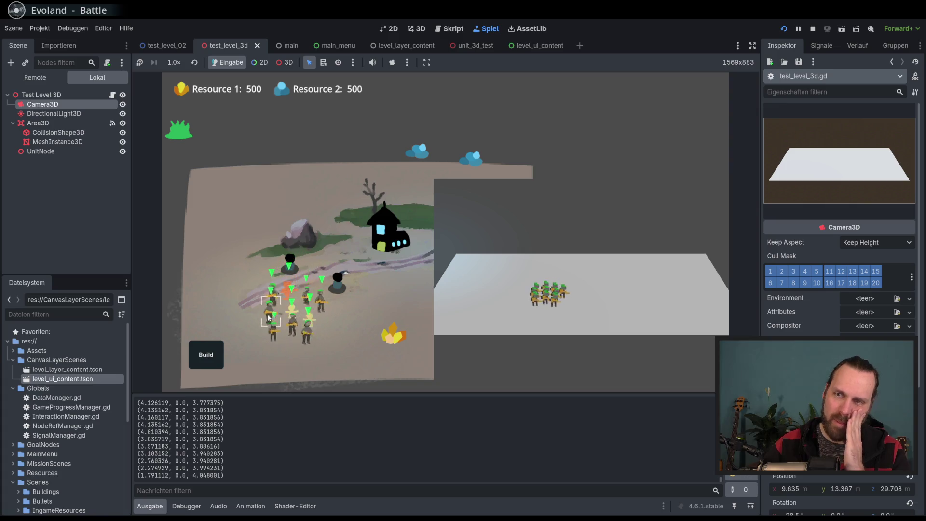
scroll(295, 314, "up", 2)
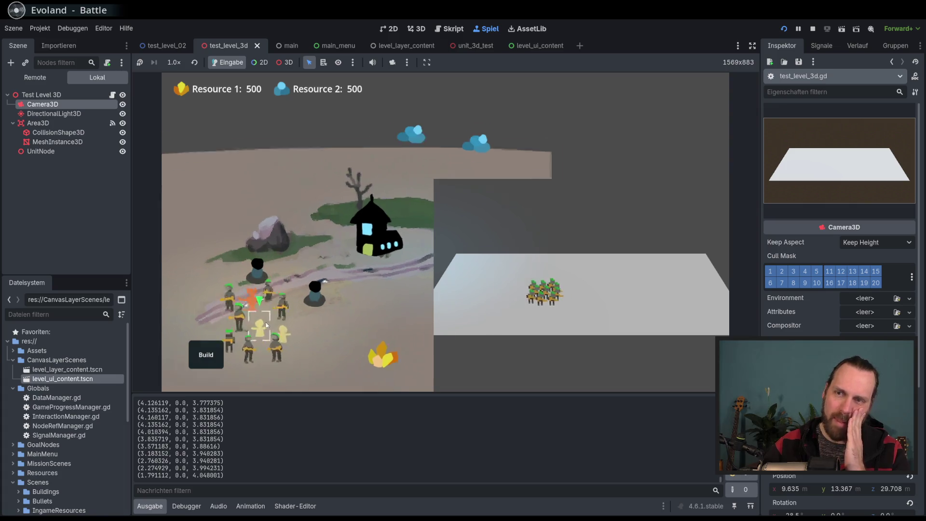
Step: In the running game, select the orange unit and order it down and to the right
scroll(324, 327, "up", 3)
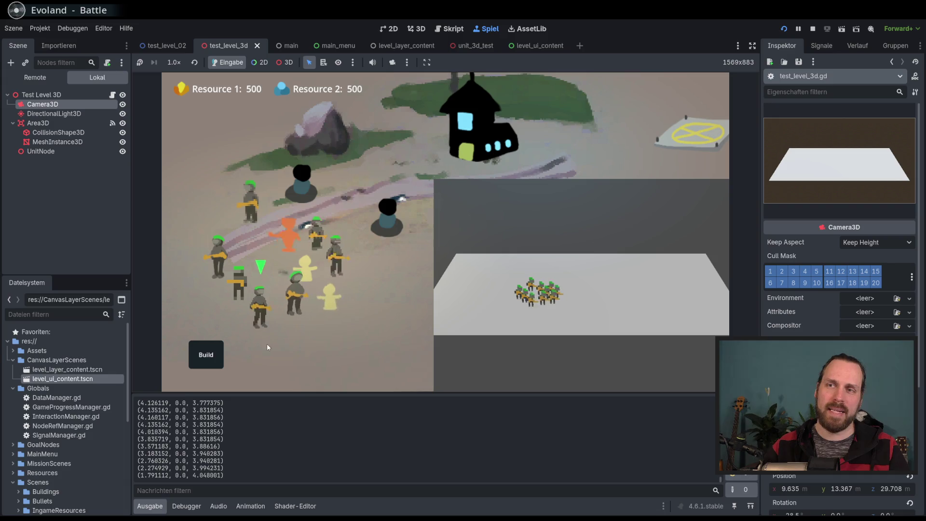
left_click(340, 253)
left_click(292, 246)
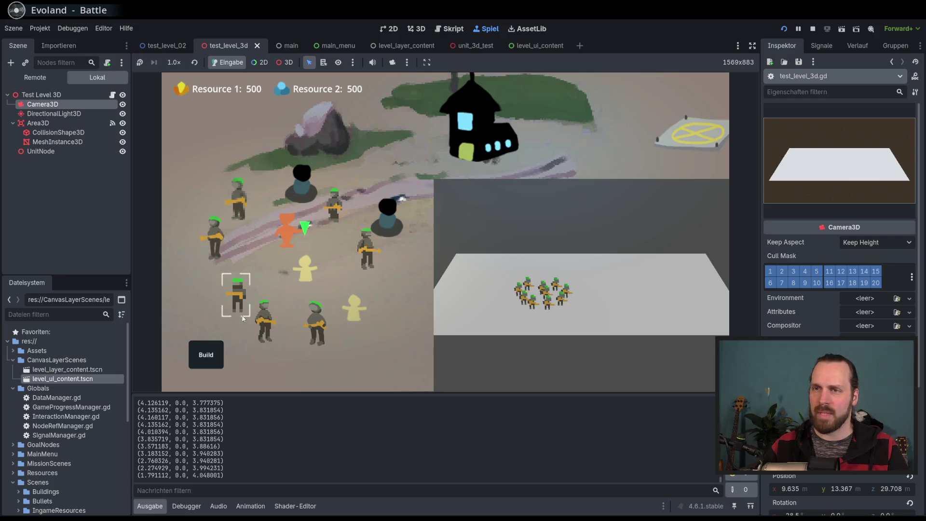
right_click(259, 275)
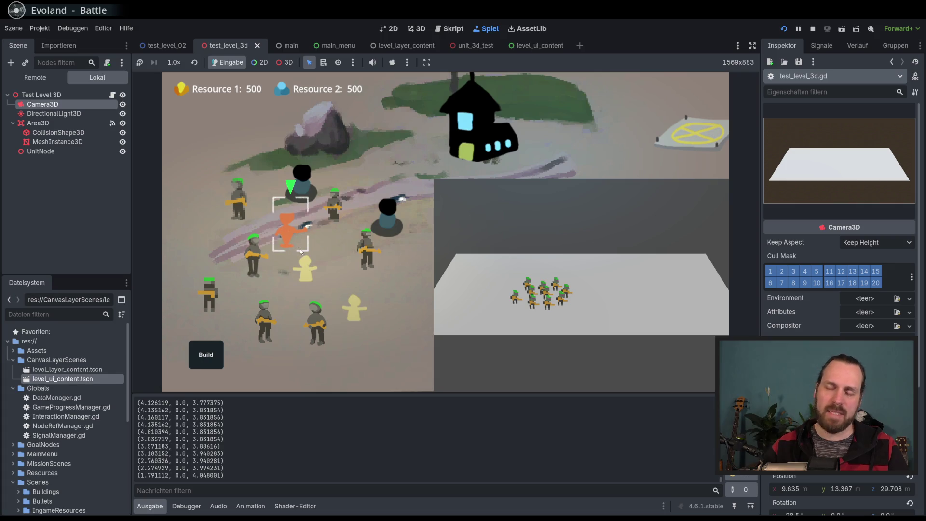
Step: Pan the game camera around the map with the WASD keys
scroll(292, 233, "down", 5)
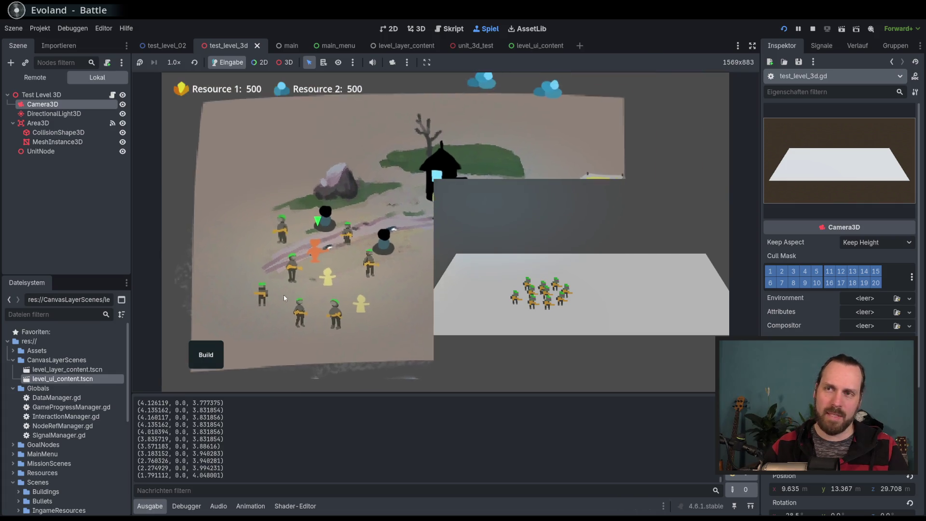
scroll(284, 296, "down", 2)
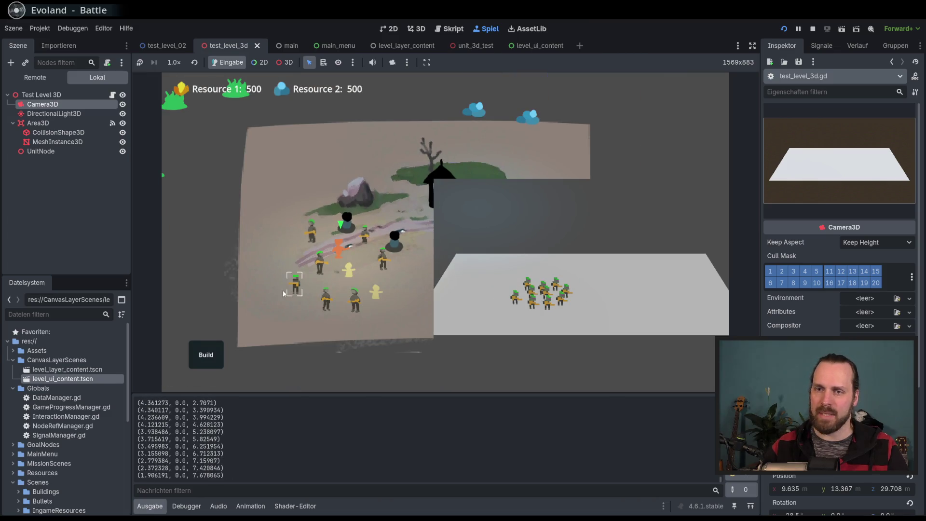
key("d")
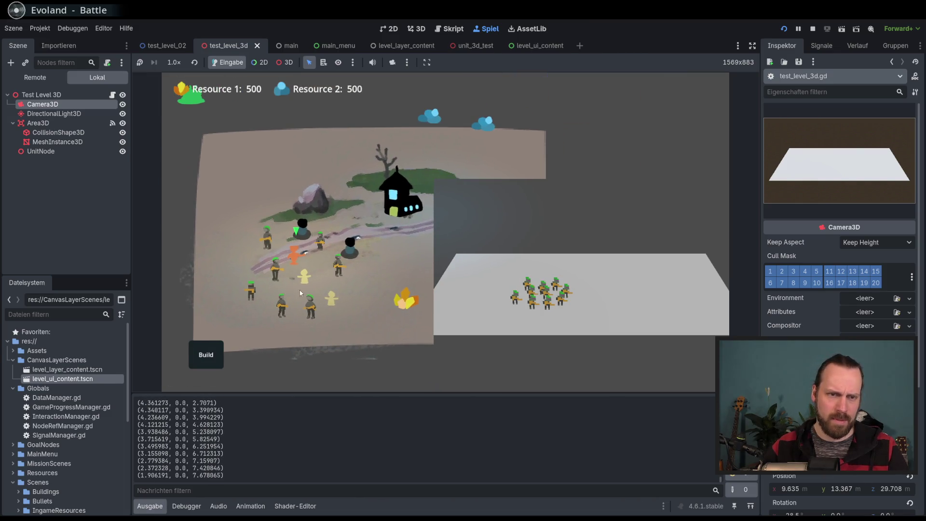
key("d")
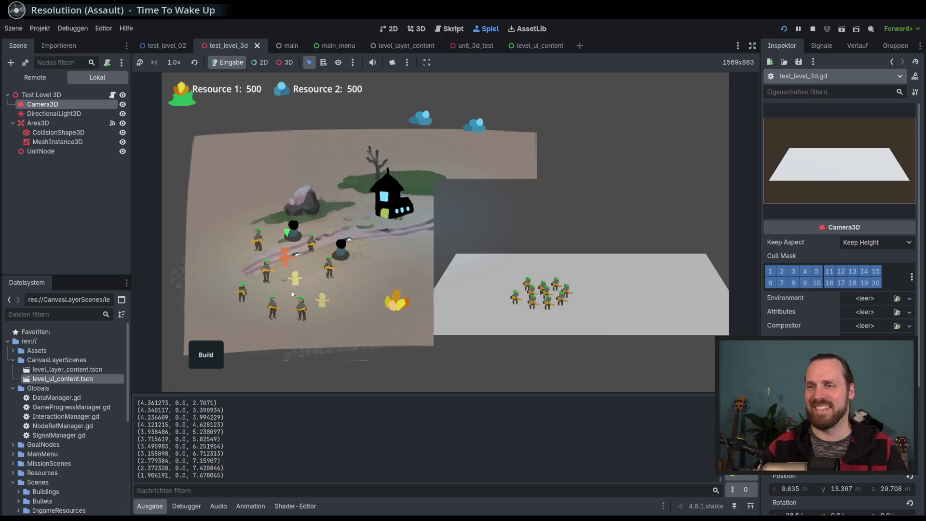
key("a")
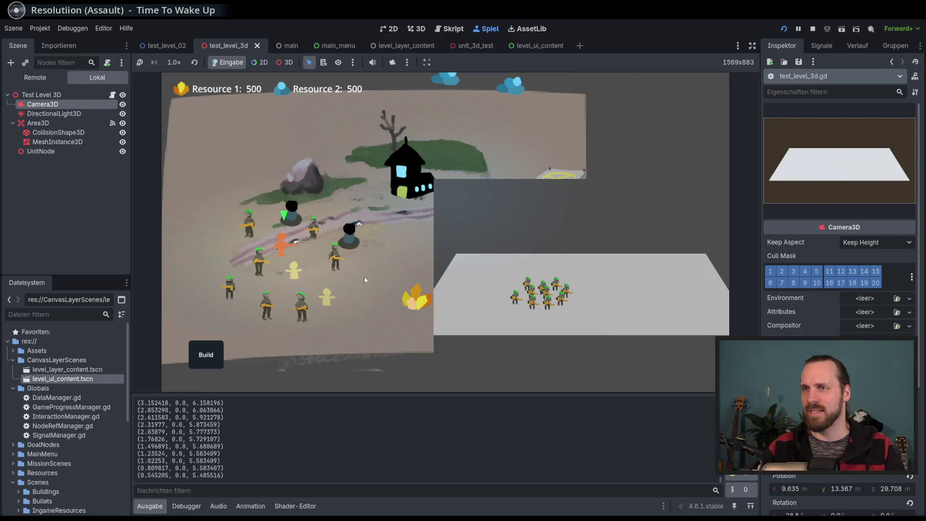
scroll(271, 285, "up", 5)
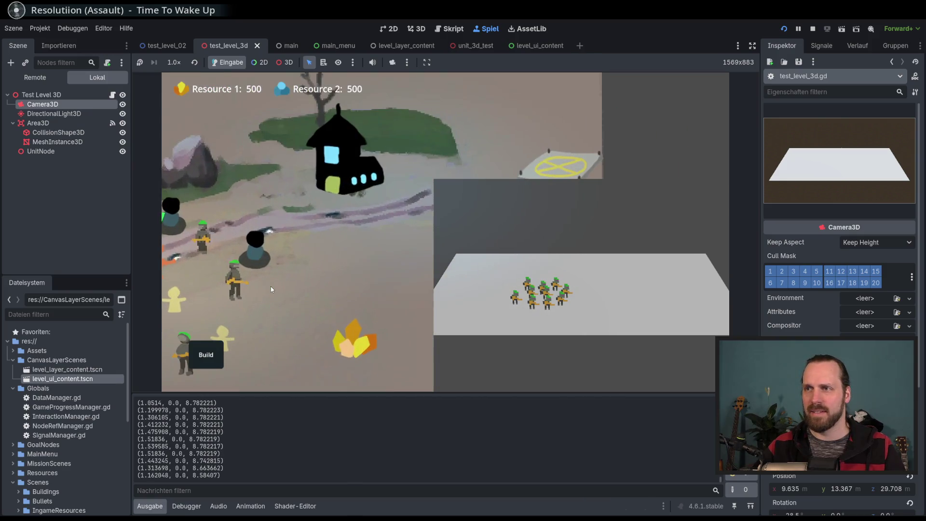
key("a")
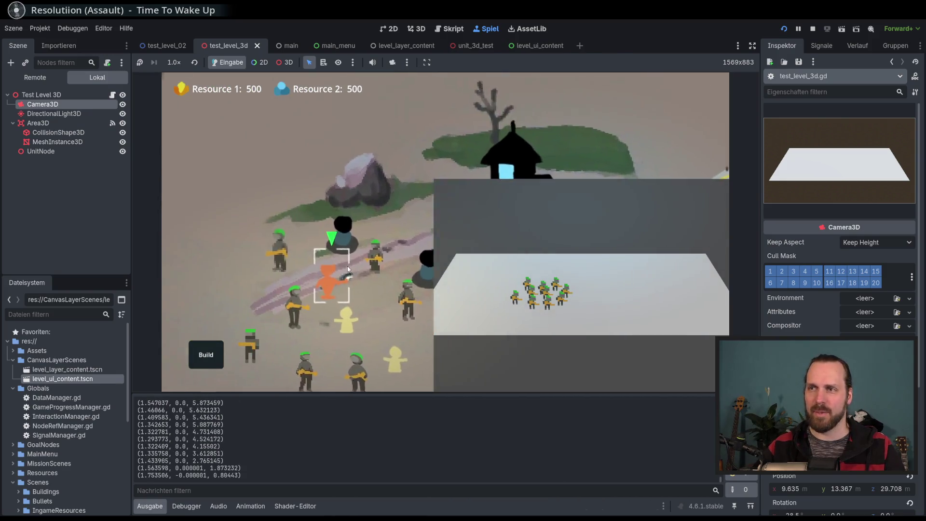
scroll(348, 270, "down", 5)
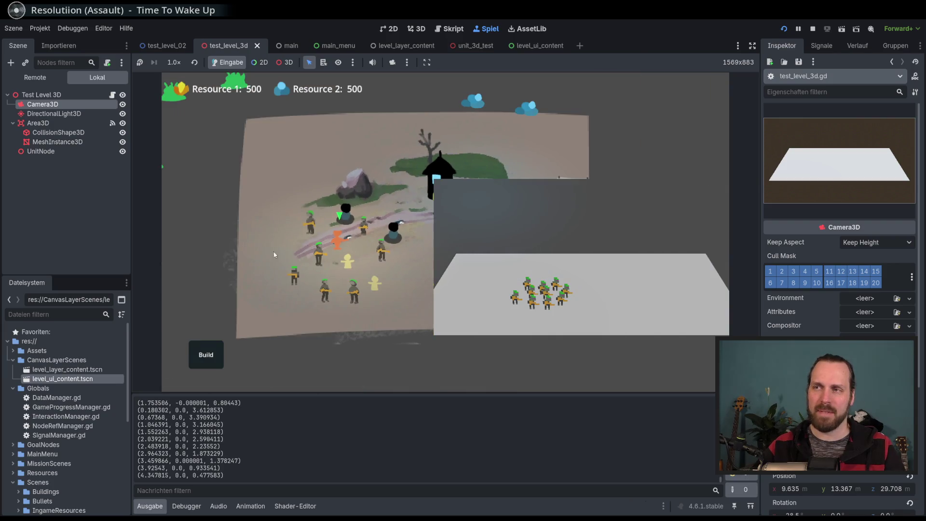
key("d")
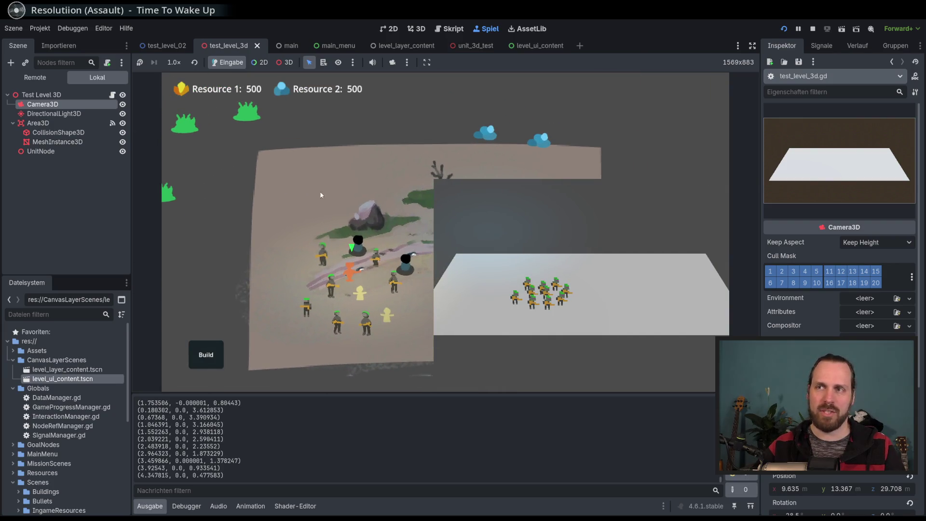
key("w")
key("a")
key("d")
key("s")
key("w")
key("a")
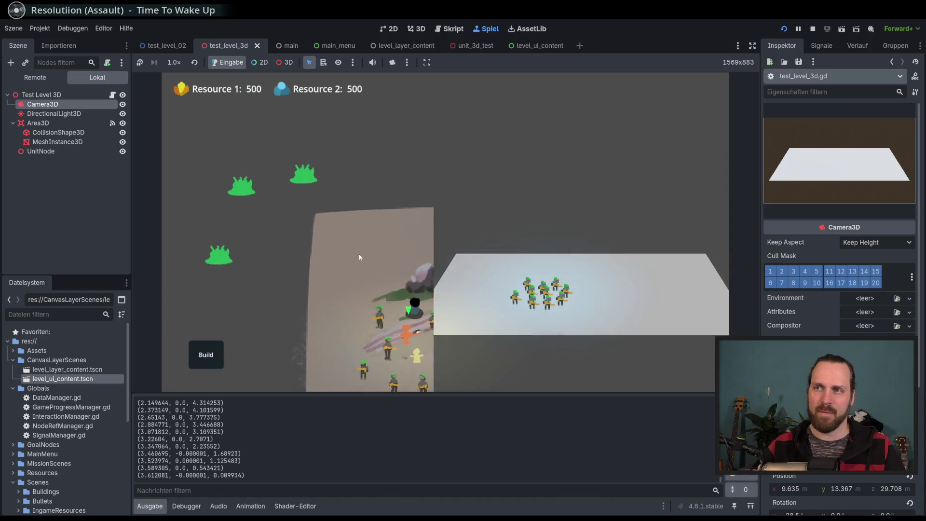
key("d")
key("s")
key("a")
key("d")
key("a")
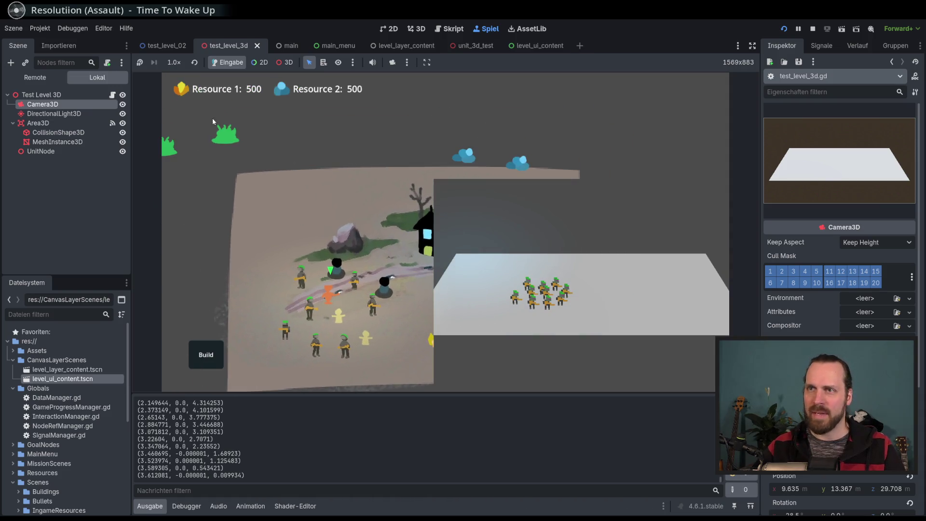
key("w")
key("a")
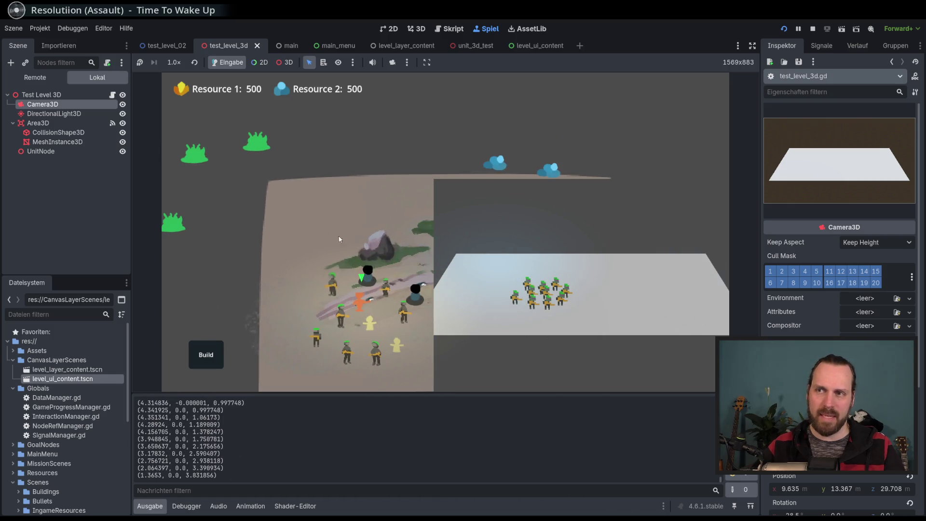
key("s")
key("d")
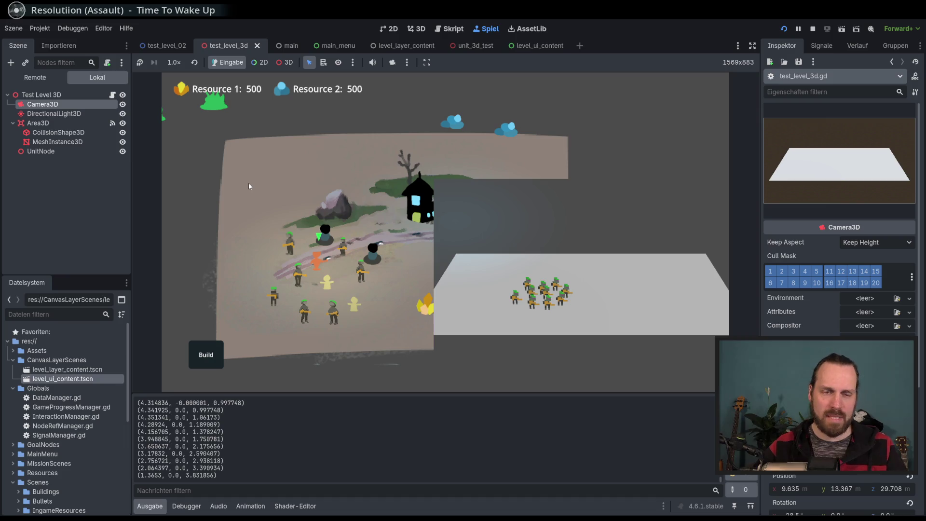
key("w")
key("a")
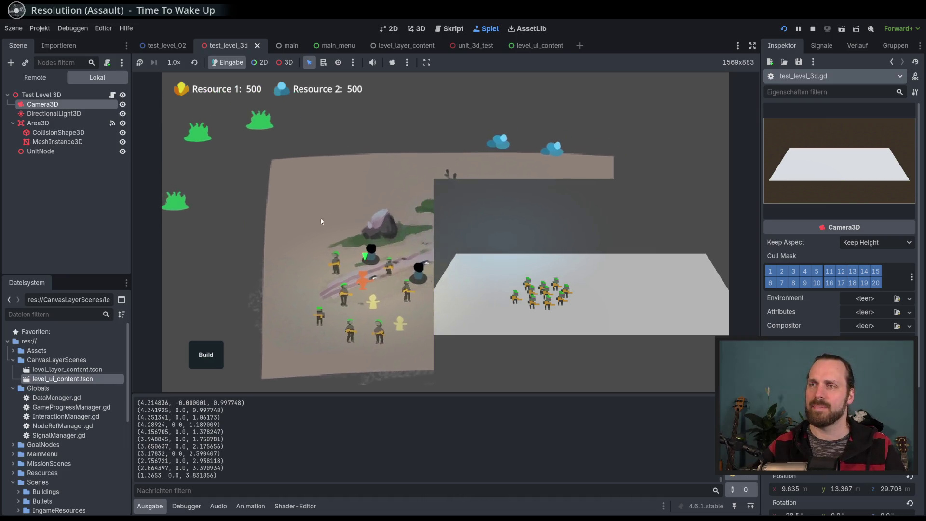
Step: Bring the units back into view, box-select them, and stop the game with F8
mouse_move(321, 221)
left_mouse_down()
mouse_move(424, 205)
mouse_move(323, 214)
mouse_move(395, 262)
mouse_move(445, 217)
mouse_move(296, 272)
mouse_move(514, 239)
mouse_move(204, 166)
mouse_move(266, 265)
left_mouse_up()
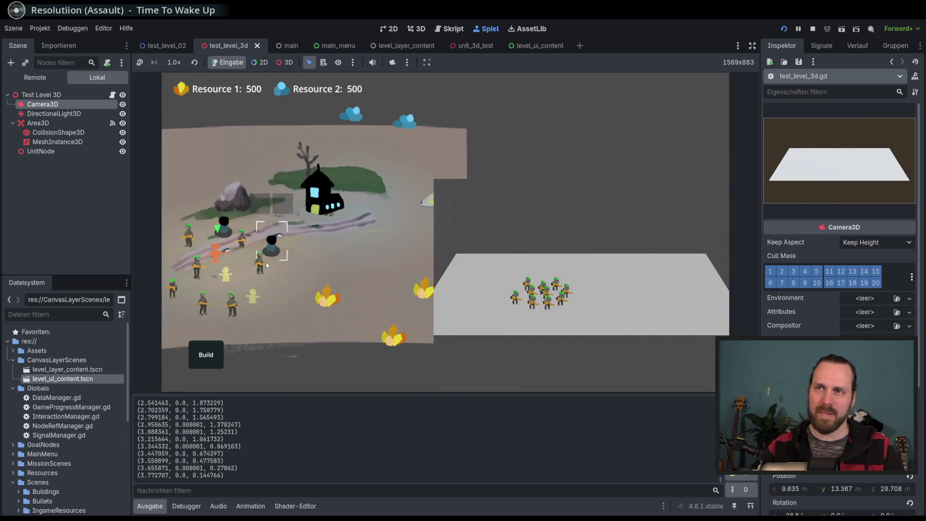
key("d")
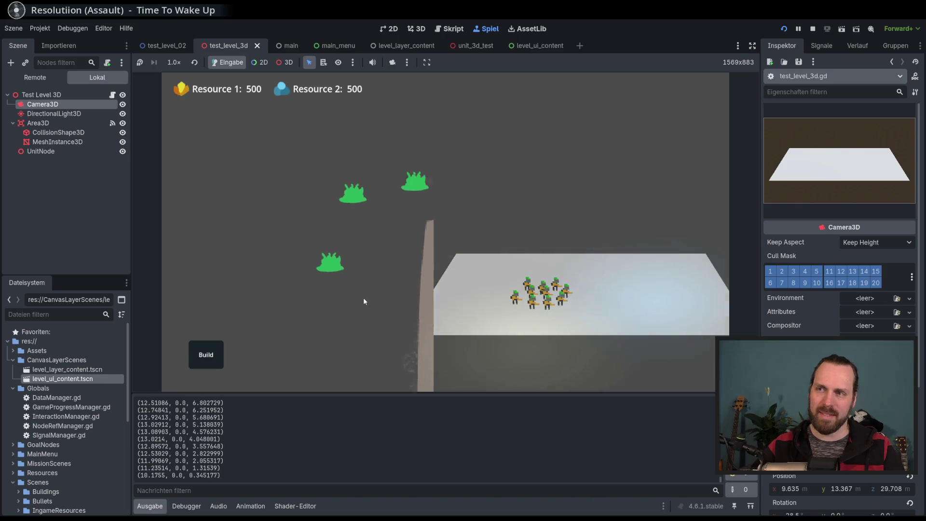
key("s")
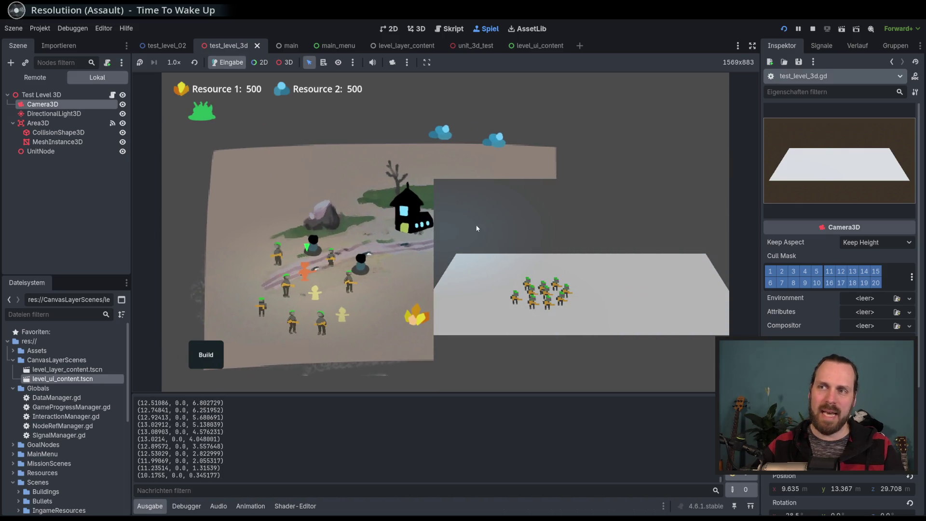
key("d")
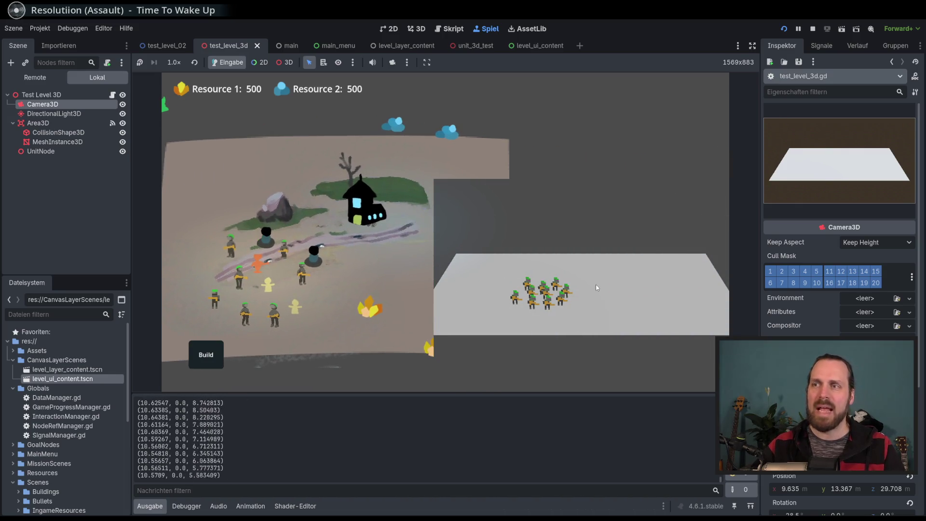
left_click_drag(247, 235, 174, 285)
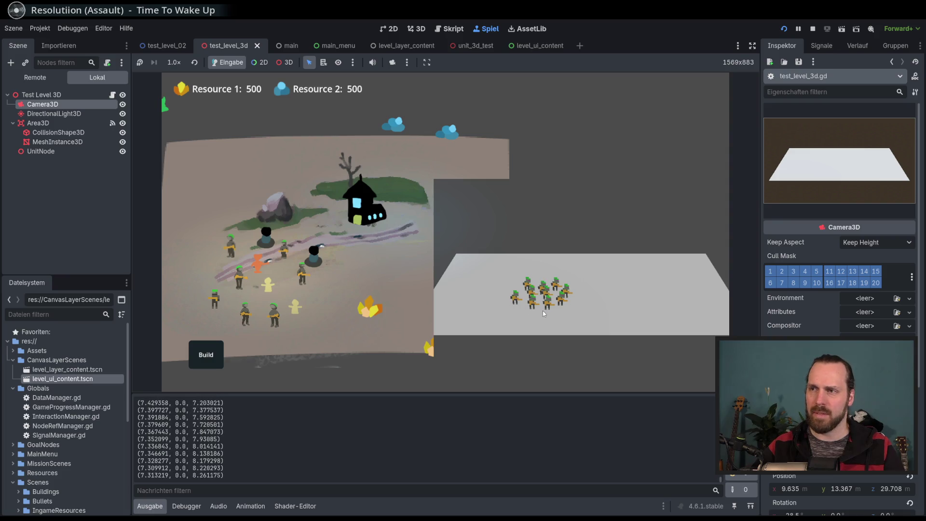
key("F8")
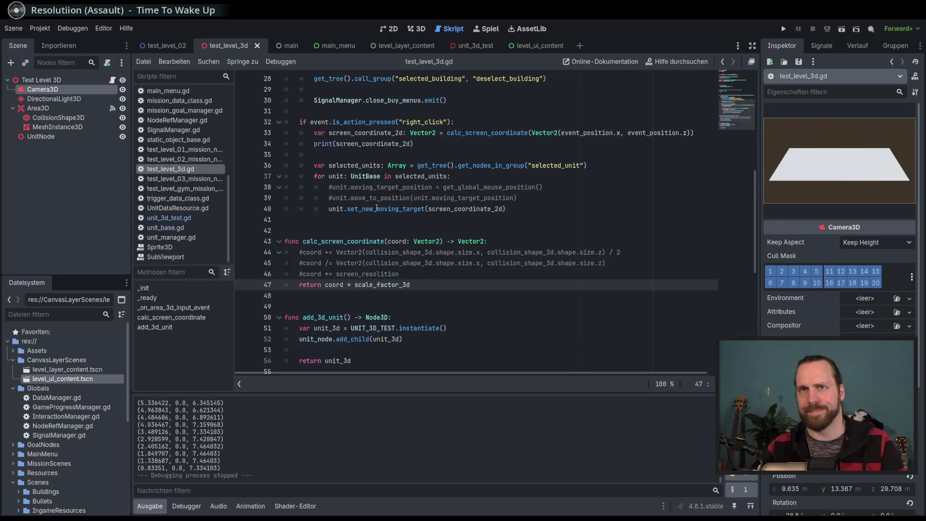
Step: Open the unit_3d_test scene and inspect Unit3DTest and its Visual sprite in the 3D view
left_click(485, 47)
left_click(55, 88)
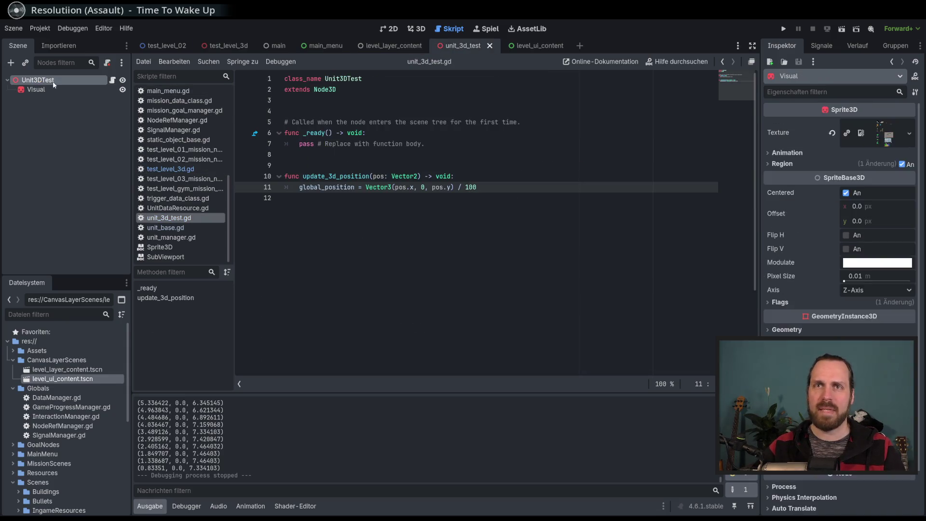
left_click(43, 79)
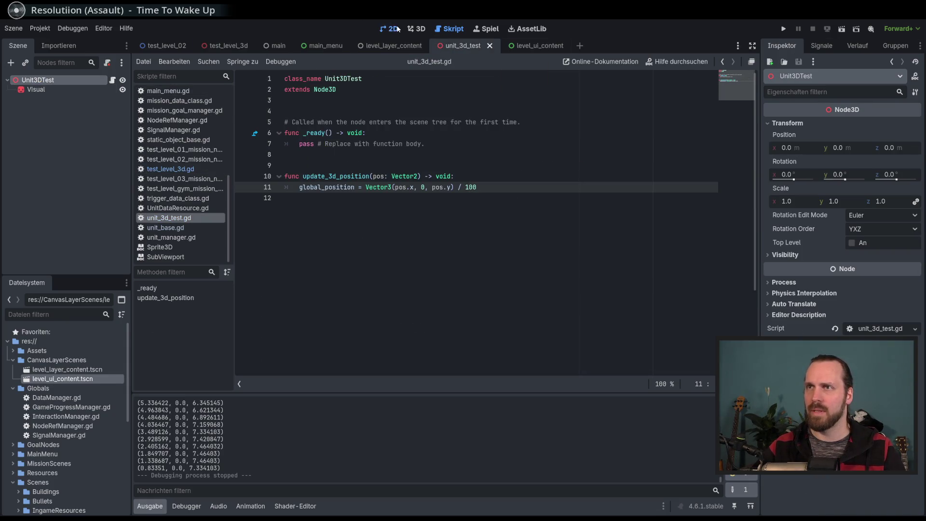
left_click(397, 29)
left_click(46, 90)
left_click(45, 81)
left_click(40, 91)
left_click(36, 83)
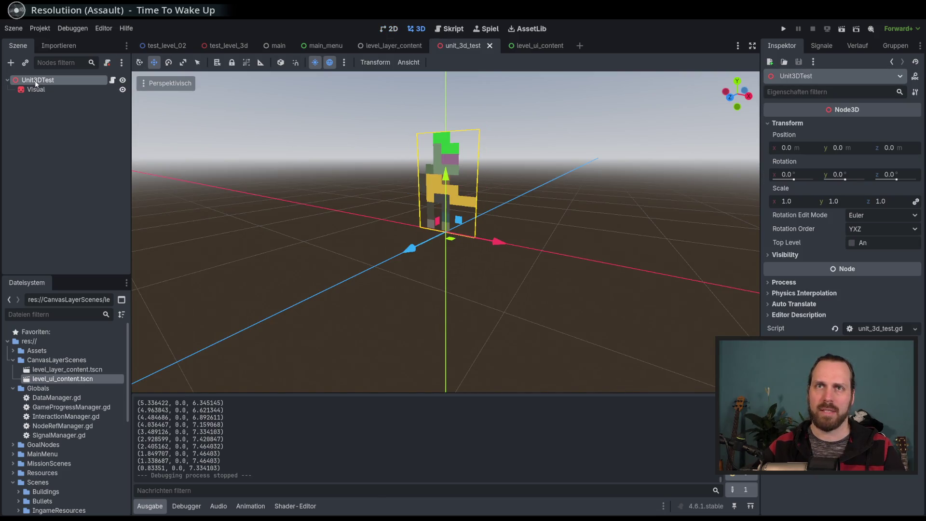
scroll(289, 145, "down", 2)
mouse_move(290, 144)
left_mouse_down()
mouse_move(334, 149)
mouse_move(328, 155)
left_mouse_up()
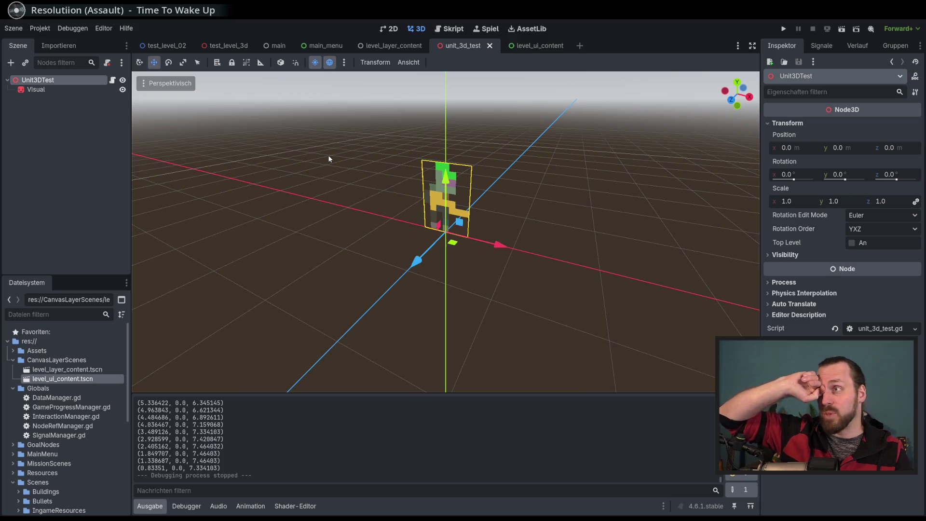
Step: Switch to test_level_3d, deselect the Camera3D and orbit around the level
left_click(225, 46)
left_click(55, 197)
mouse_move(239, 188)
left_mouse_down()
mouse_move(244, 173)
mouse_move(233, 165)
mouse_move(268, 192)
left_mouse_up()
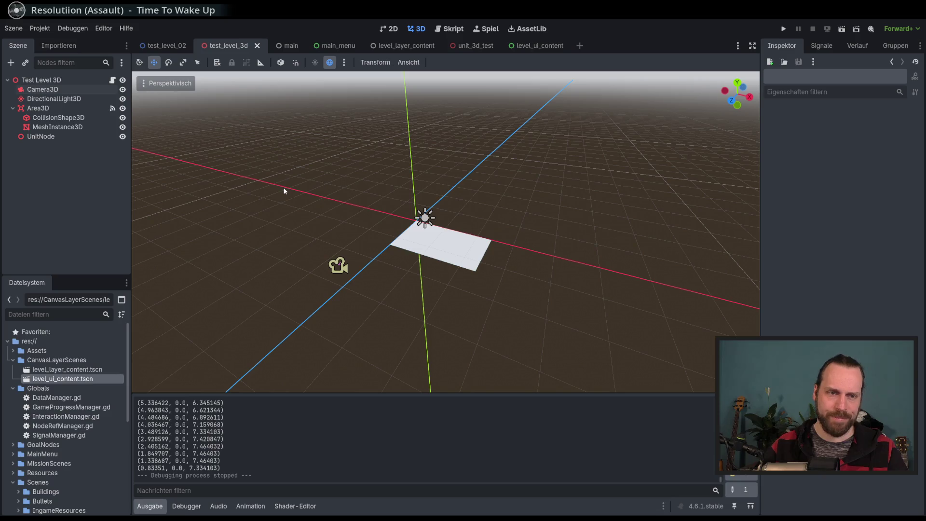
Step: Back in unit_3d_test, select the Visual sprite and start adding a child node
left_click(462, 46)
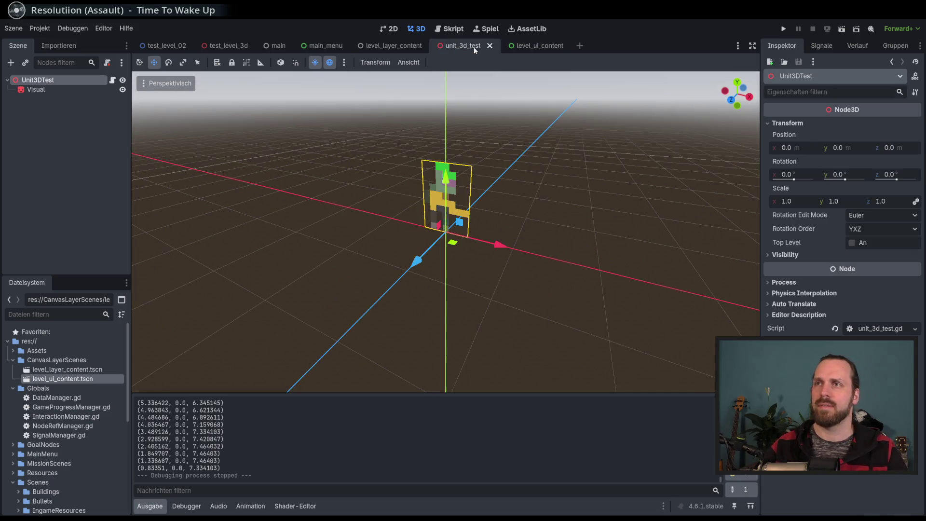
left_click(37, 90)
left_click(38, 80)
left_click(38, 90)
left_click(39, 80)
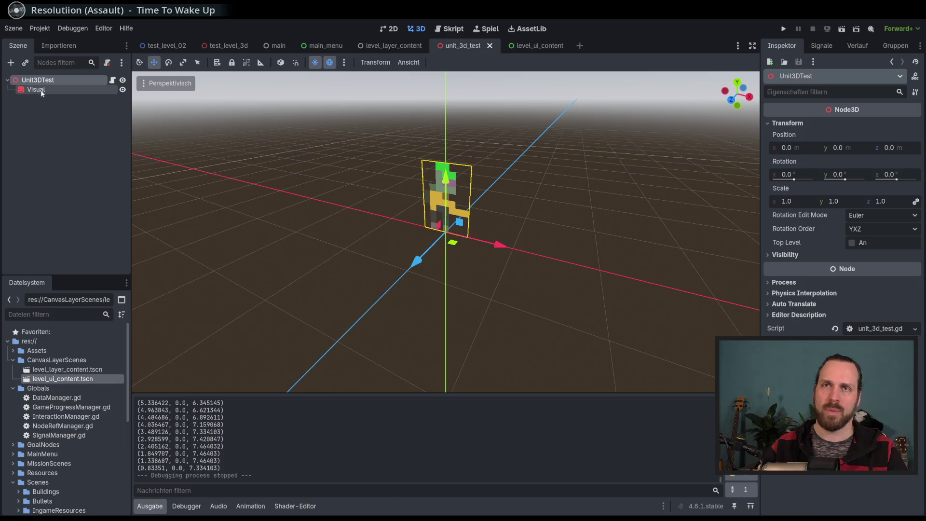
left_click(42, 92)
left_click_drag(261, 140, 212, 145)
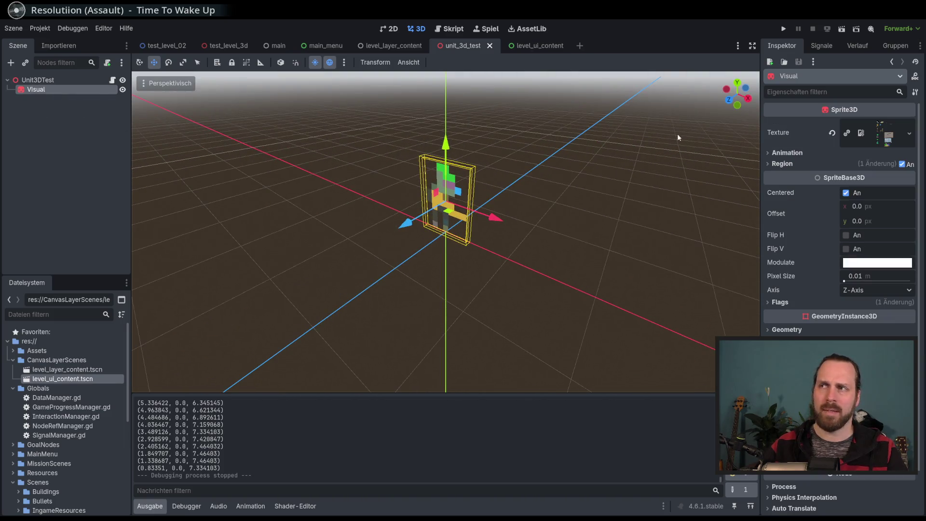
left_click(43, 80)
left_click(44, 90)
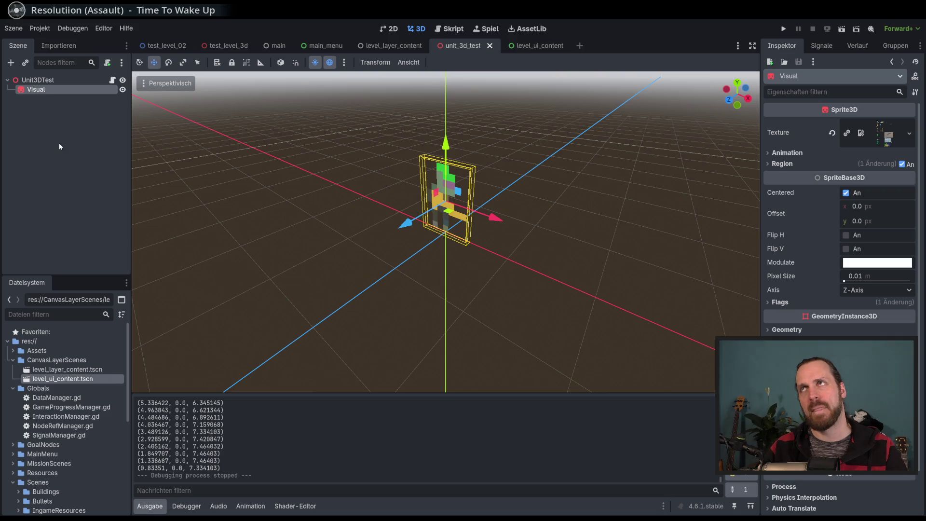
left_click(11, 62)
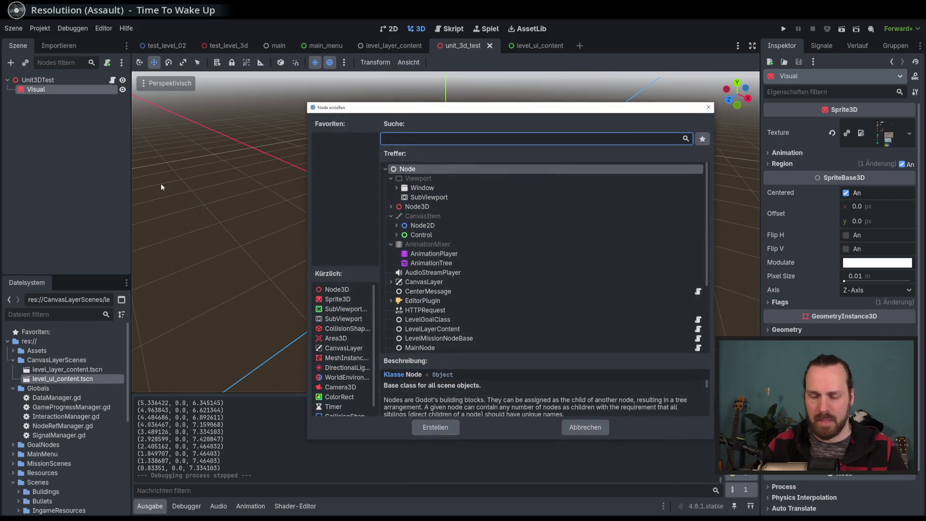
Step: Search the Create Node dialog for 'area' and add an Area3D under Visual
type("coll")
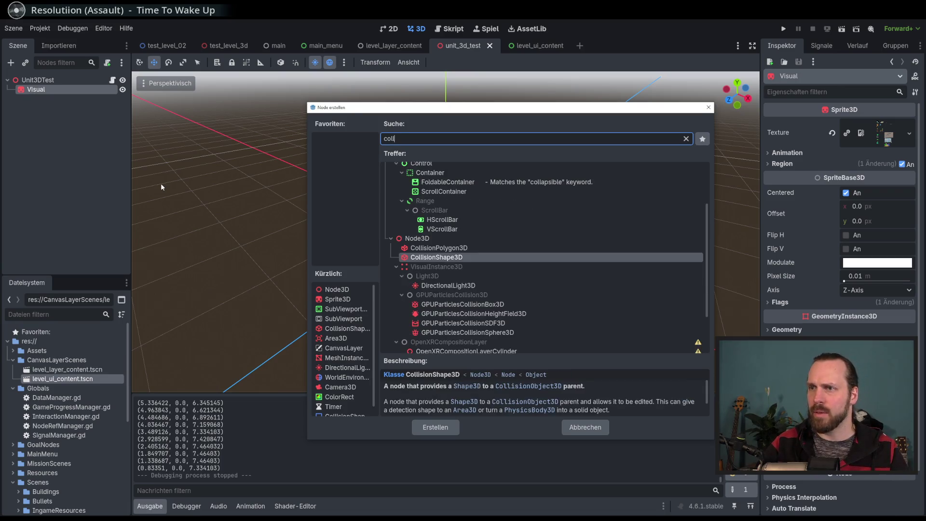
key("BackSpace")
key("BackSpace")
key("BackSpace")
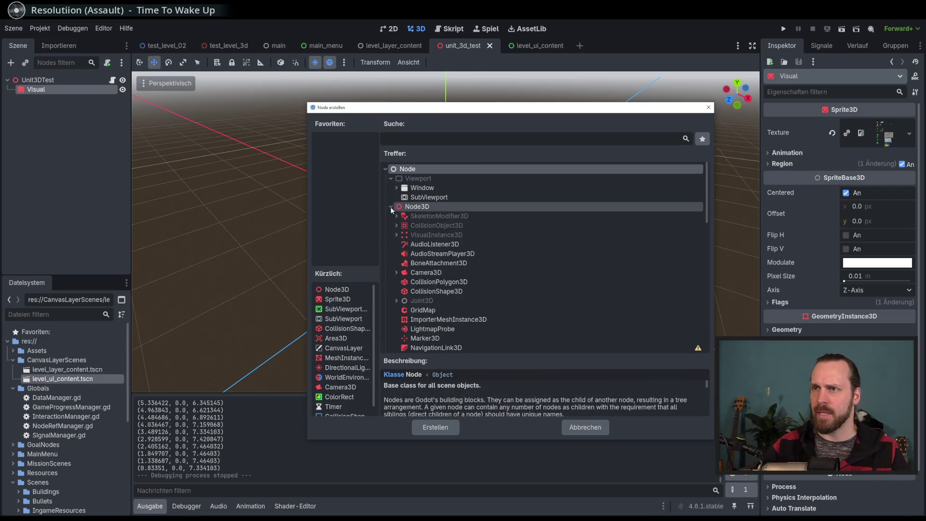
left_click(414, 140)
type("ac")
key("BackSpace")
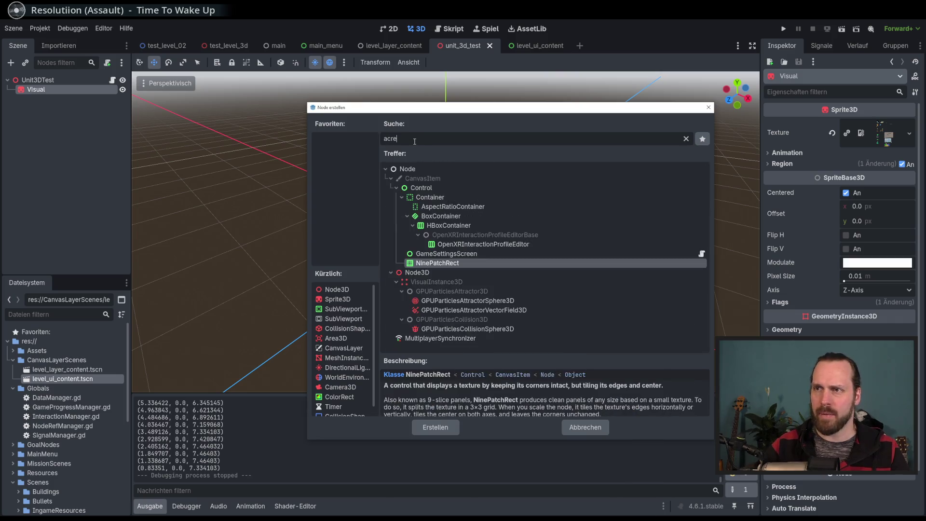
type("rea")
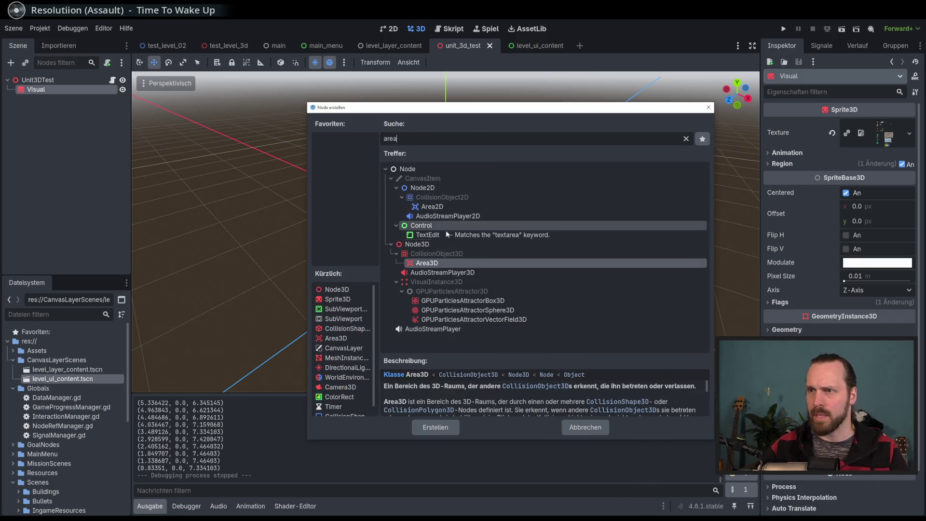
double_click(429, 266)
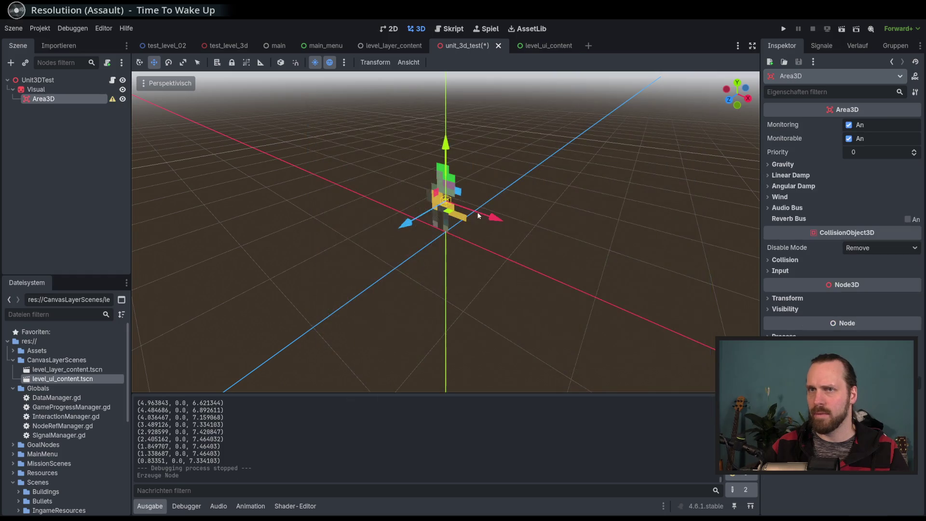
Step: Add a CollisionShape3D child under the Area3D by searching 'collis'
scroll(637, 166, "up", 5)
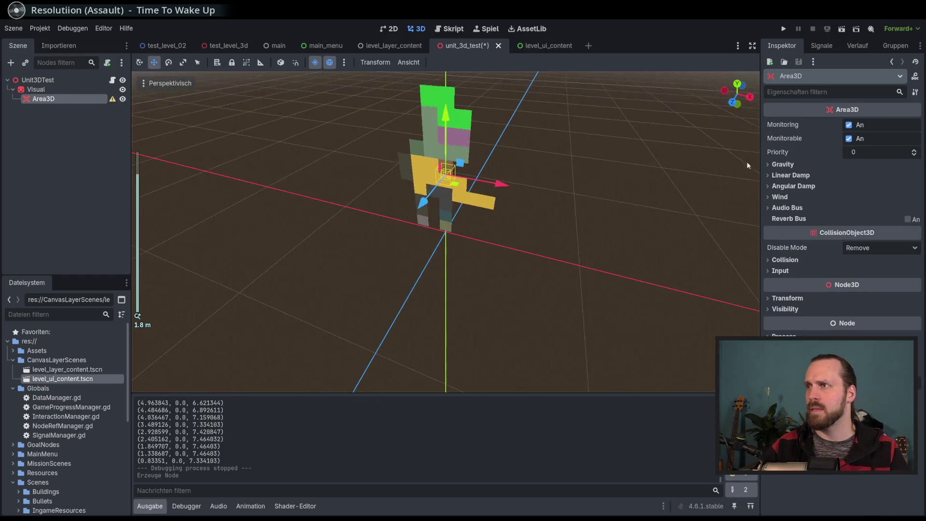
mouse_move(214, 87)
left_mouse_down()
mouse_move(224, 132)
mouse_move(238, 139)
mouse_move(227, 96)
left_mouse_up()
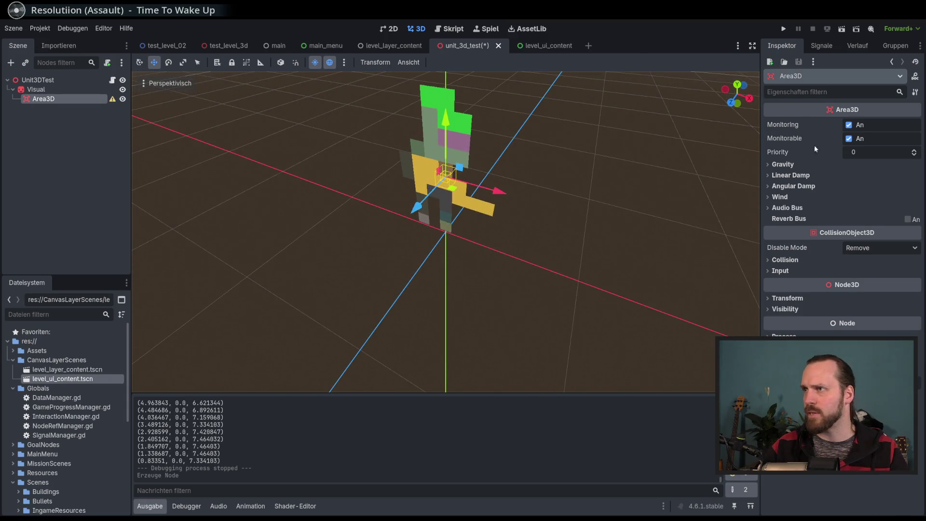
left_click(11, 63)
type("collis")
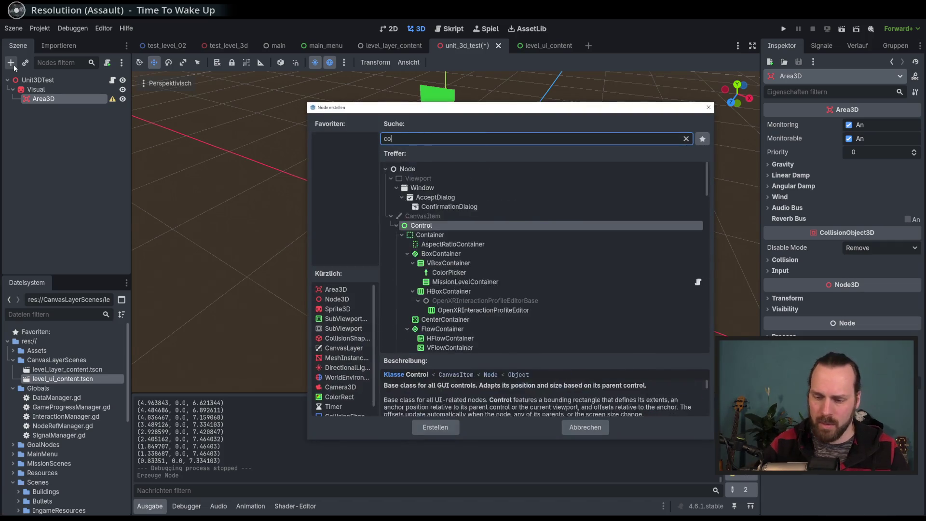
key("Return")
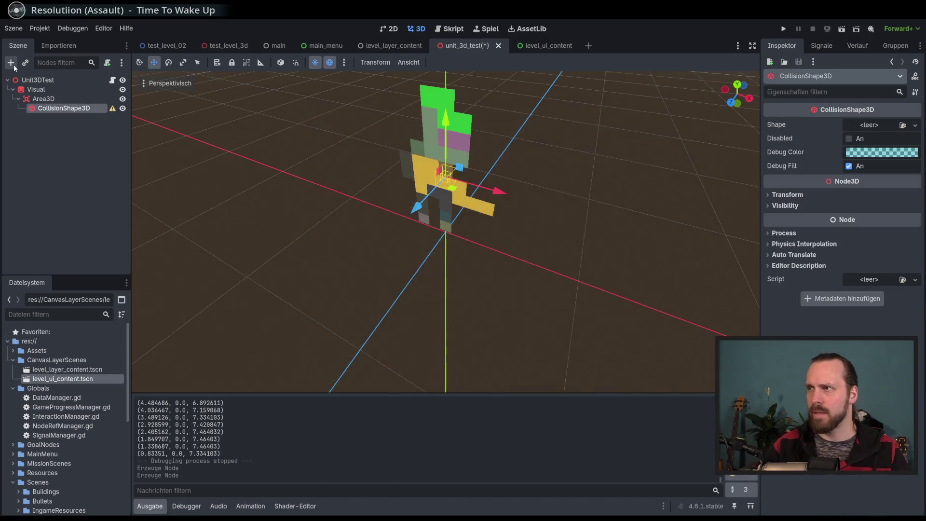
Step: Give the CollisionShape3D a BoxShape3D and shrink it along X, height and Z
left_click(915, 127)
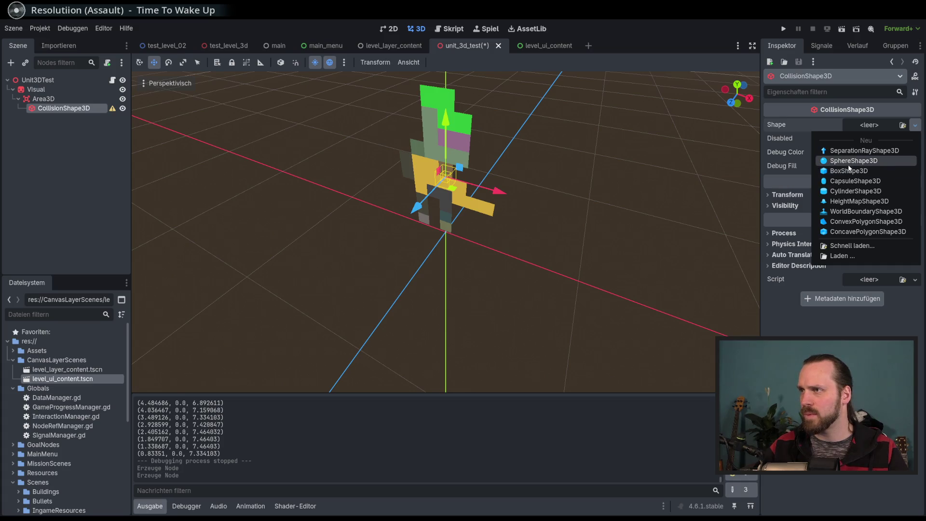
left_click(853, 171)
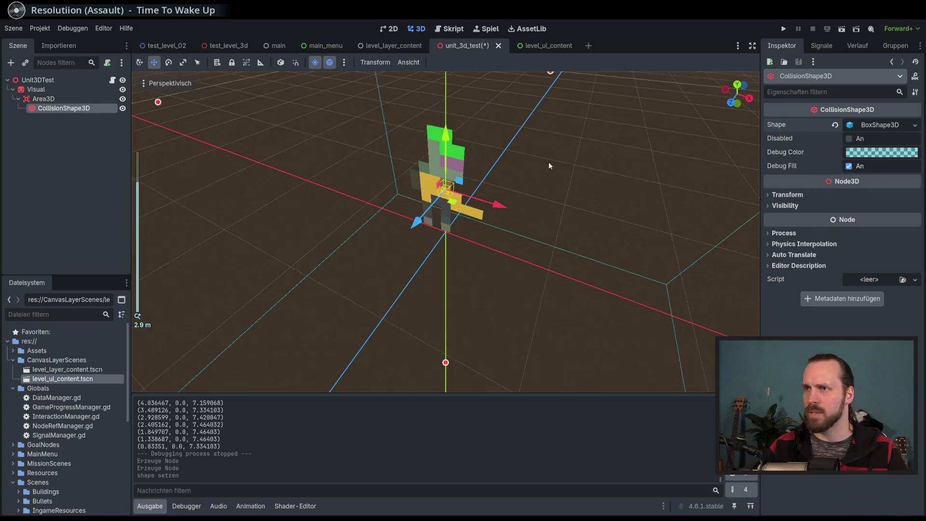
scroll(548, 161, "up", 5)
mouse_move(545, 256)
left_mouse_down()
mouse_move(436, 225)
mouse_move(487, 236)
mouse_move(455, 235)
left_mouse_up()
left_click_drag(446, 110, 445, 213)
left_click_drag(489, 190, 447, 208)
Step: Refine the box to about 0.047 × 0.091 × 0.011 around the character, then select Area3D
scroll(447, 208, "up", 3)
scroll(508, 201, "up", 3)
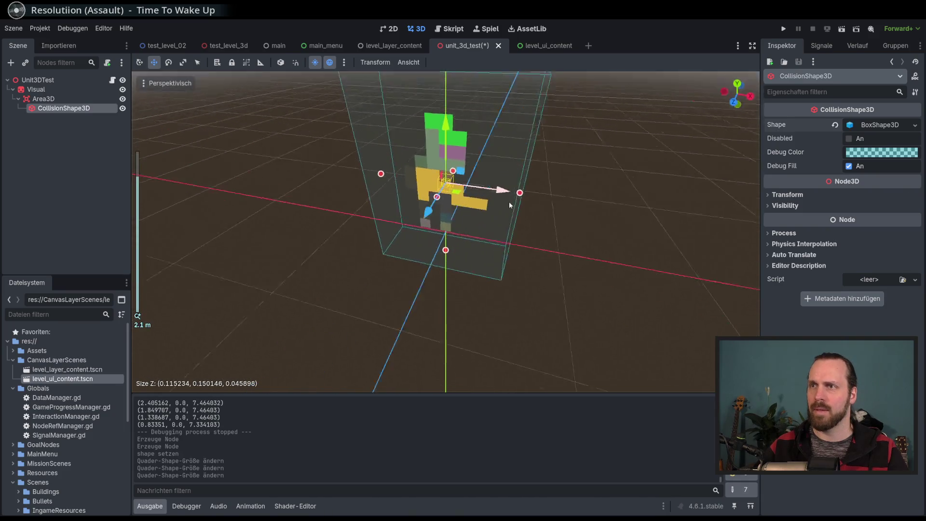
left_click_drag(516, 201, 487, 203)
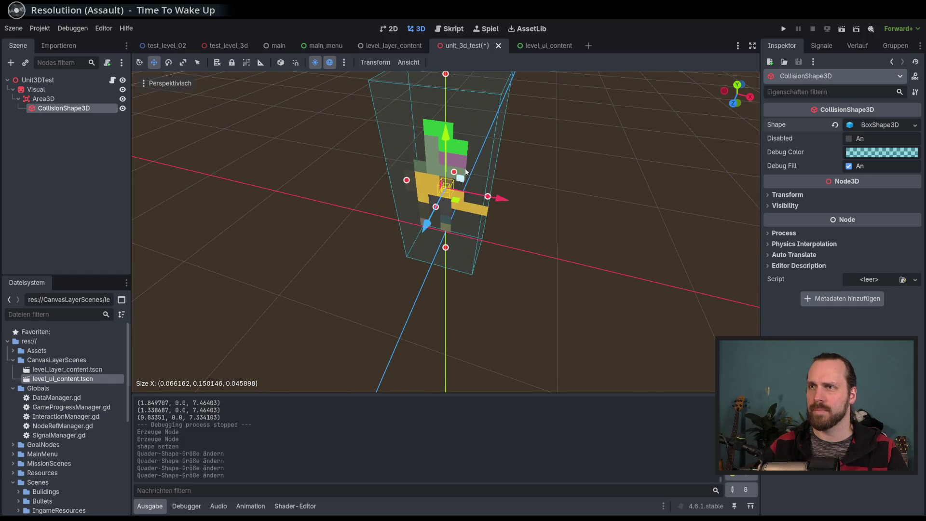
mouse_move(446, 76)
left_mouse_down()
mouse_move(503, 141)
mouse_move(555, 97)
mouse_move(438, 192)
mouse_move(447, 197)
left_mouse_up()
mouse_move(453, 192)
left_mouse_down()
mouse_move(511, 159)
mouse_move(541, 189)
mouse_move(475, 191)
left_mouse_up()
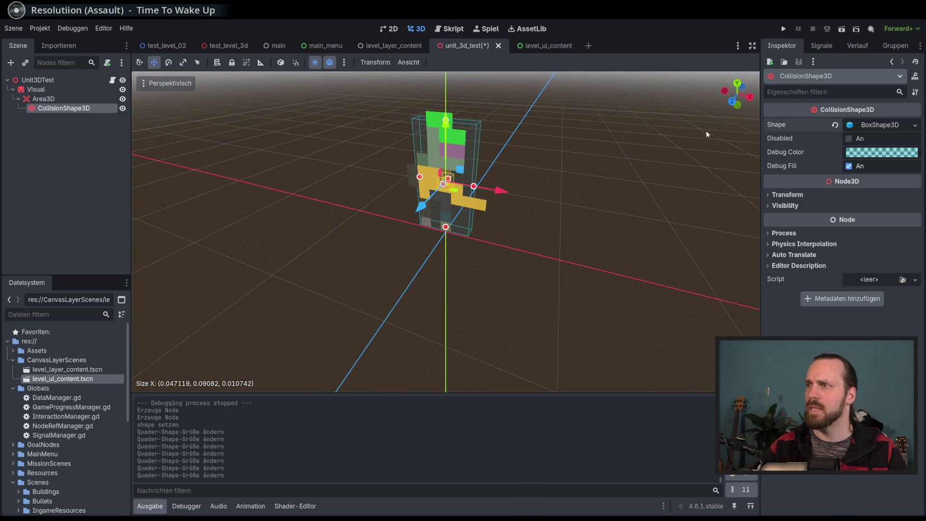
left_click(72, 99)
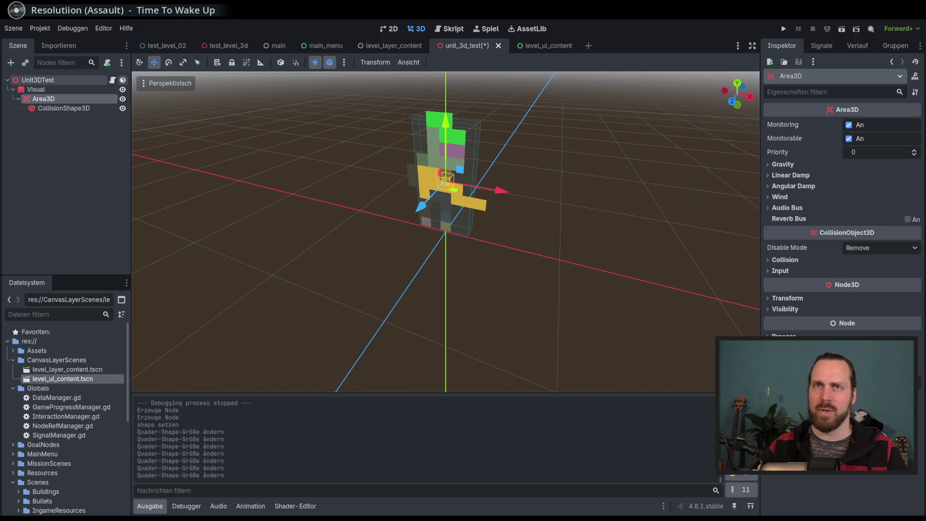
Step: Connect Area3D's mouse_entered and mouse_exited signals to new script handlers, clearing the placeholder line
left_click(820, 45)
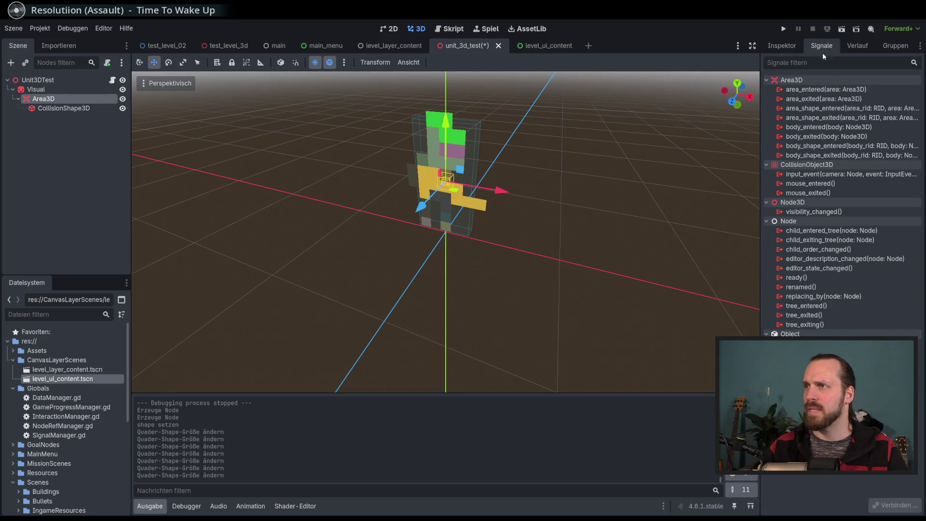
left_click(813, 187)
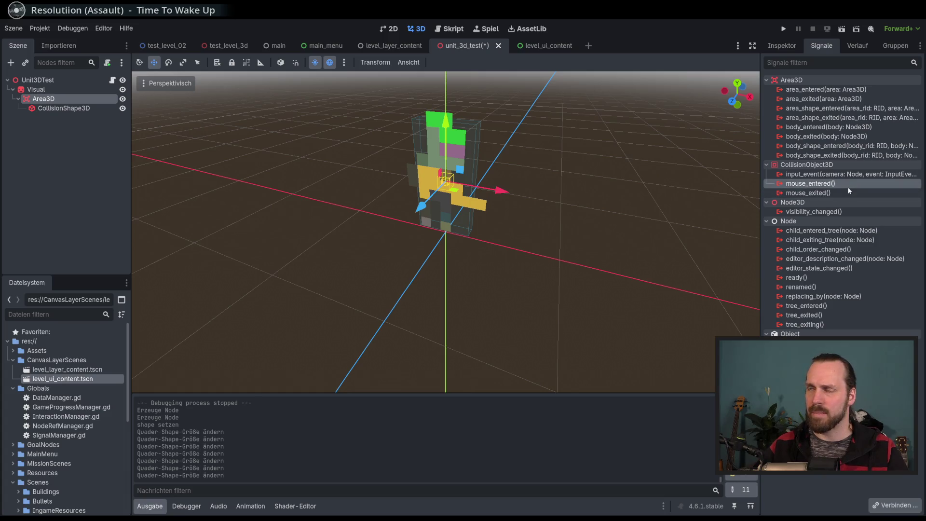
mouse_move(848, 190)
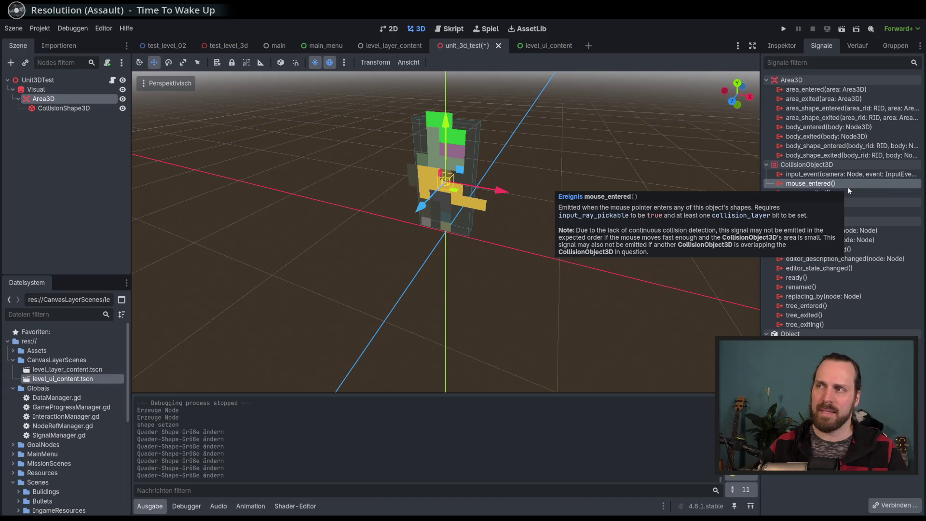
double_click(846, 183)
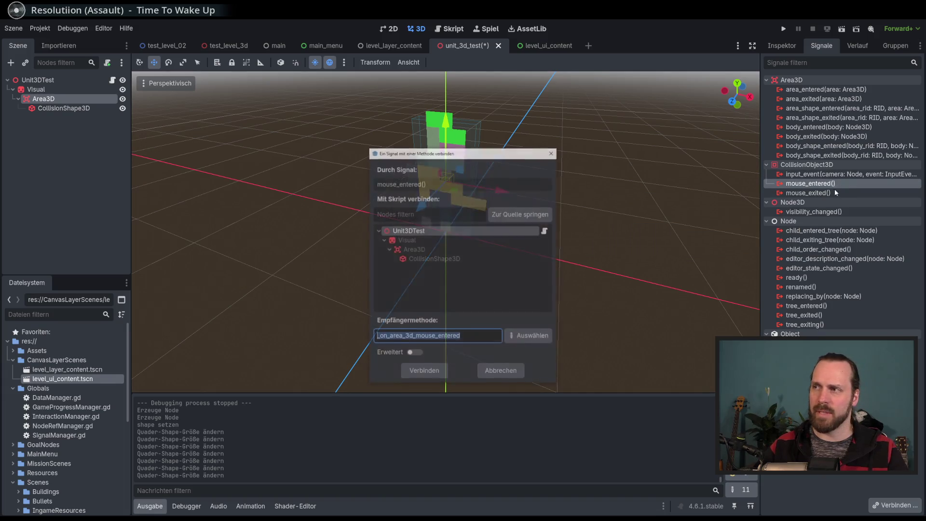
left_click(434, 372)
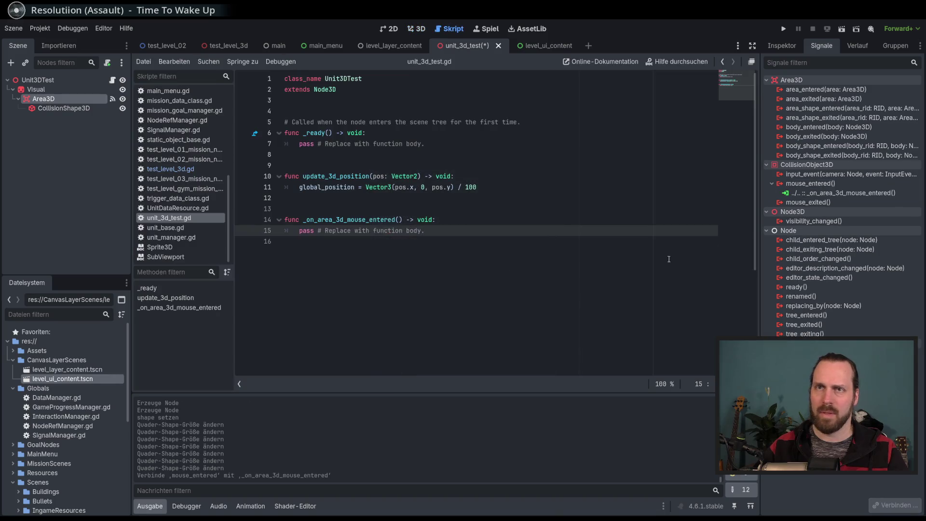
double_click(810, 202)
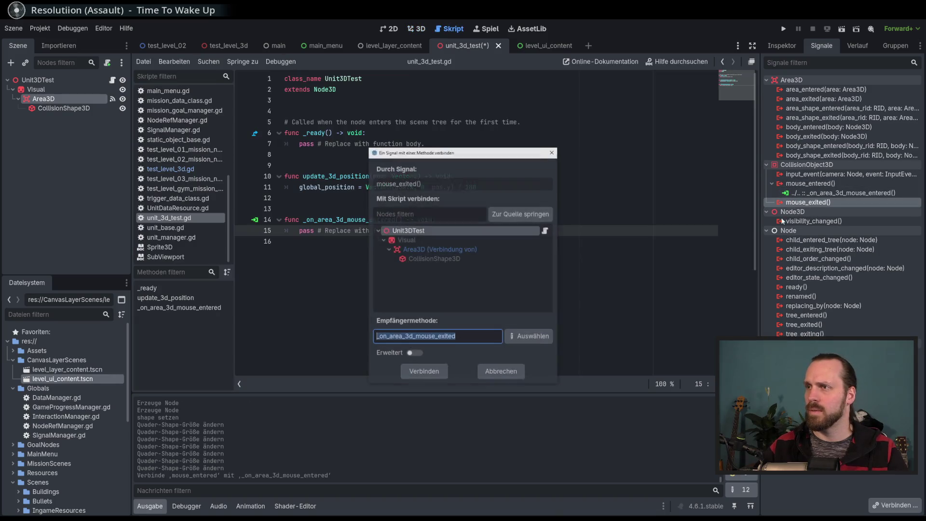
left_click(430, 373)
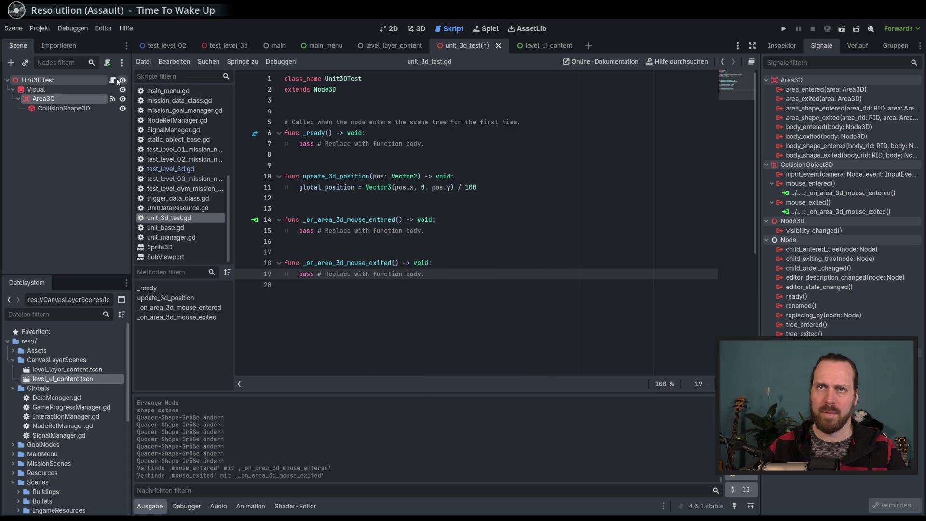
left_click(447, 230)
key("shift+Home")
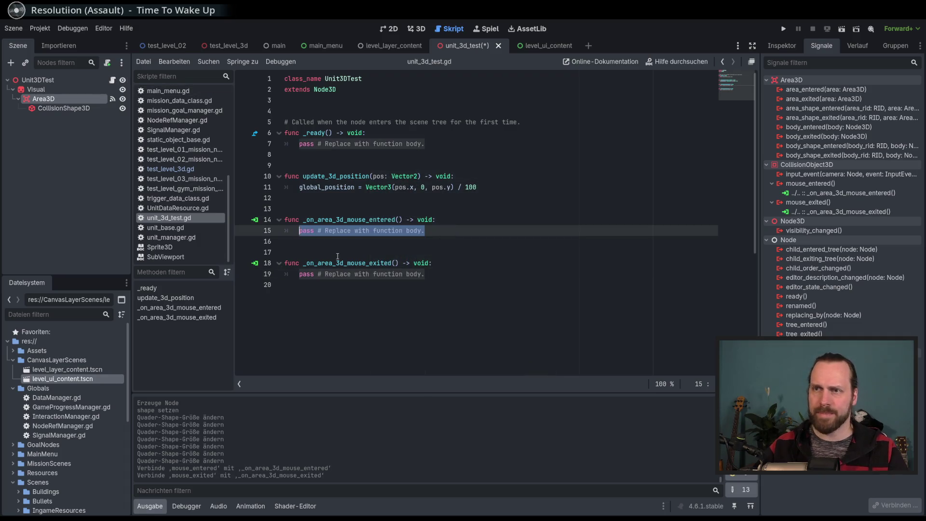
type("m")
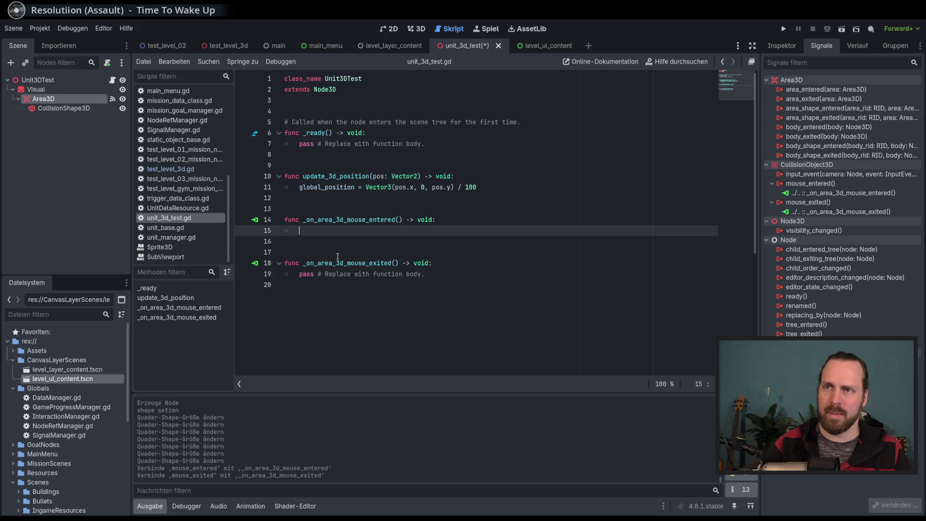
type("mod")
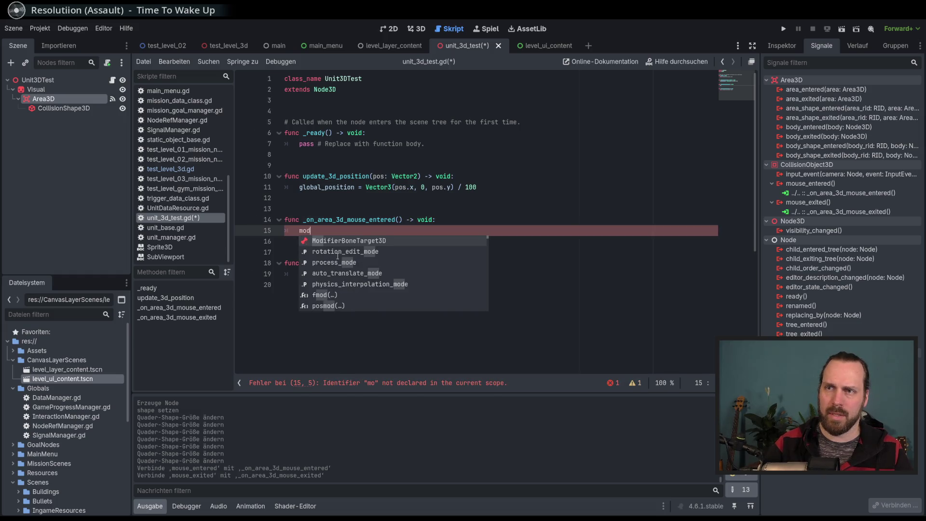
type("ula")
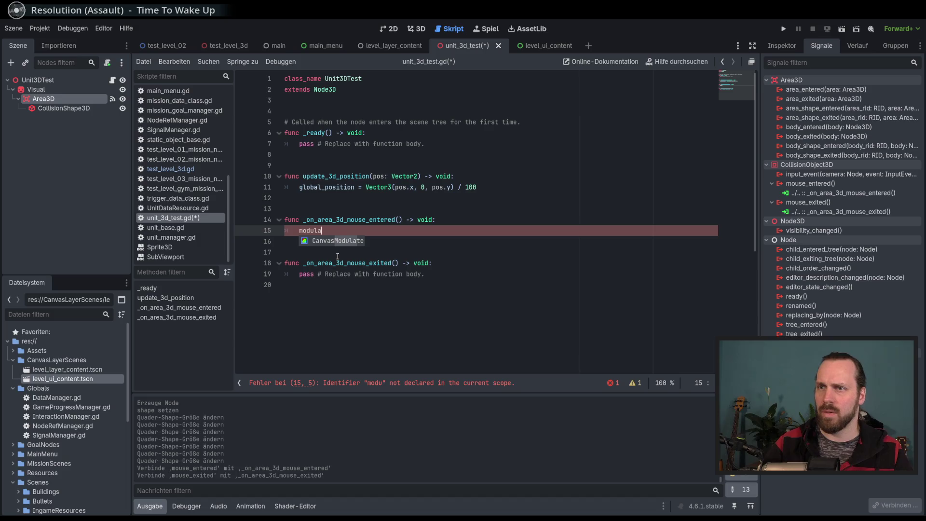
key("BackSpace")
key("BackSpace")
key("BackSpace")
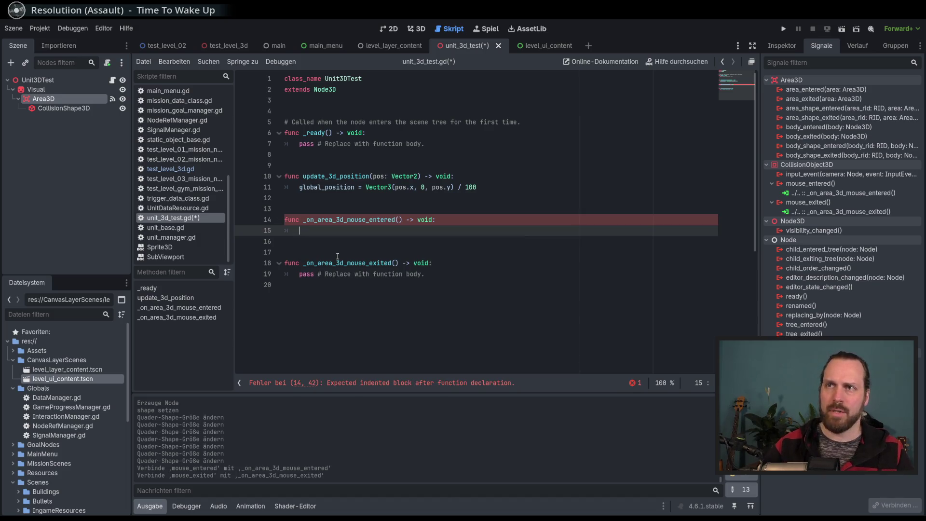
left_click(338, 101)
key("Return")
key("Return")
key("Return")
mouse_move(36, 89)
left_mouse_down()
mouse_move(144, 109)
mouse_move(319, 120)
left_mouse_up()
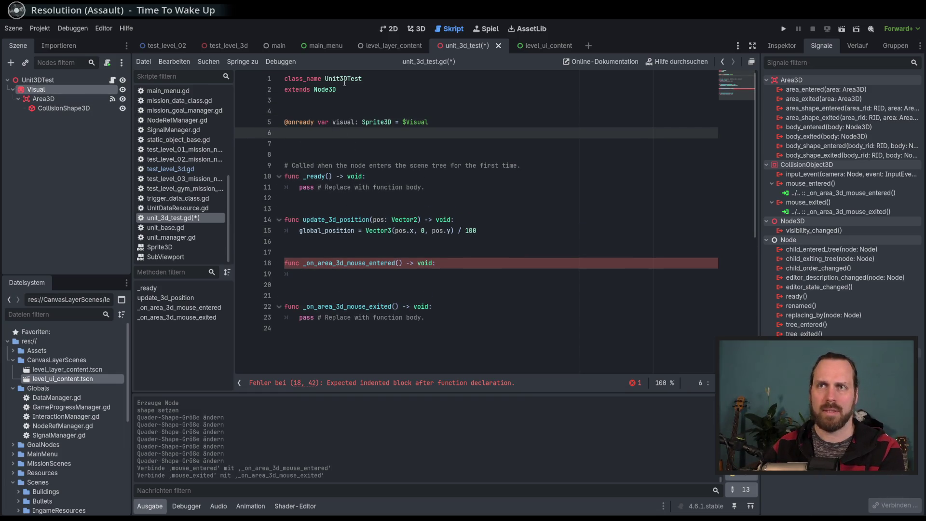
key("Delete")
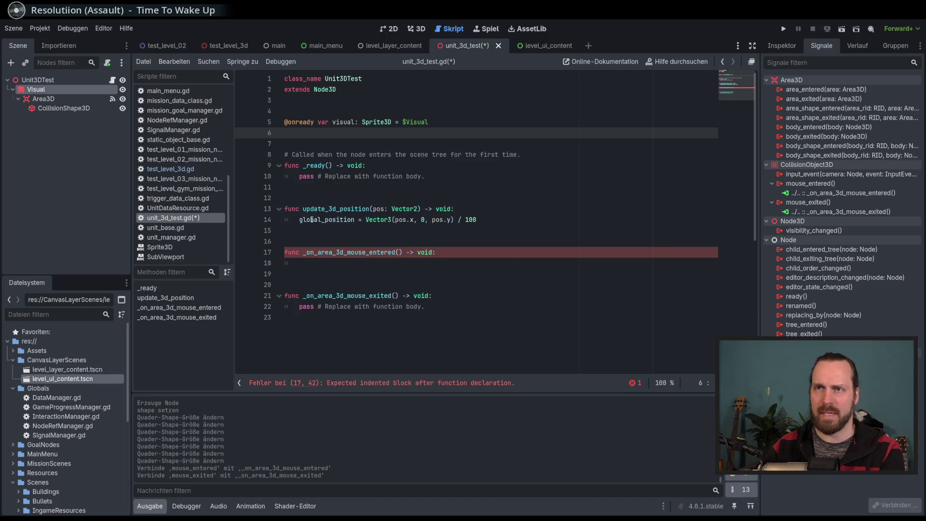
Step: Make the mouse_entered handler set visual.modulate to Color.GREEN
left_click(367, 265)
type("visual.modulate = ")
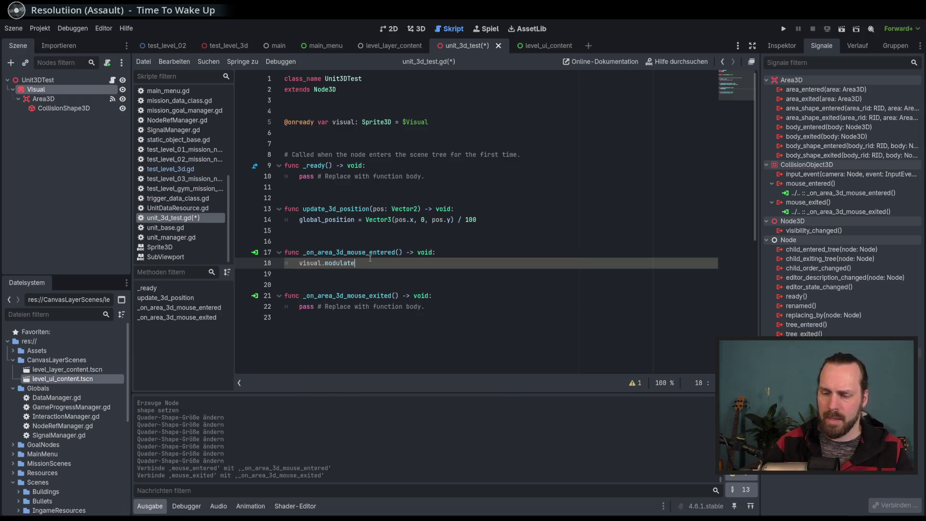
type("Col")
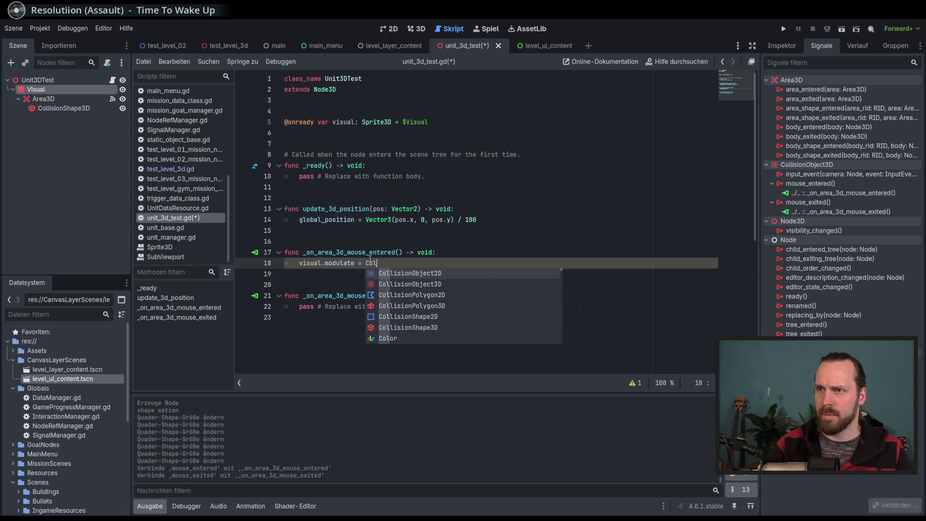
type("or.")
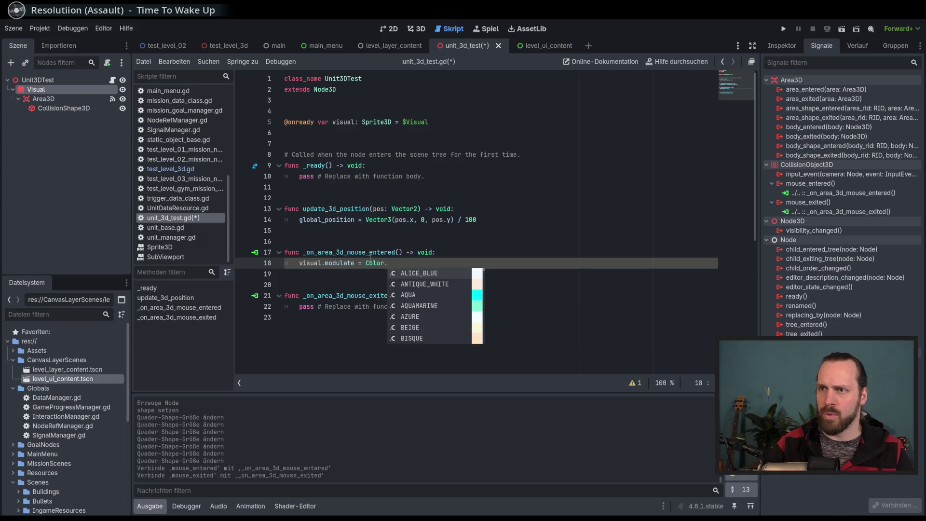
key("BackSpace")
type("(")
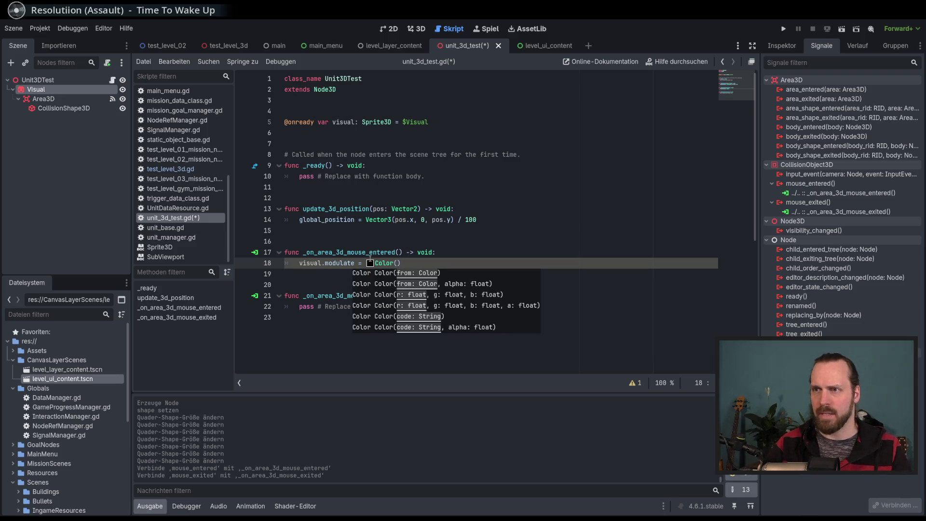
key("BackSpace")
type(".Re")
key("Down")
key("Down")
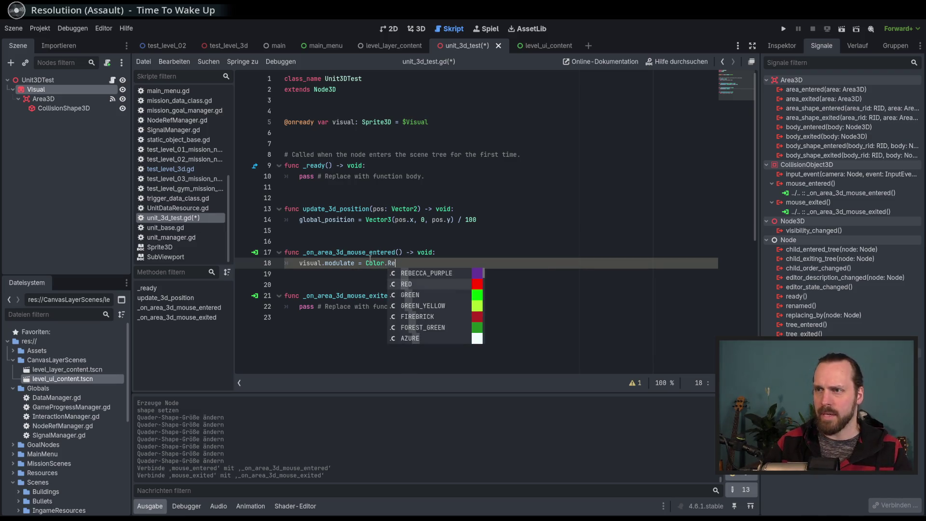
key("Return")
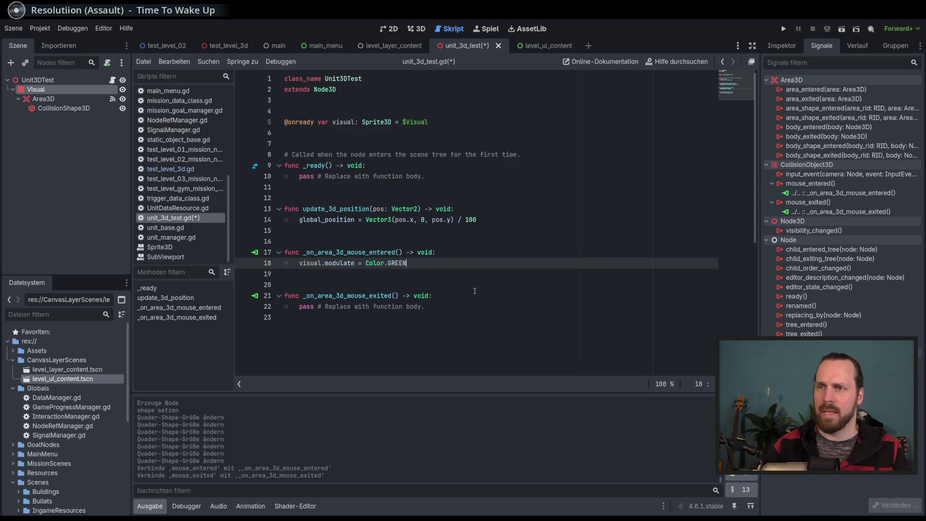
Step: Make the mouse_exited handler set visual.modulate to Color.WHITE and save the script
left_click(459, 308)
key("shift+Home")
type("vsuakl")
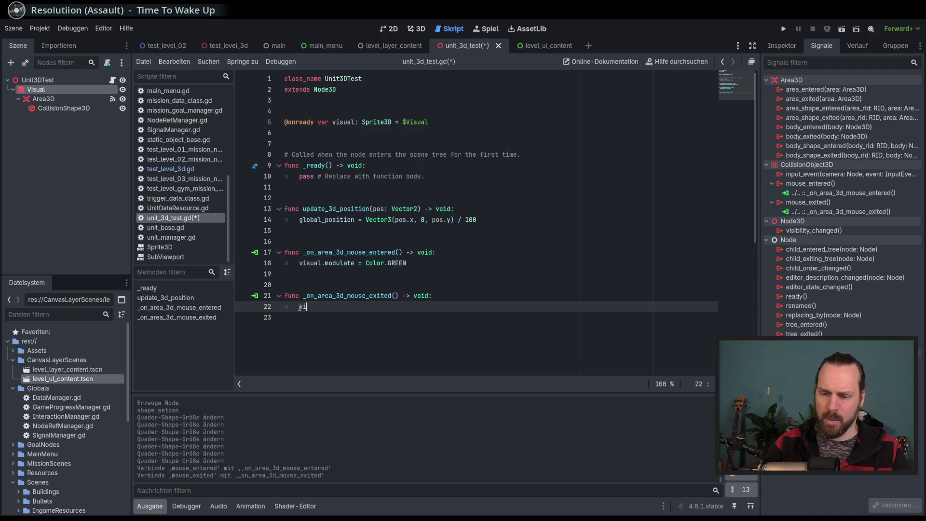
type("sua")
key("Return")
type(".")
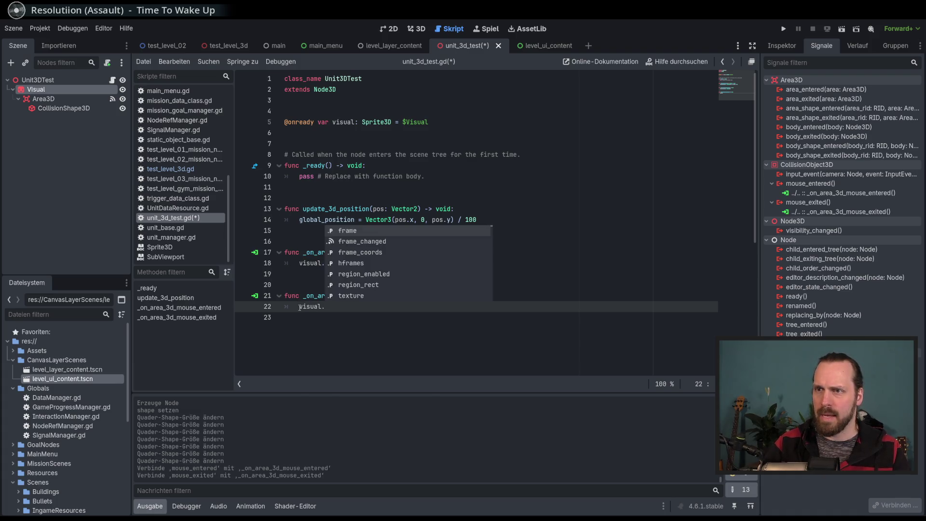
type(",d")
key("Return")
type("= C")
type("olr")
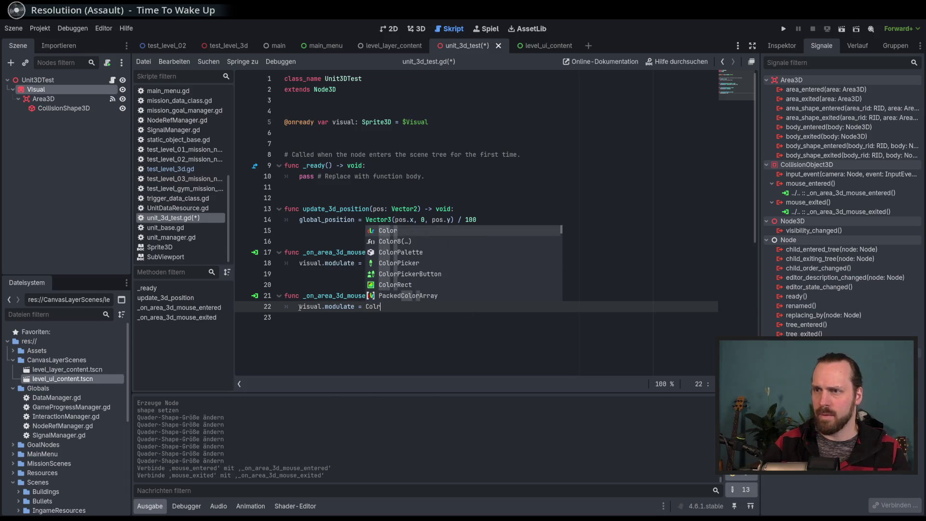
key("Return")
type(".Wh")
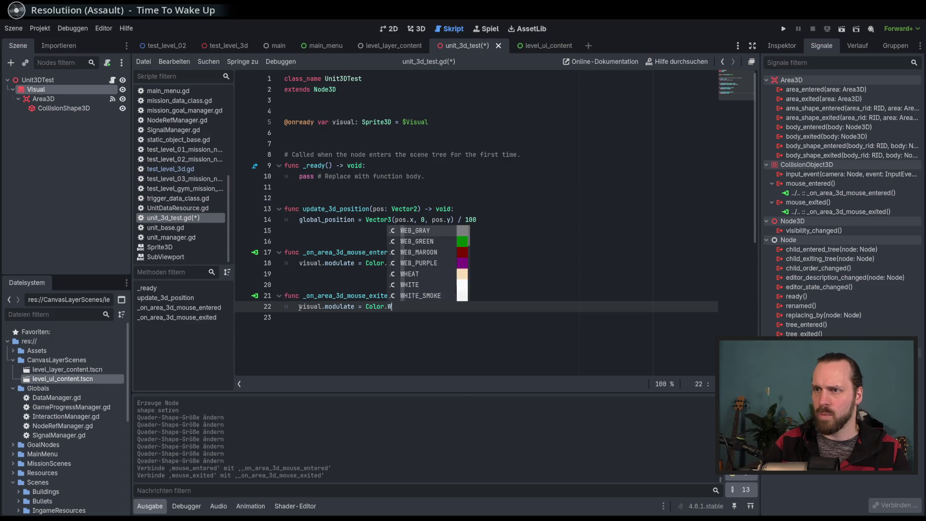
key("Down")
key("Return")
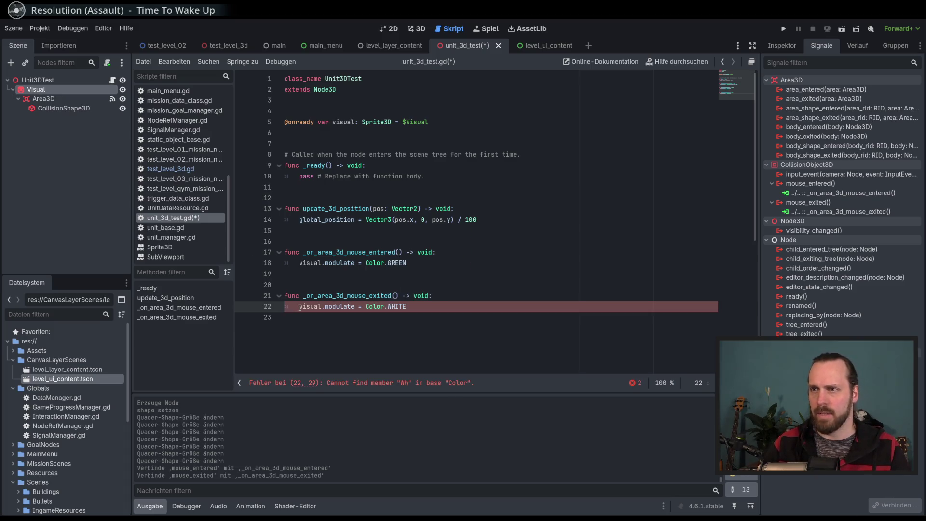
key("ctrl+s")
Step: Run the project via Spielen and Starte Mission, test the green hover tint, then stop
key("F5")
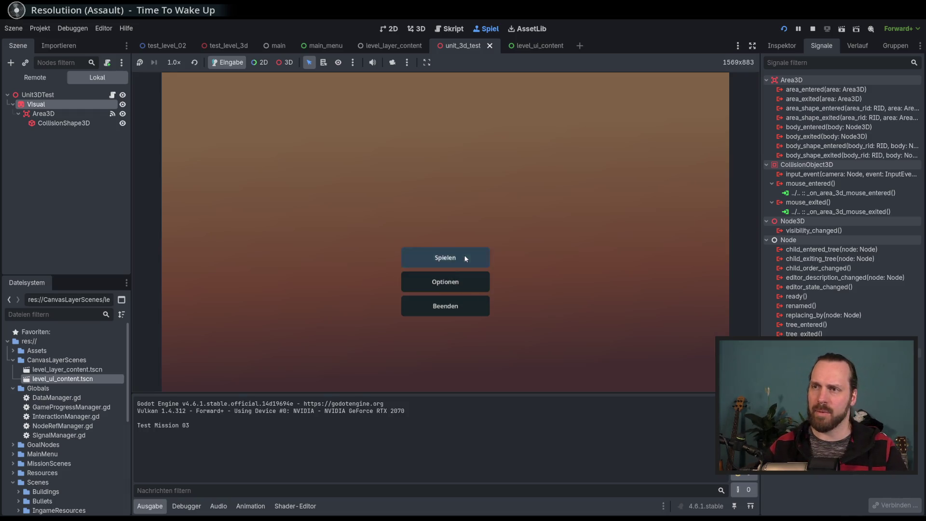
left_click(464, 258)
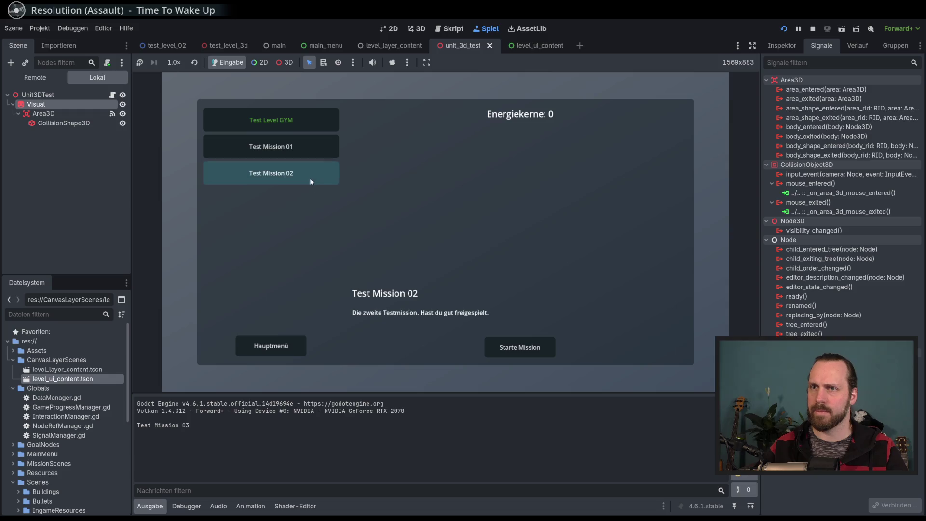
left_click(507, 351)
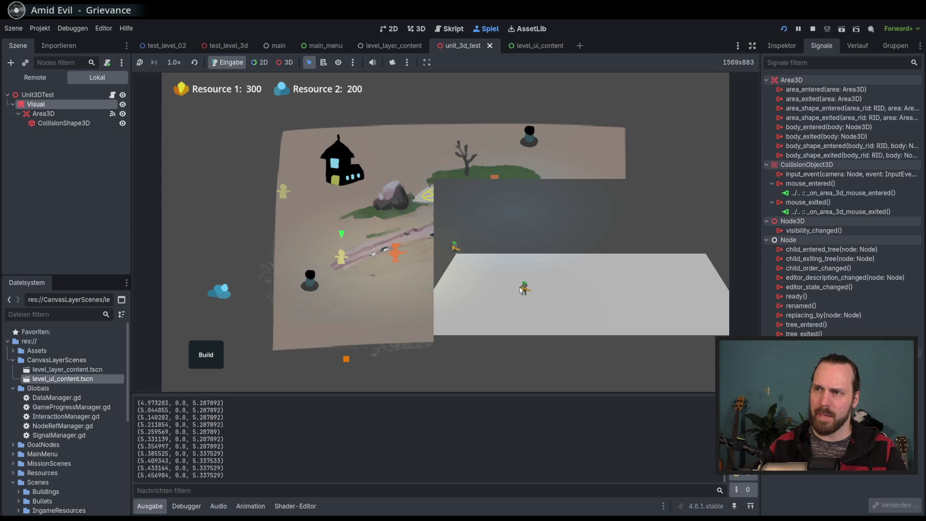
key("F8")
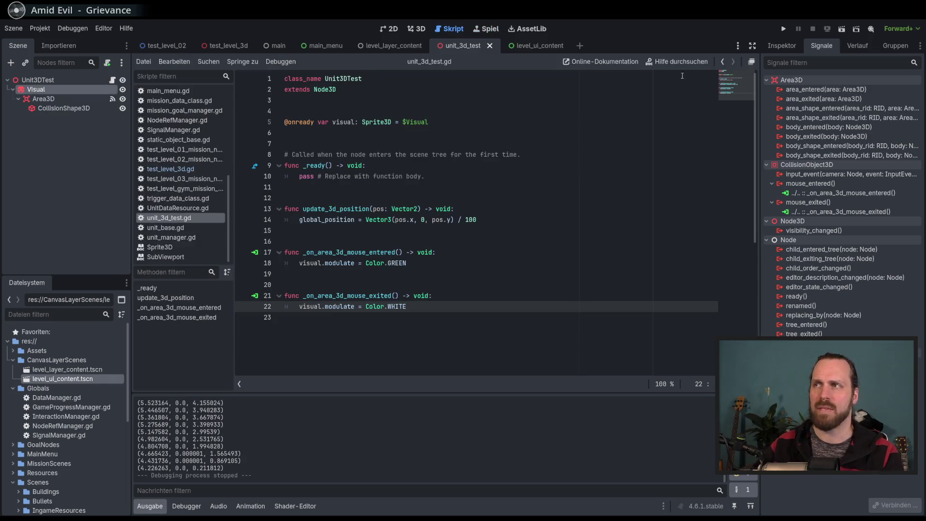
Step: Untick Area3D collision layer 1 and mask 1, disable Monitoring, and relaunch the game
left_click(59, 100)
left_click(781, 45)
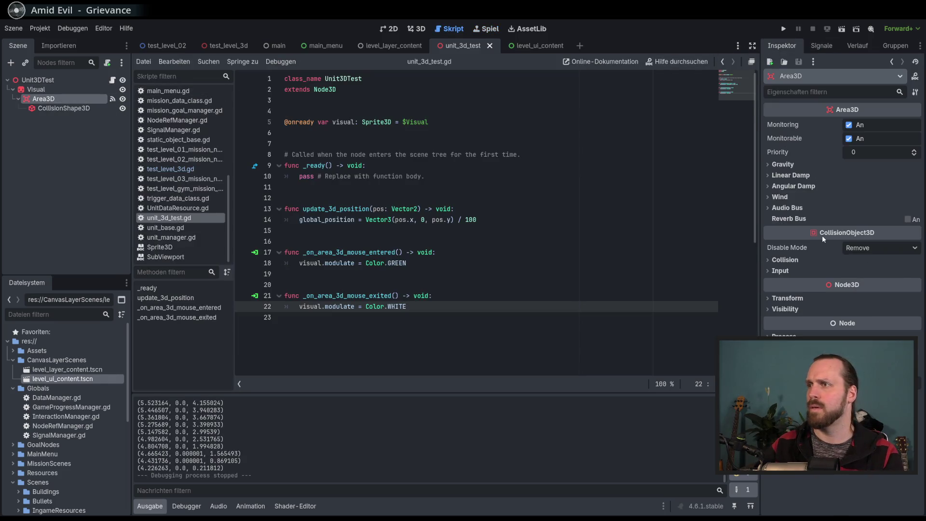
left_click(65, 109)
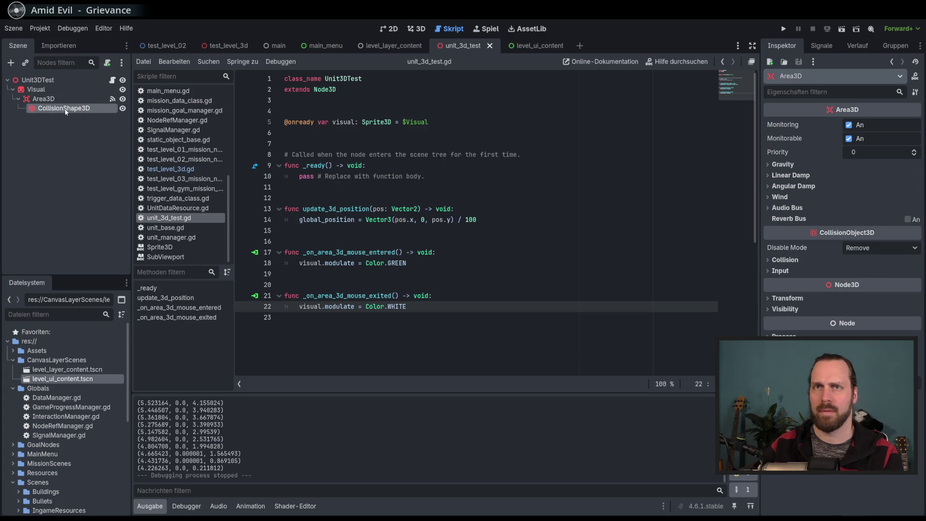
key("Up")
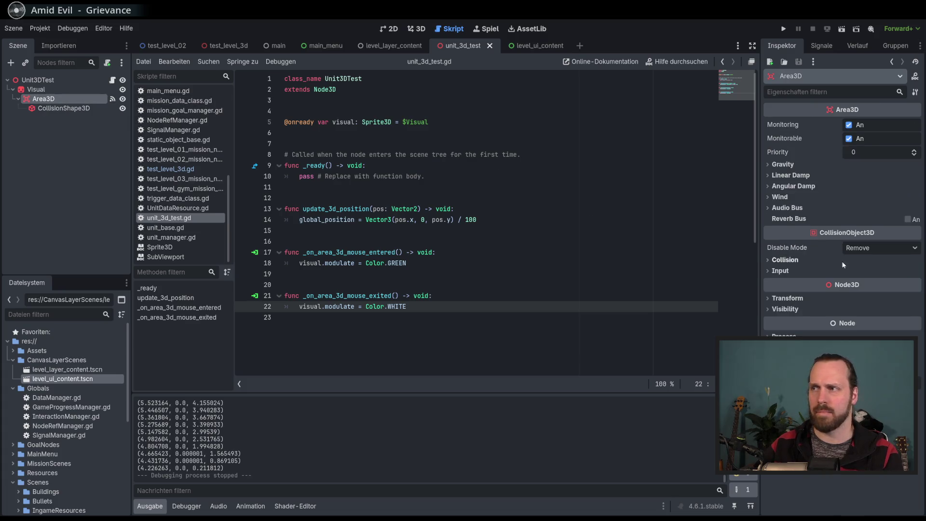
left_click(785, 259)
left_click(775, 329)
left_click(774, 287)
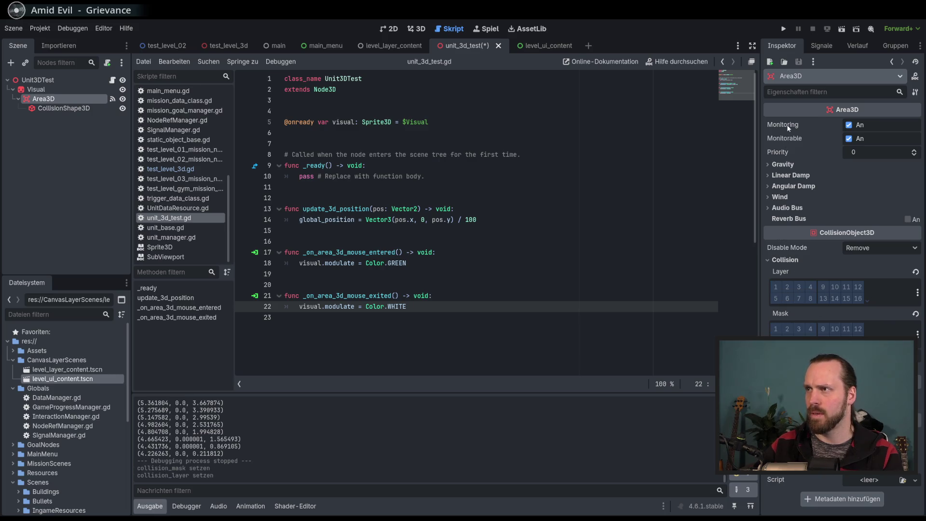
mouse_move(787, 126)
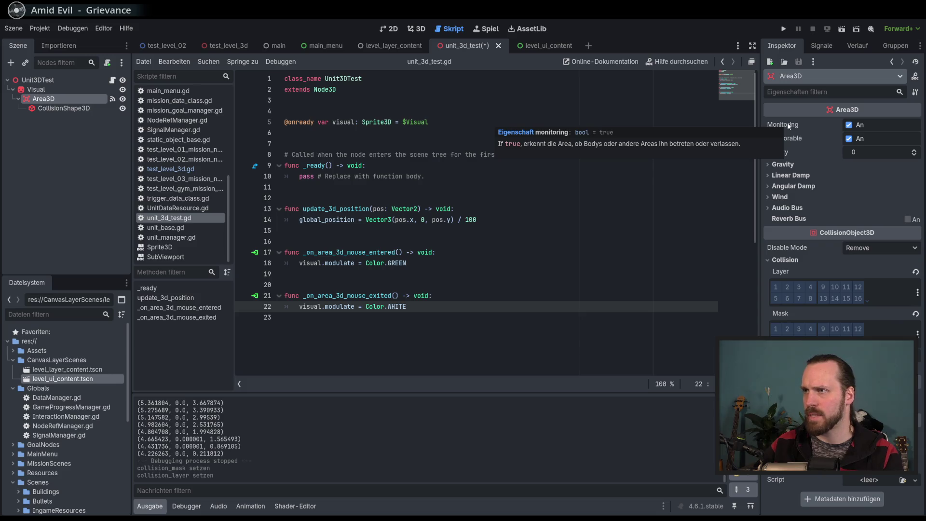
left_click(848, 126)
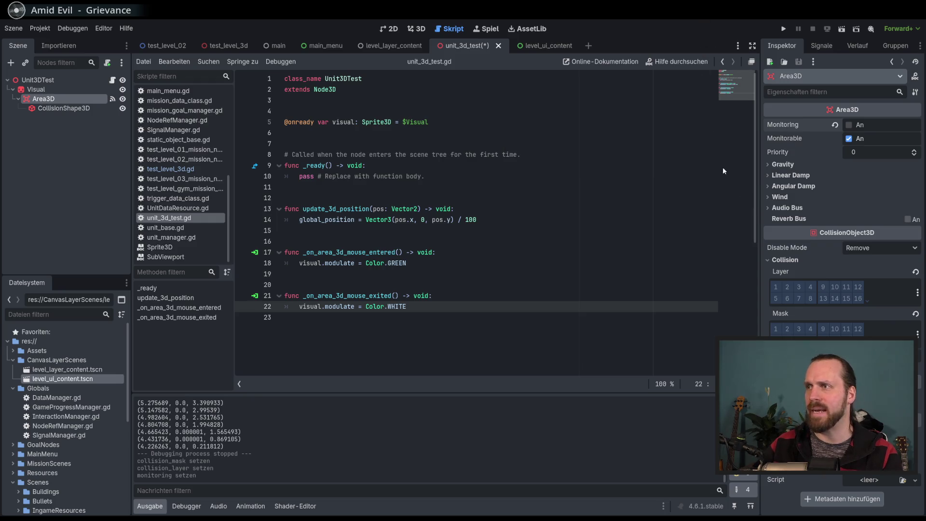
key("F5")
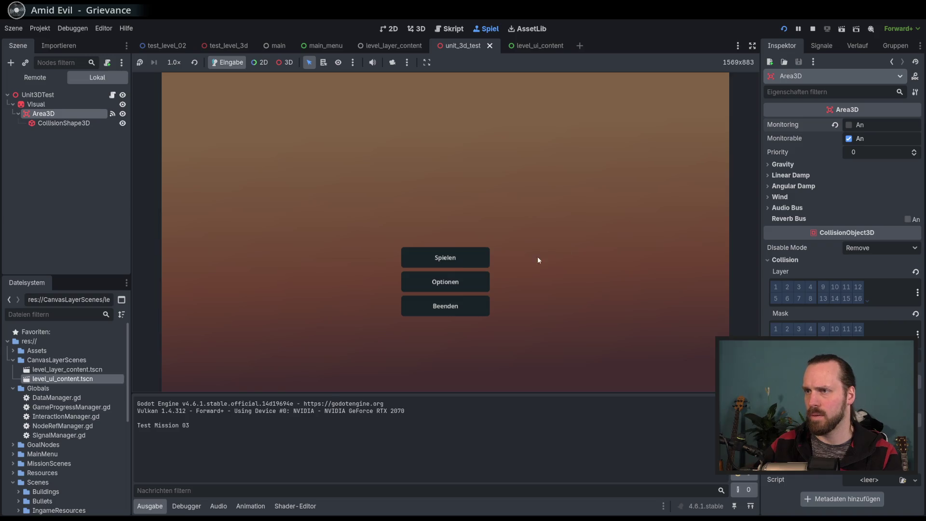
Step: Pick a test mission from the mission selection screen and start it
left_click(463, 257)
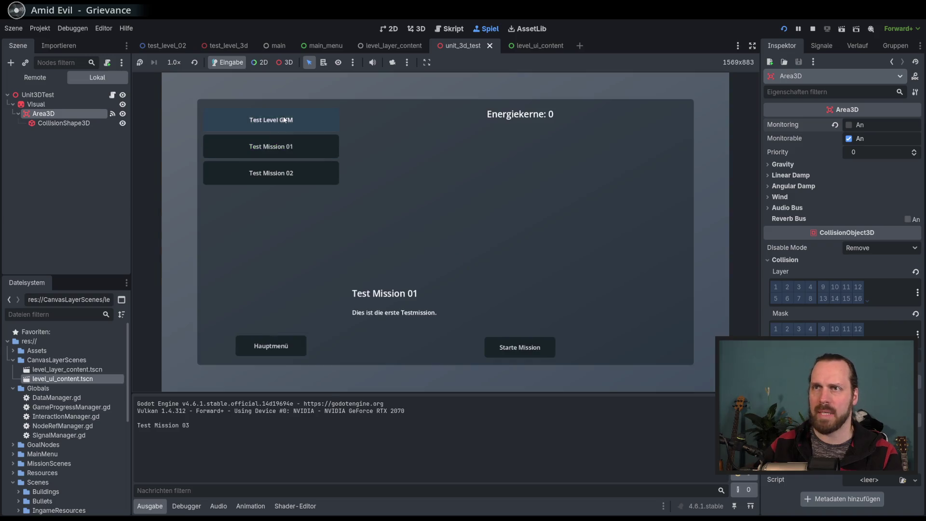
left_click(271, 173)
left_click(520, 347)
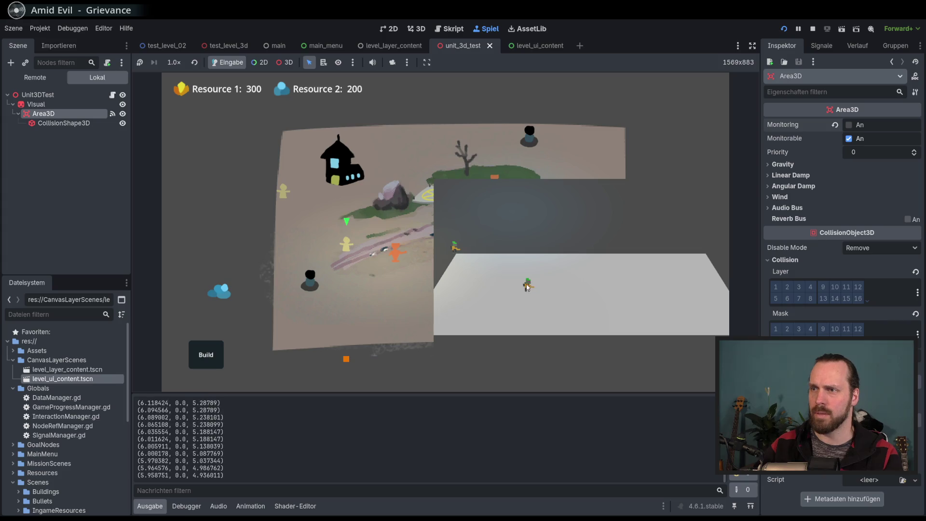
Step: Set the Area3D back to collision layer 1 only in the Inspector
left_click(775, 288)
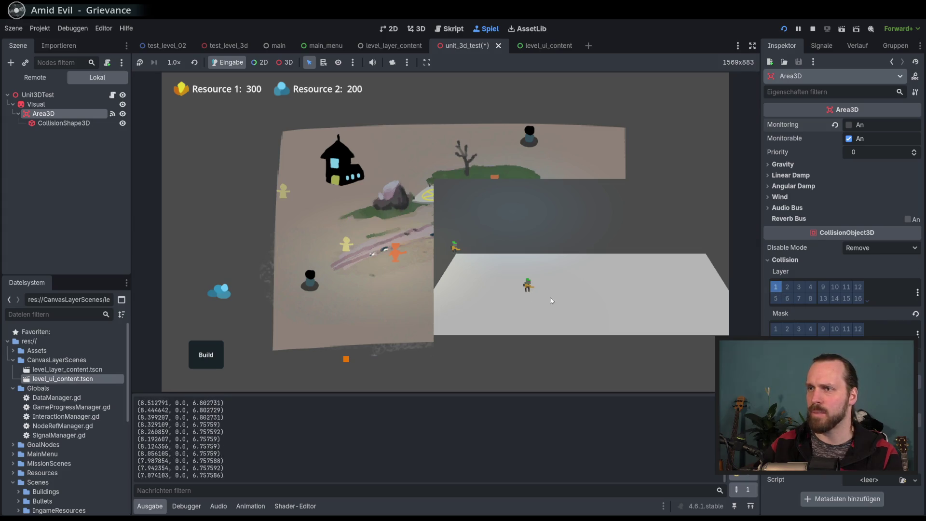
left_click(775, 286)
left_click(798, 298)
left_click(776, 286)
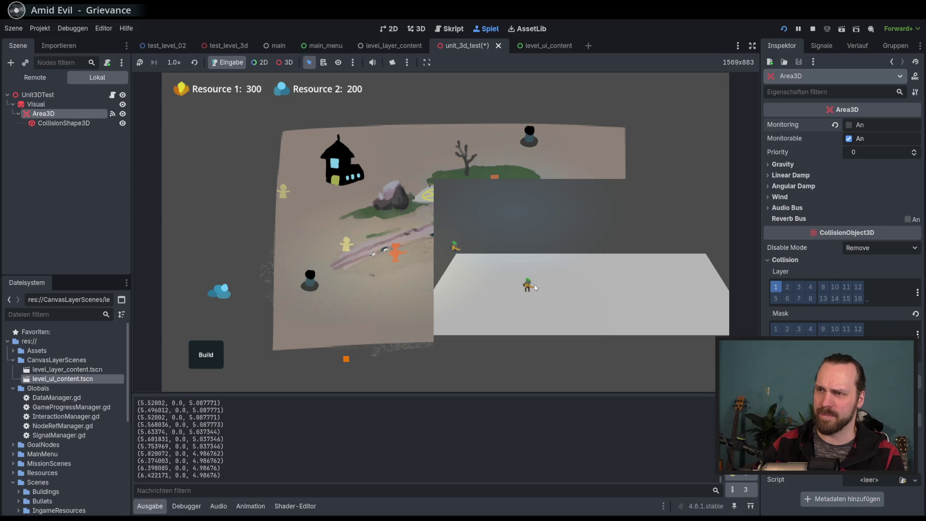
Step: Send a unit to a new spot on the map, then stop the game with F8
scroll(527, 290, "up", 2)
scroll(527, 289, "down", 2)
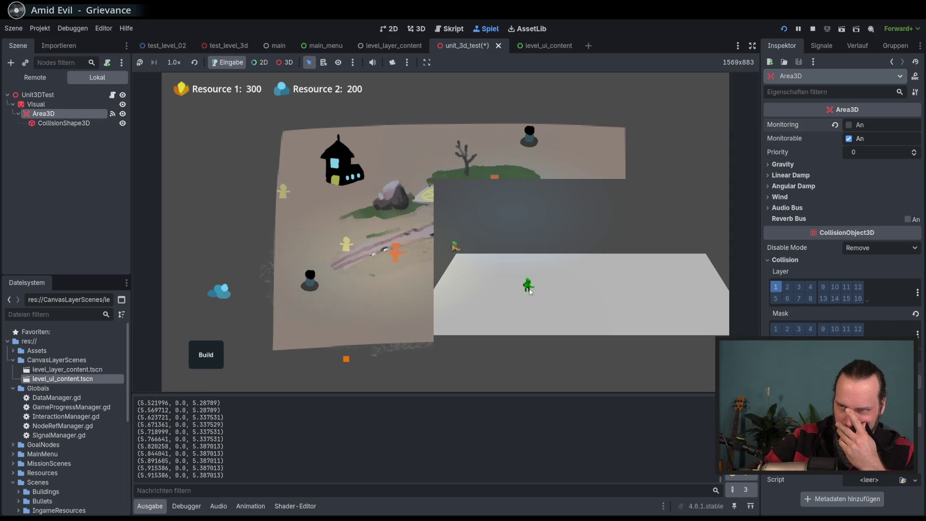
left_click(316, 242)
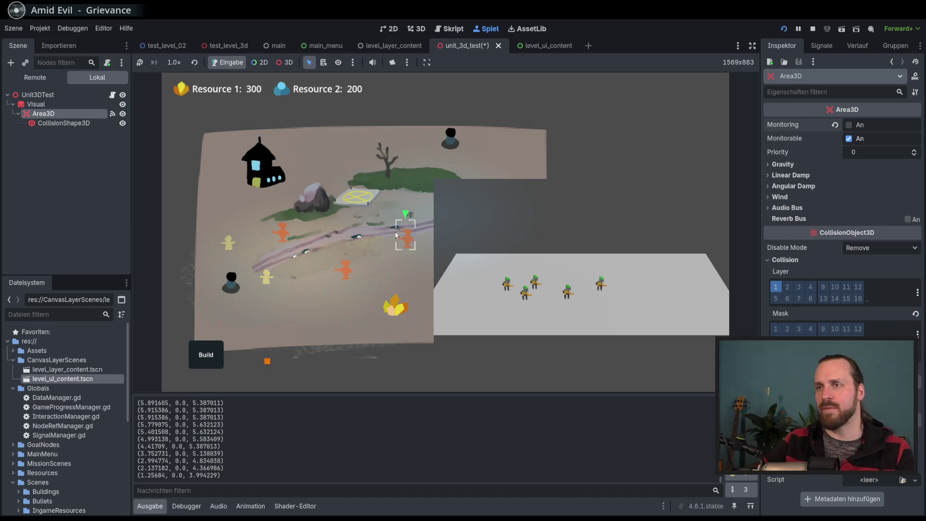
key("F8")
Step: Look over the test_level_3d.gd script after leaving unit_3d_test.gd
left_click(444, 304)
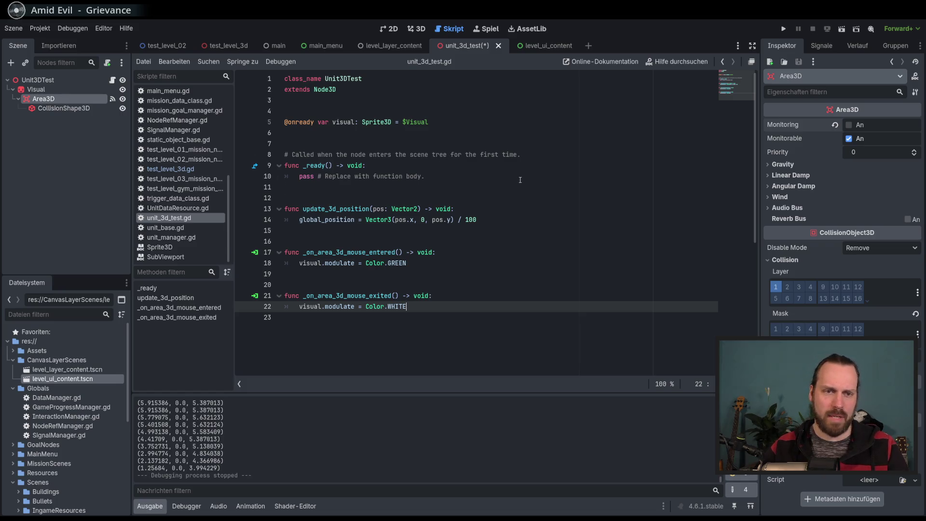
left_click(169, 168)
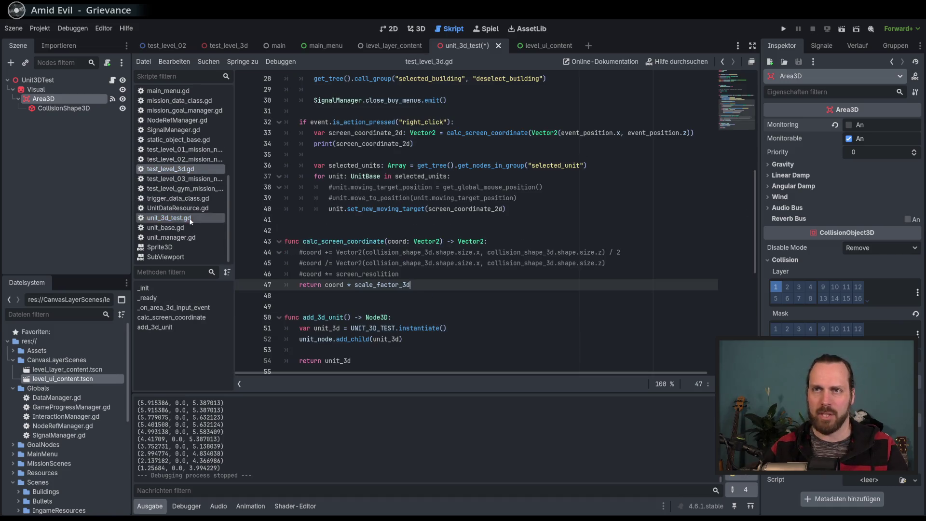
scroll(192, 202, "up", 5)
scroll(234, 193, "down", 3)
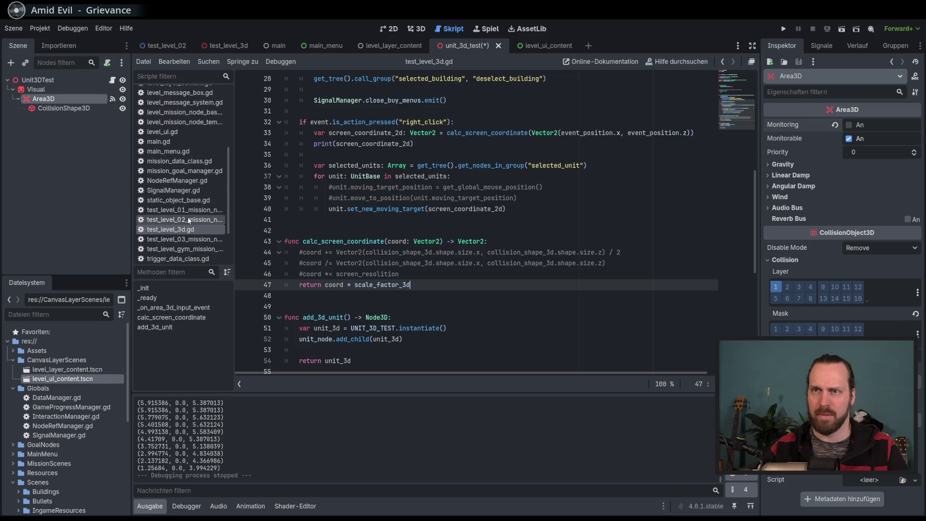
scroll(229, 195, "down", 2)
scroll(229, 195, "down", 3)
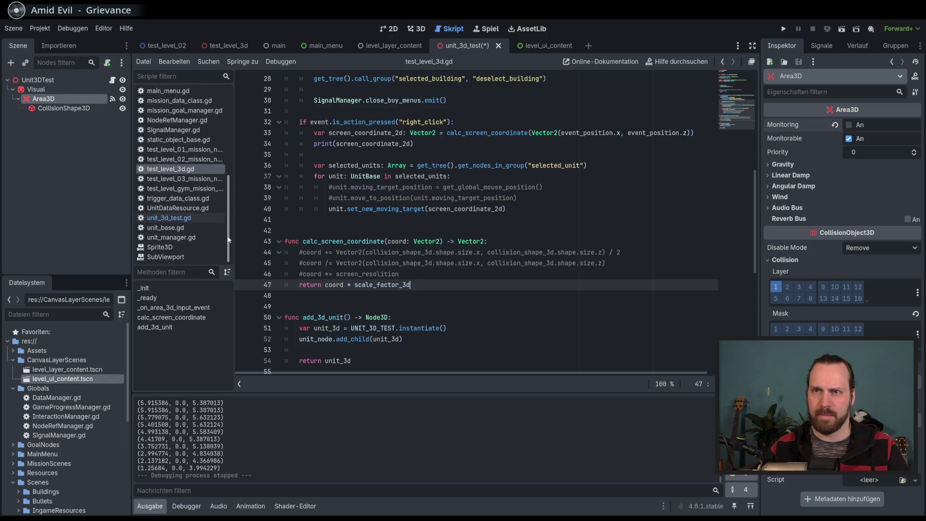
scroll(218, 149, "up", 5)
scroll(219, 170, "up", 3)
Step: Filter the script list and open unit_base.gd at the add_3d_unit call on line 64
left_click(175, 77)
type("un")
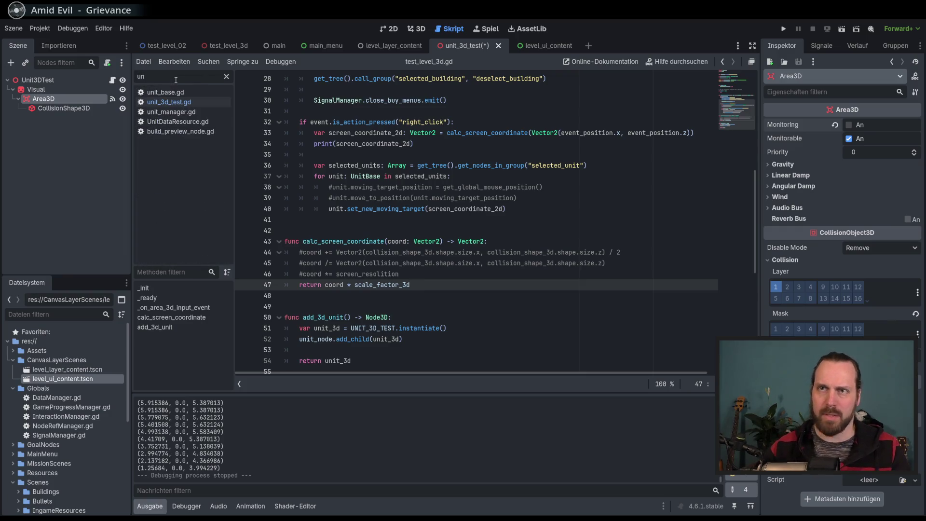
left_click(167, 93)
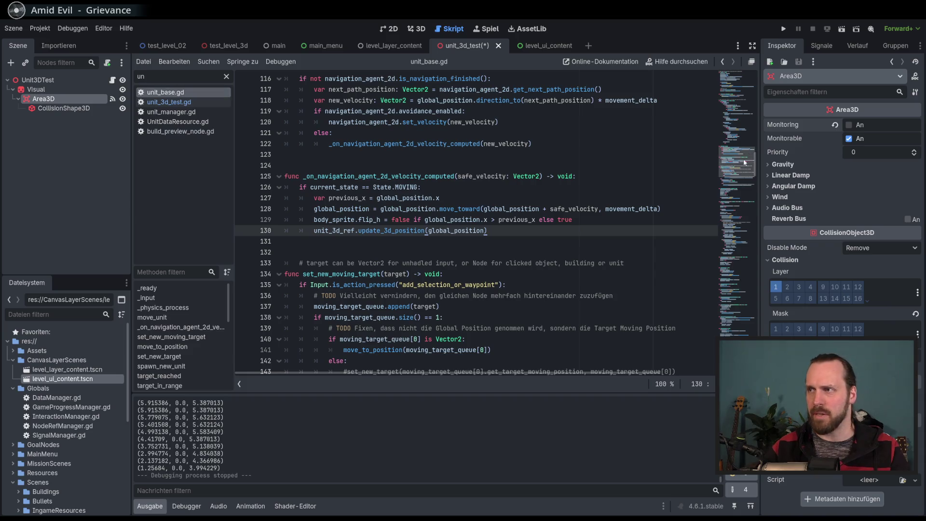
left_click_drag(743, 158, 736, 108)
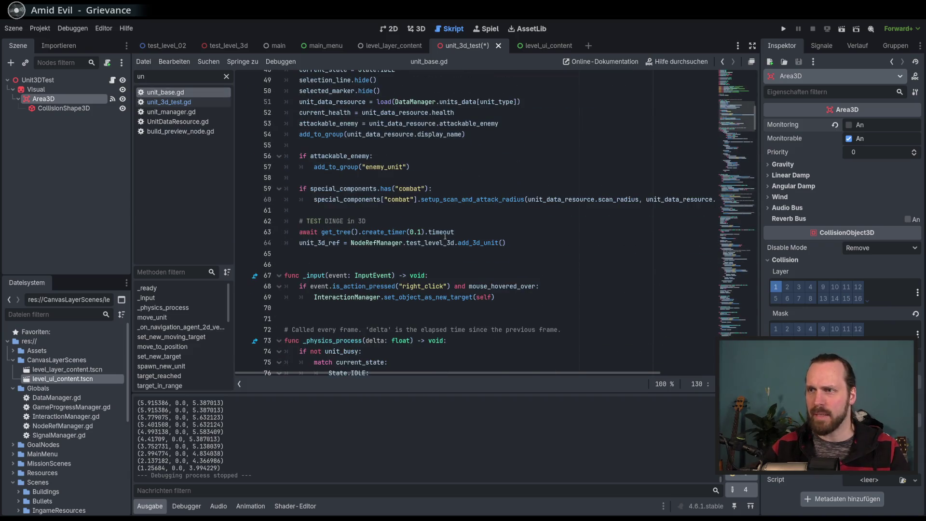
left_click(376, 242)
double_click(376, 243)
Step: Pass global_position into add_3d_unit() on line 64 and save unit_base.gd
left_click(520, 241)
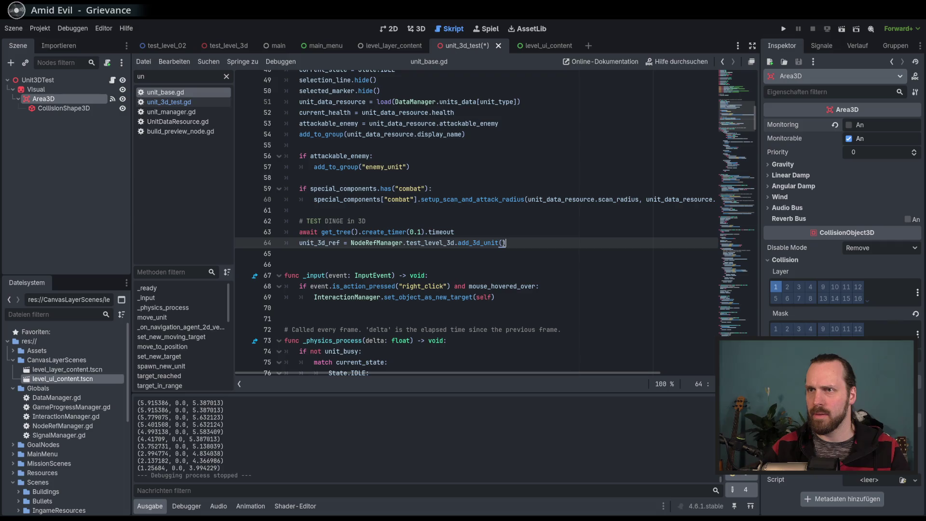
scroll(502, 243, "up", 1)
left_click(501, 276)
type("glog")
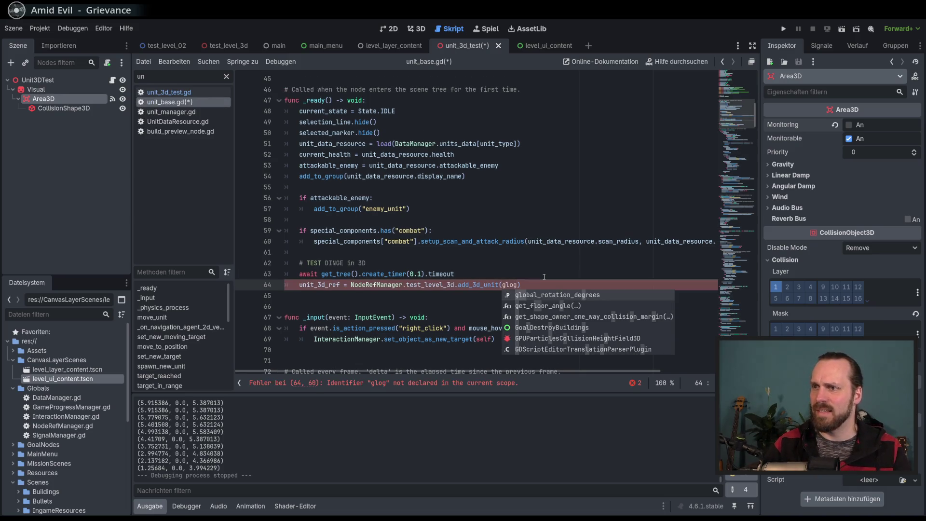
key("BackSpace")
type("b")
key("Return")
key("ctrl+s")
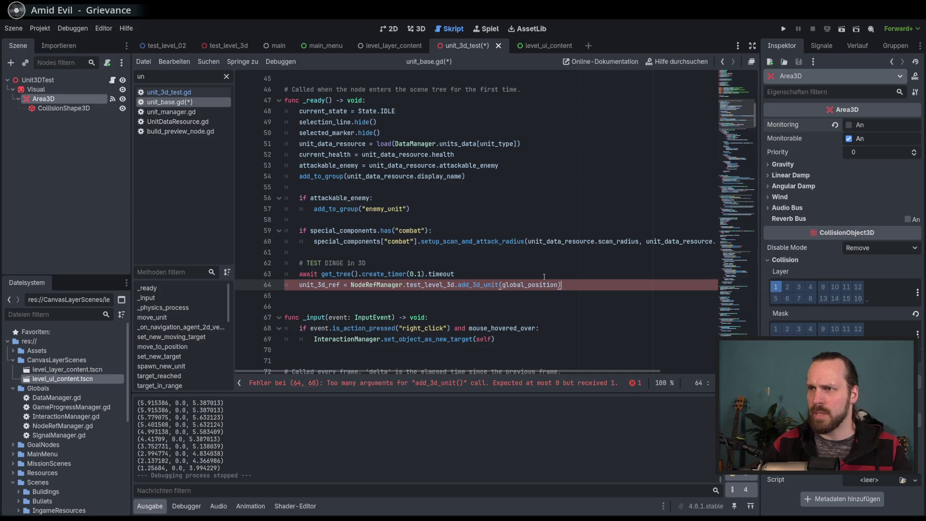
left_click(491, 283, "ctrl")
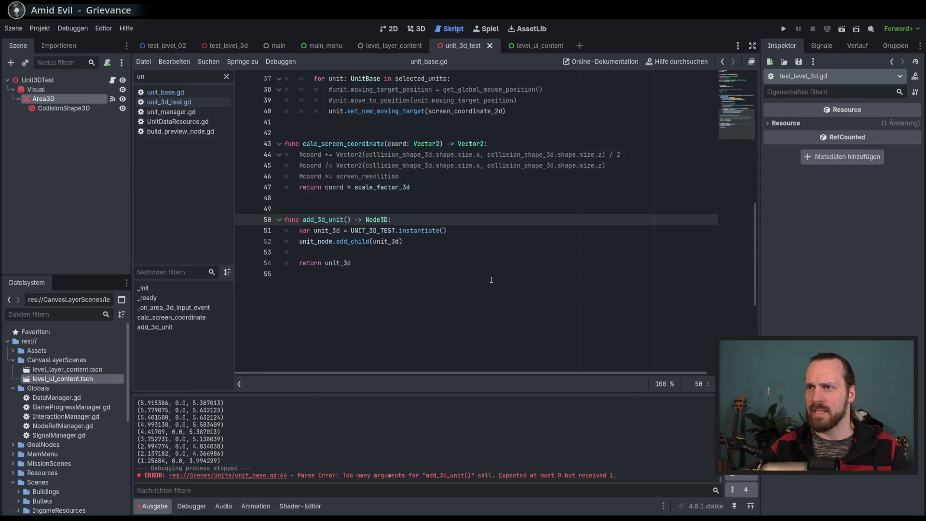
left_click(348, 219)
Step: Give add_3d_unit a pos: Vector2 parameter in test_level_3d.gd
type("pos: ")
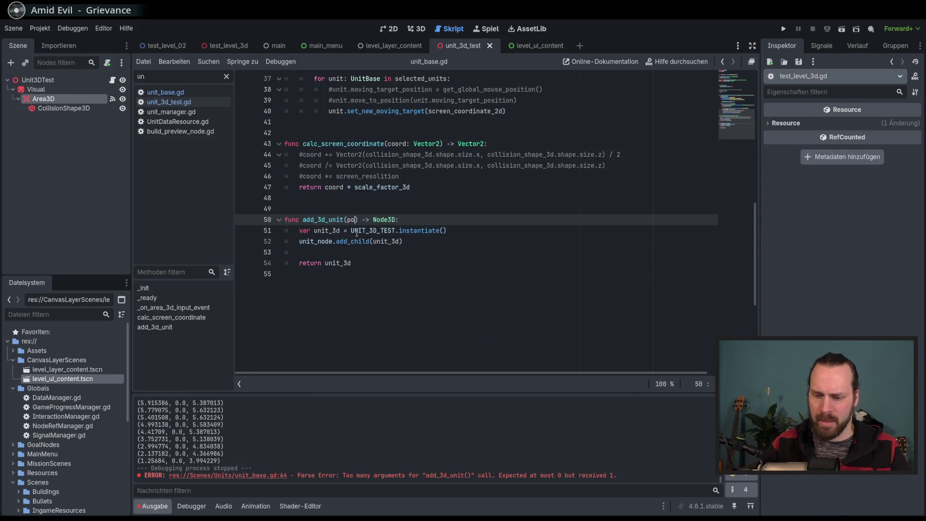
type("Vector2")
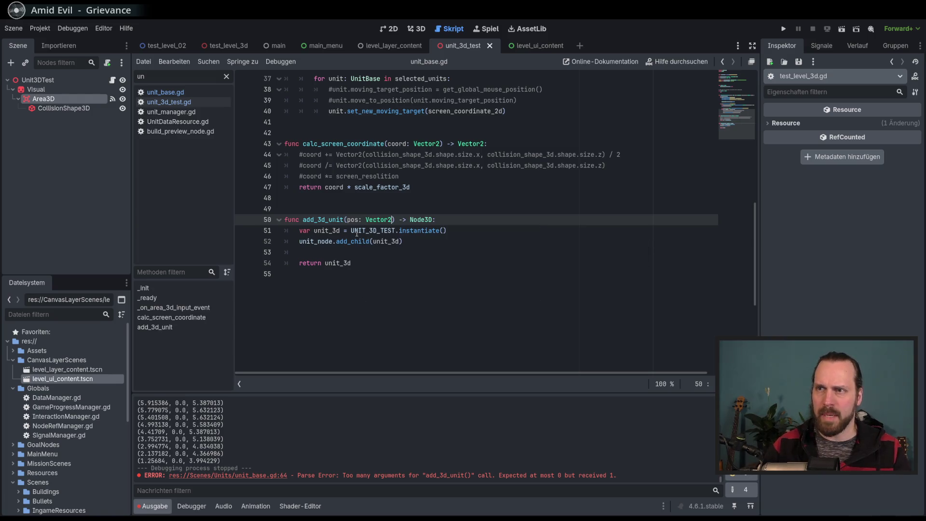
left_click(427, 238)
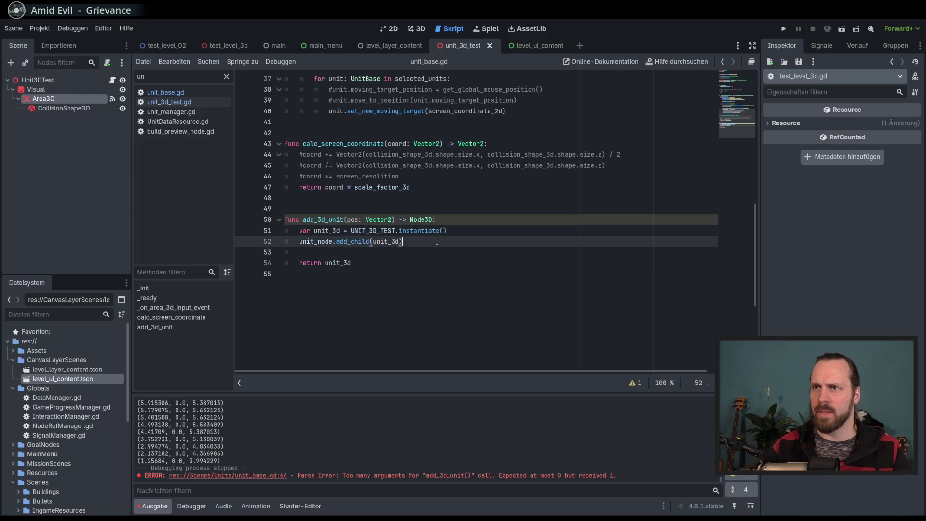
scroll(427, 235, "up", 3)
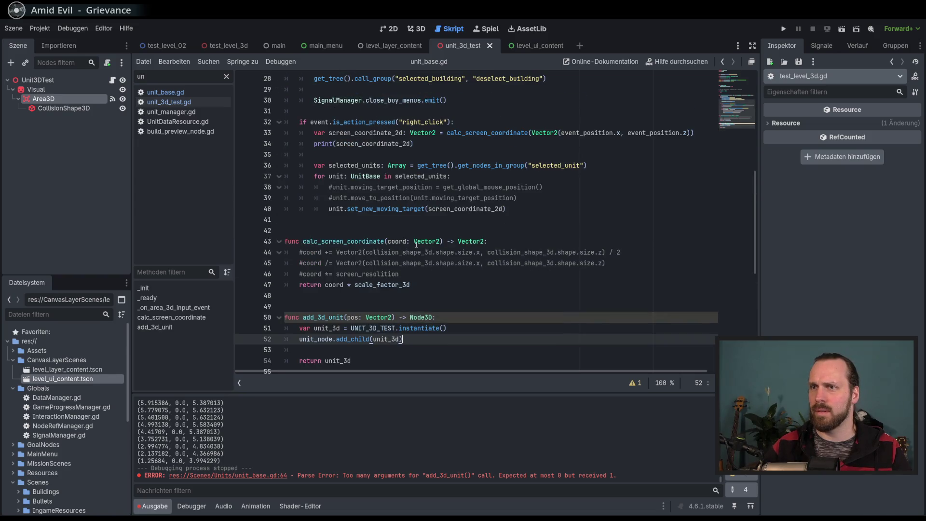
scroll(417, 244, "up", 2)
scroll(416, 244, "down", 5)
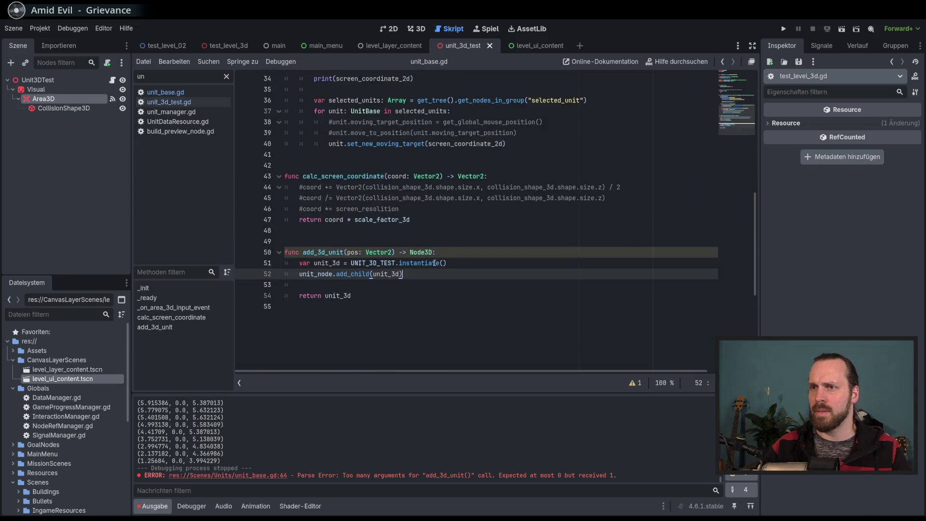
Step: Scroll through the code, then bring up the unit_3d_test.gd script
scroll(435, 263, "up", 4)
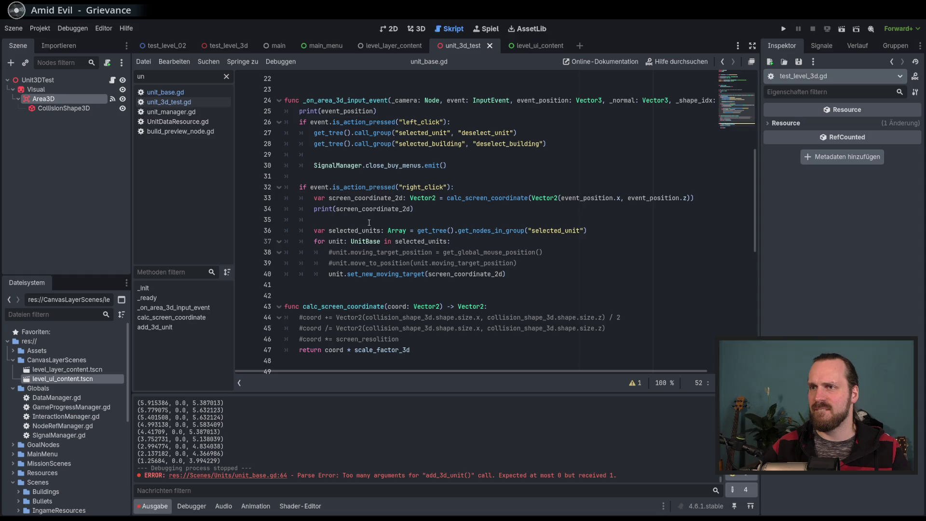
scroll(369, 222, "up", 5)
scroll(404, 221, "down", 7)
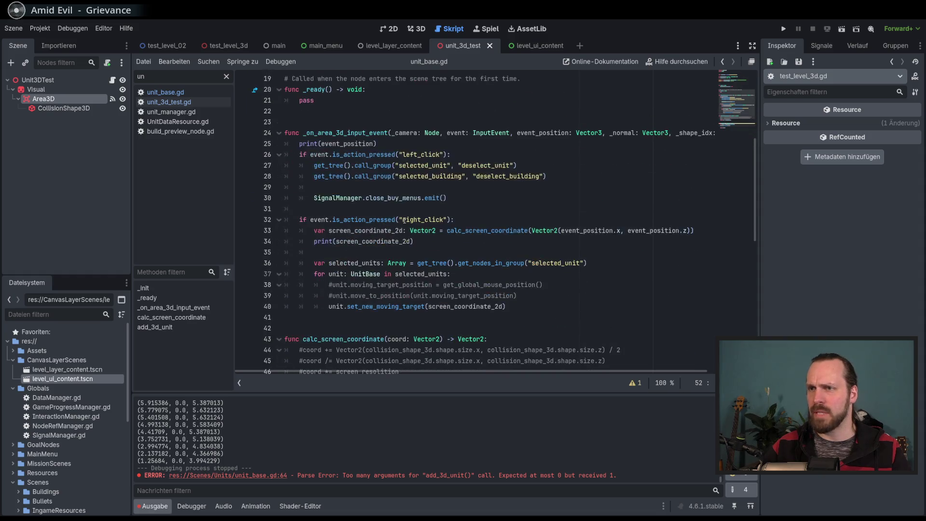
scroll(404, 221, "down", 4)
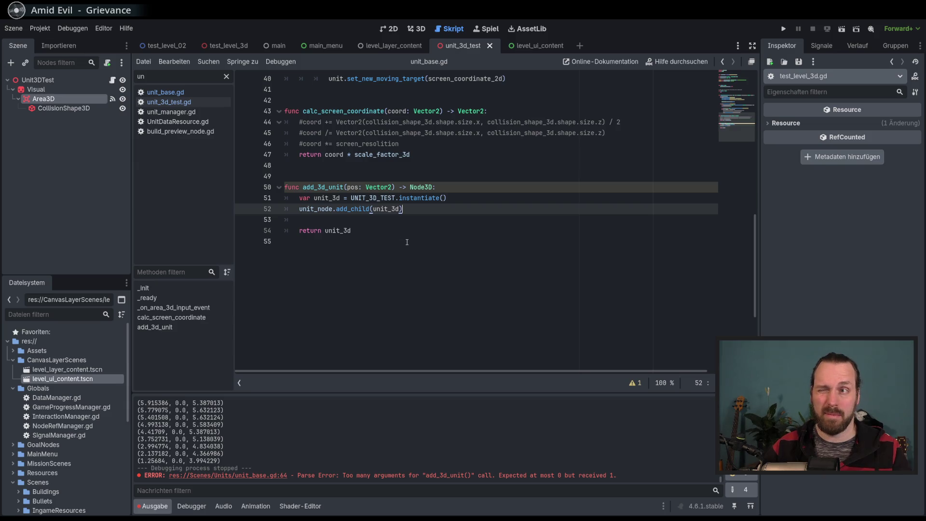
scroll(408, 243, "up", 2)
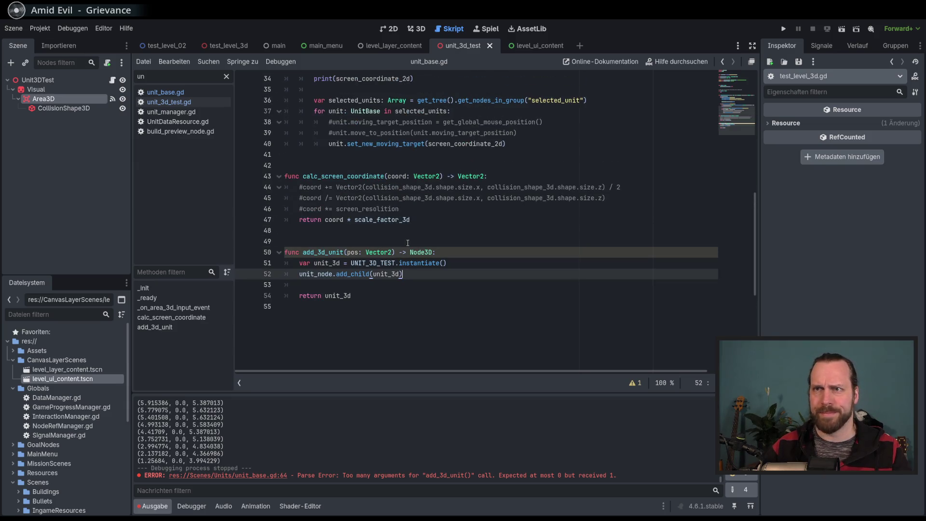
left_click(169, 102)
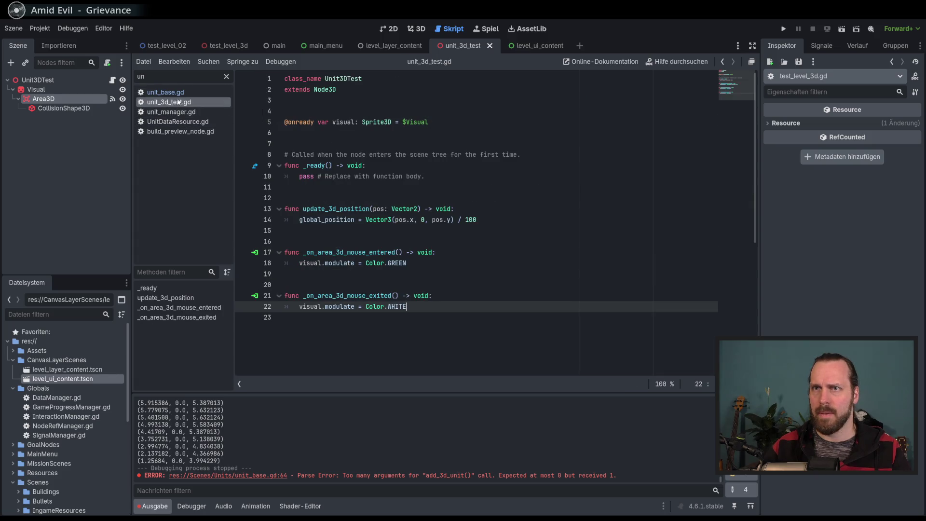
Step: Clear the script filter and compare test_level_3d.gd, unit_base.gd and unit_3d_test.gd
left_click(226, 76)
scroll(214, 219, "down", 5)
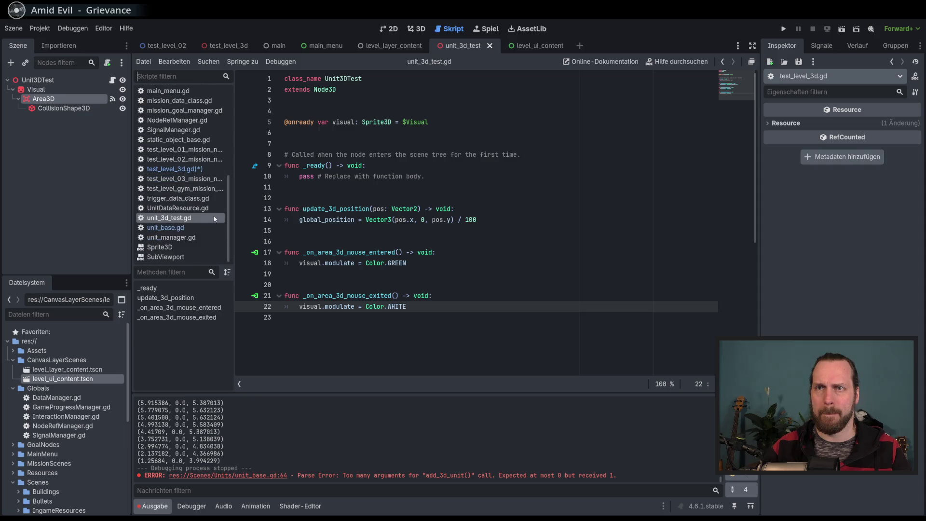
left_click(173, 169)
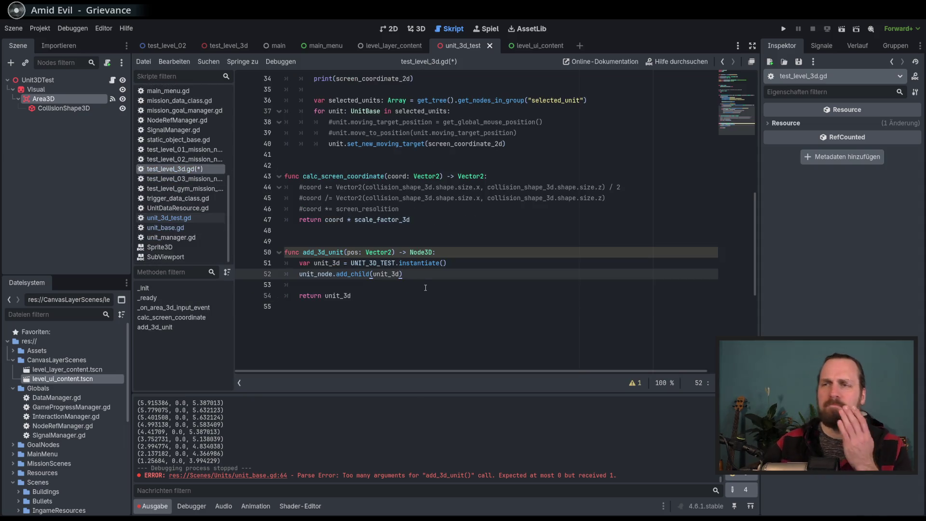
left_click(188, 225)
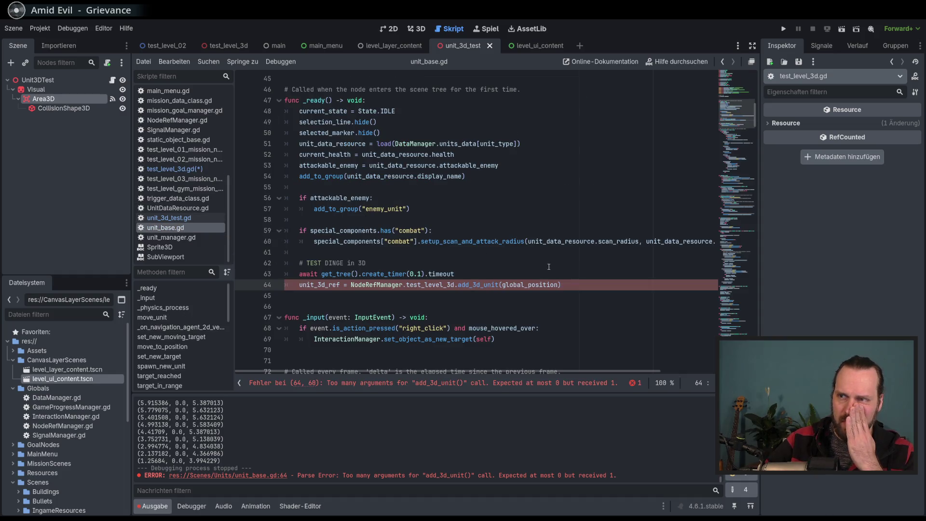
left_click(168, 218)
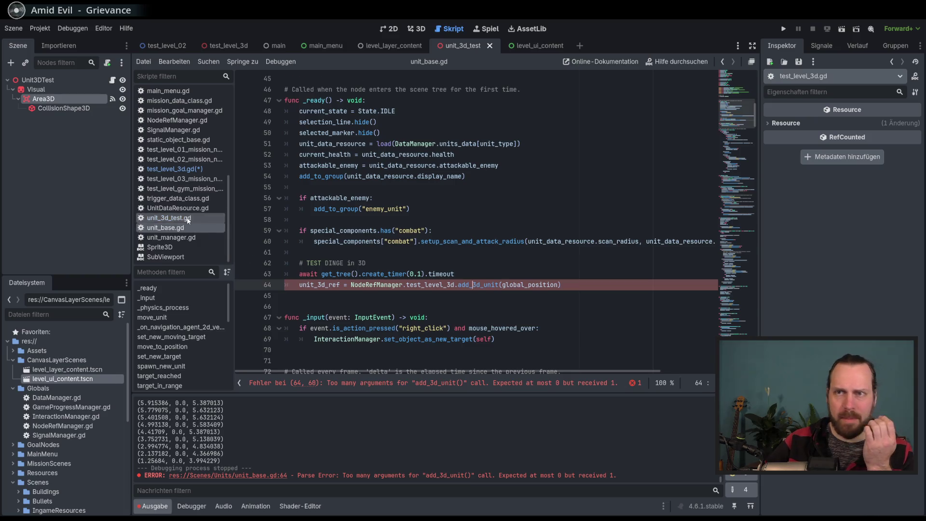
left_click(212, 228)
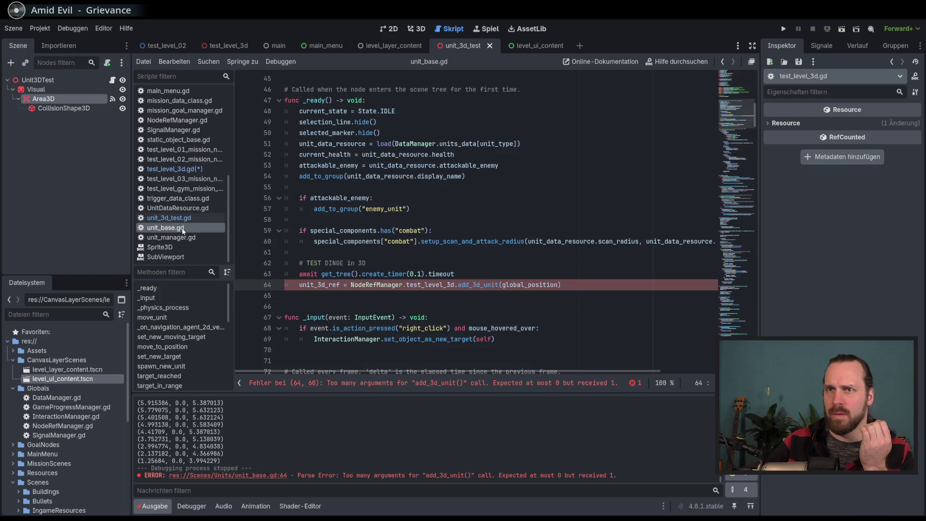
left_click(184, 169)
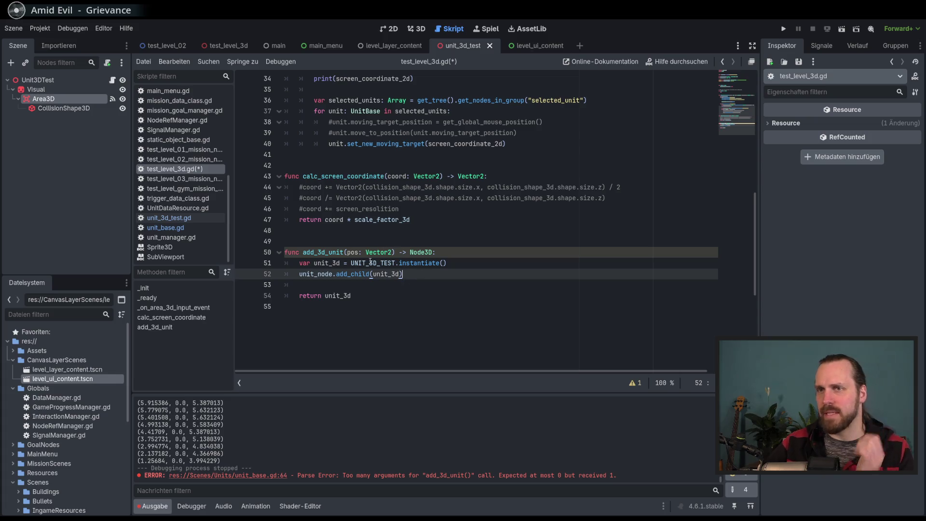
left_click(165, 219)
left_click(166, 228)
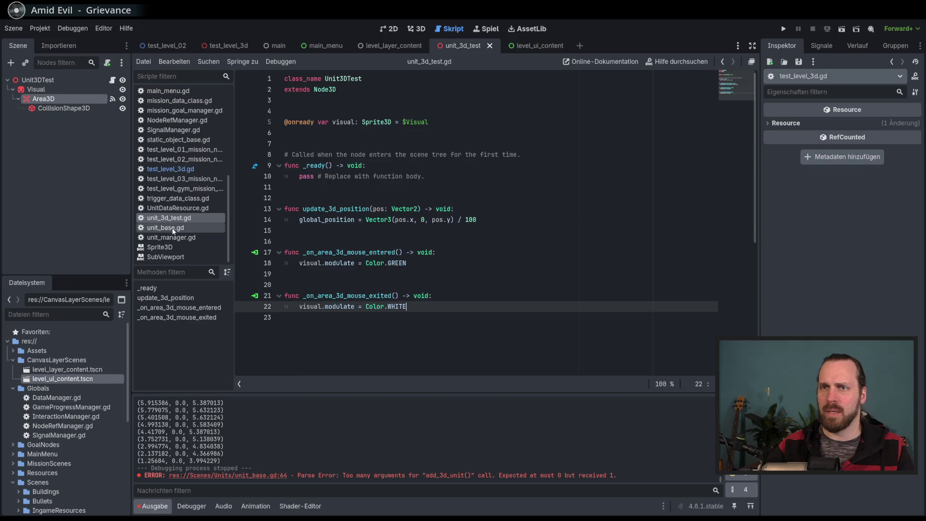
left_click(178, 170)
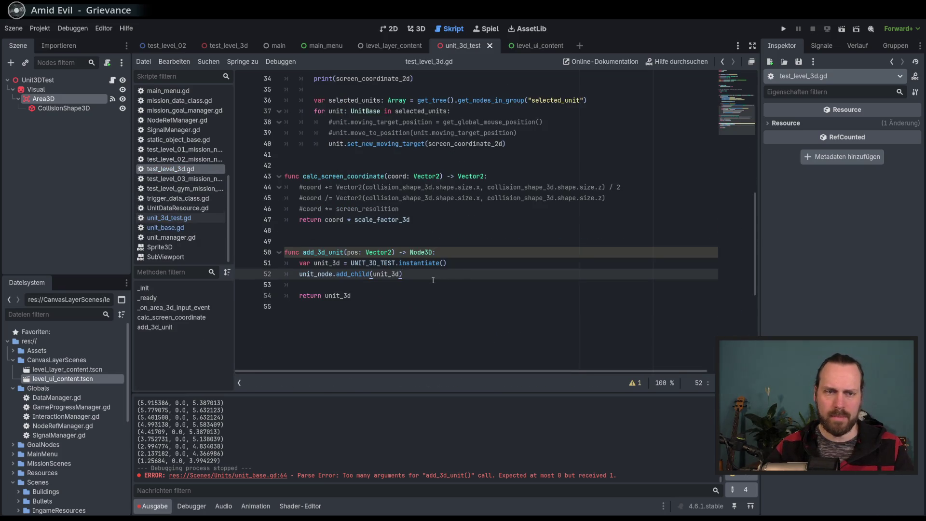
scroll(400, 274, "up", 7)
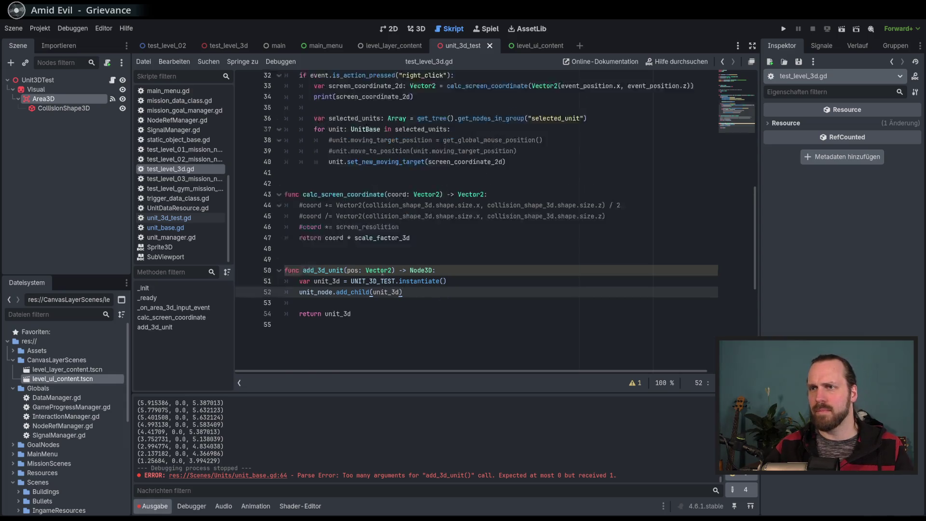
Step: Check update_3d_position in the unit_3d_test scene, then return to the test_level_3d scene
left_click(226, 45)
left_click(79, 80)
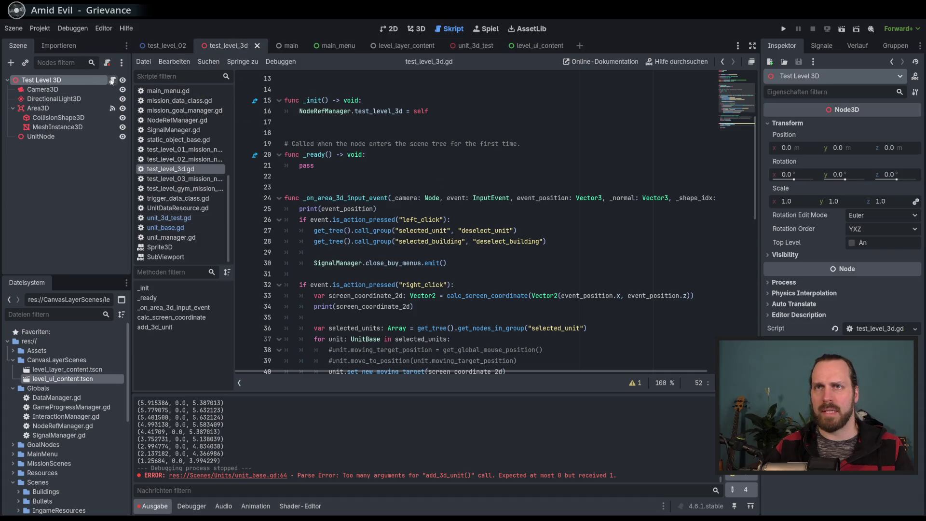
scroll(414, 181, "up", 4)
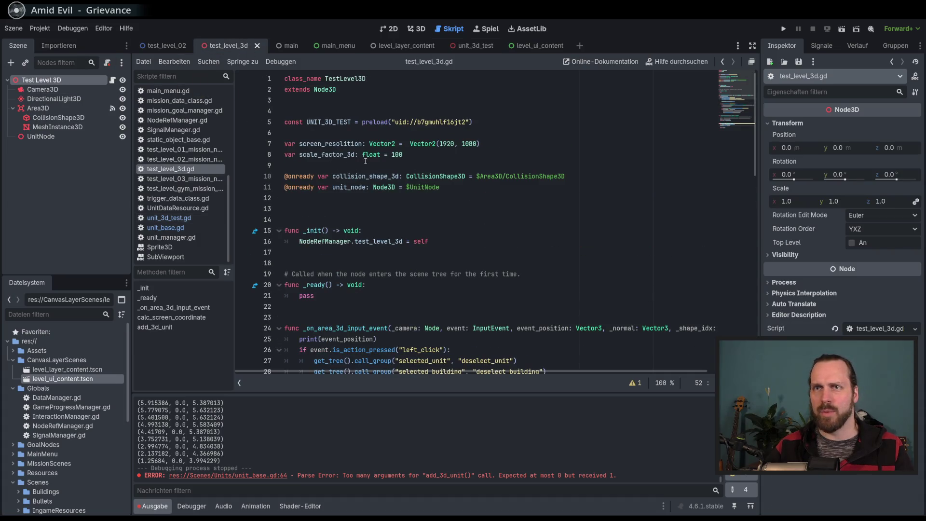
scroll(373, 162, "down", 12)
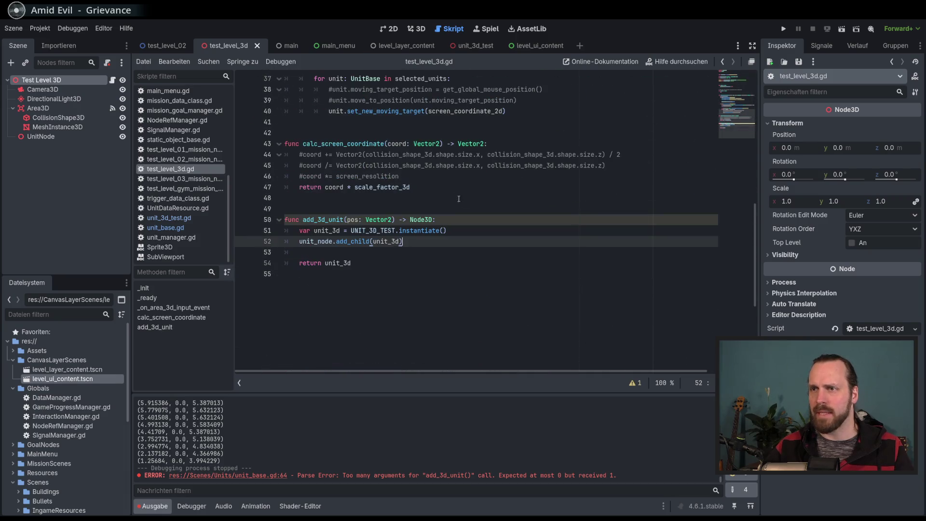
left_click(480, 48)
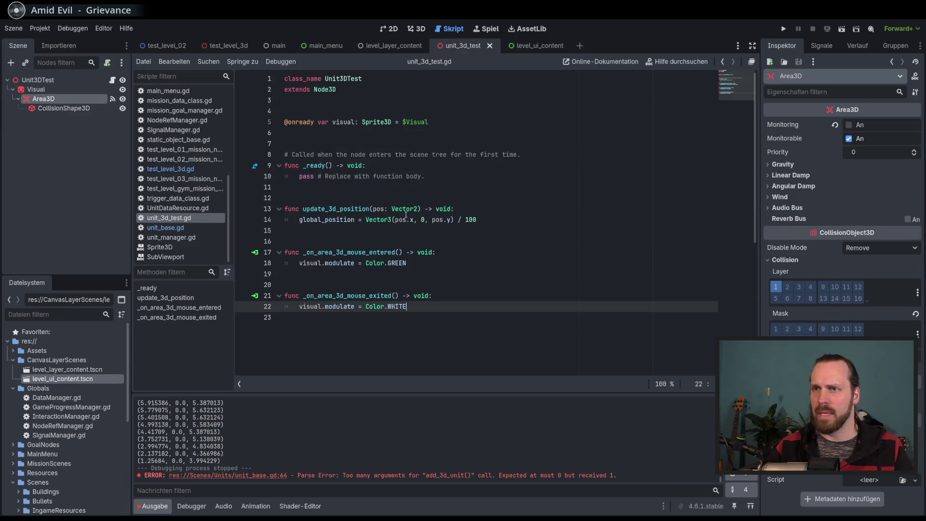
double_click(336, 209)
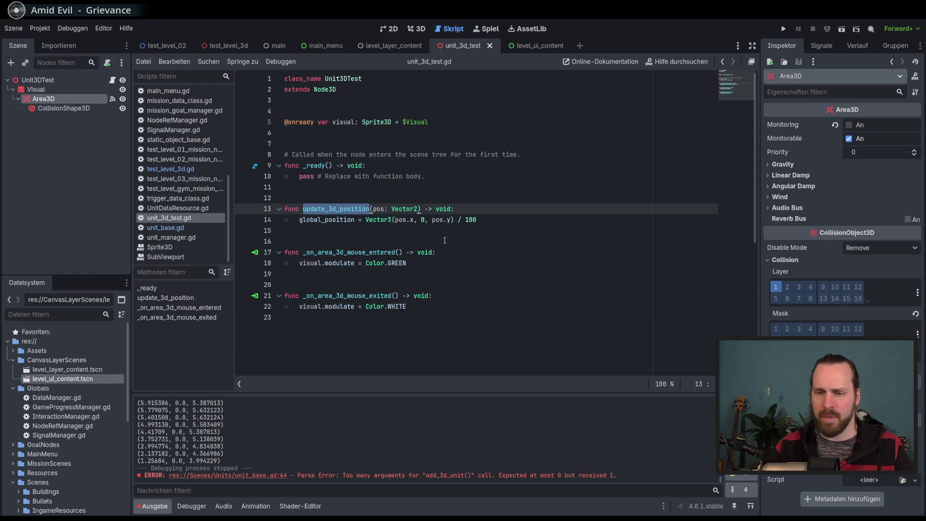
left_click(214, 45)
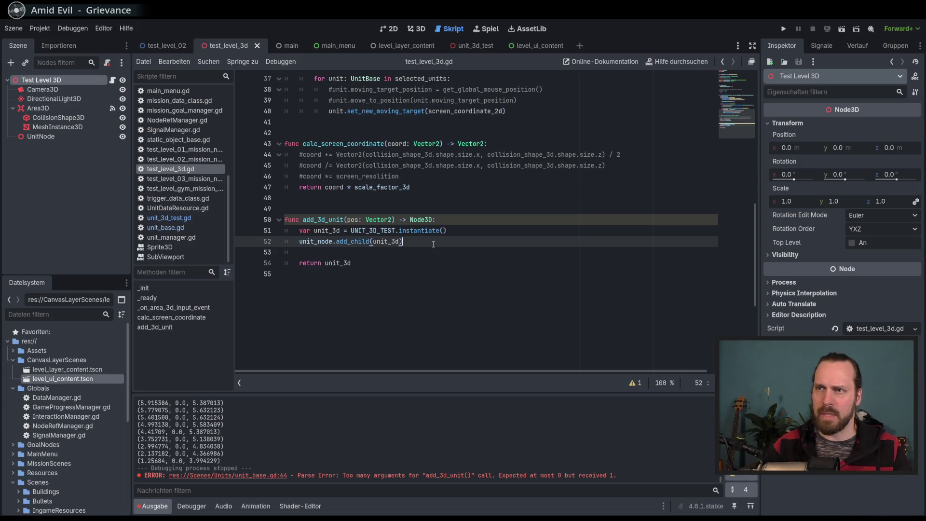
Step: Begin line 53 with unit_node and annotate unit_3d as Unit3DTest on line 51
key("Return")
type("unit_3d")
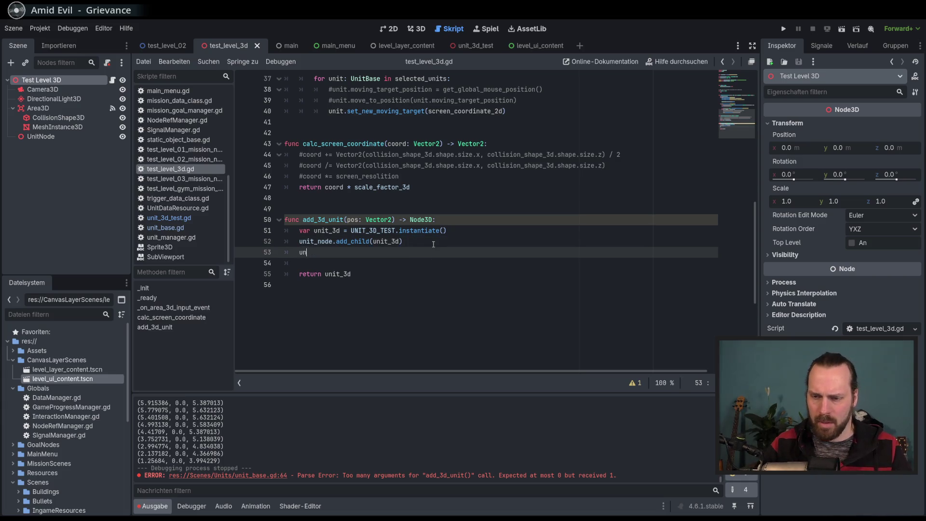
key("BackSpace")
key("BackSpace")
type("node.u")
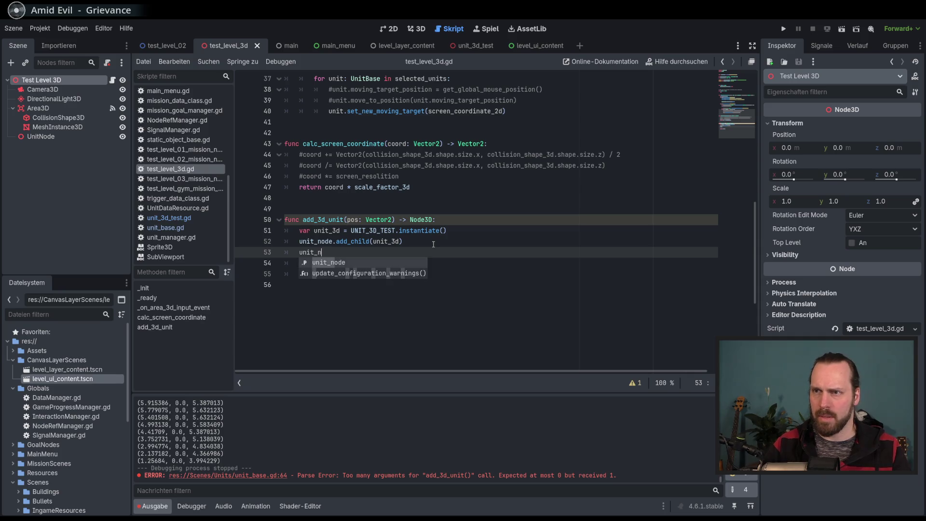
type("p")
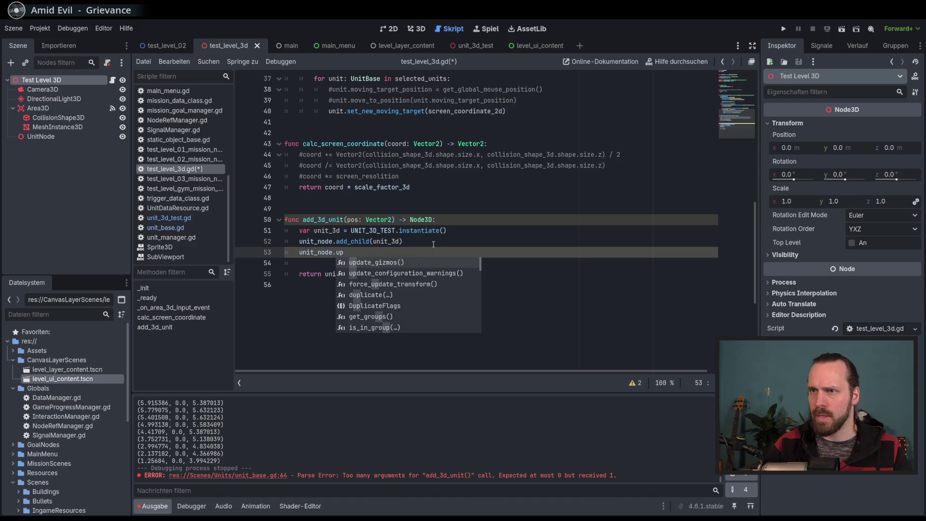
left_click(341, 231)
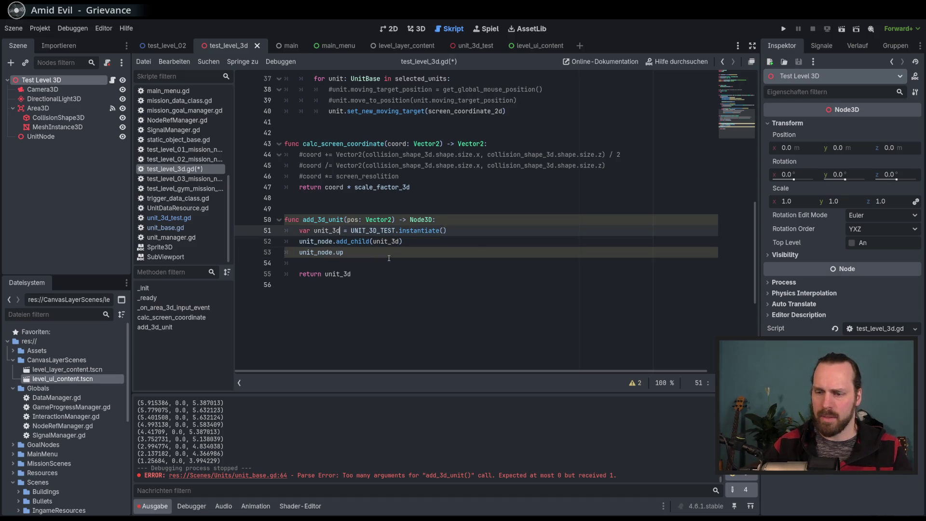
type(": U")
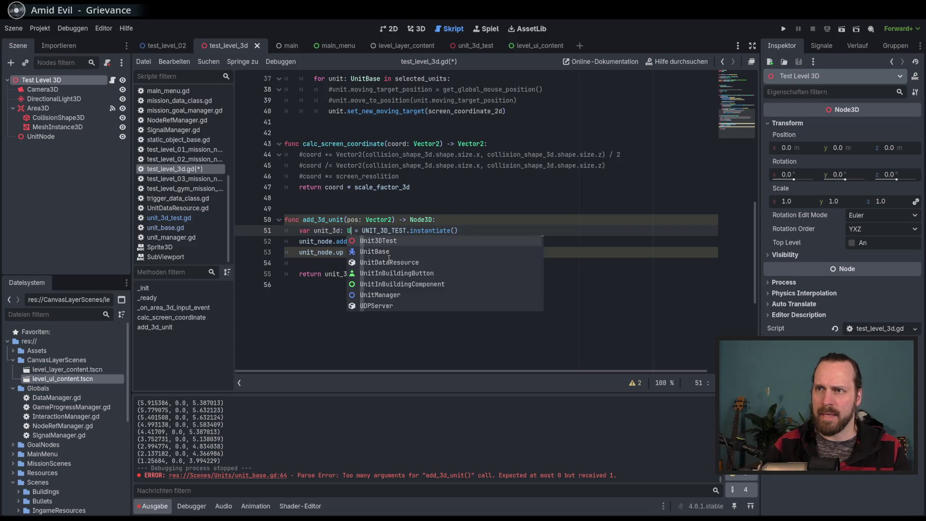
key("Return")
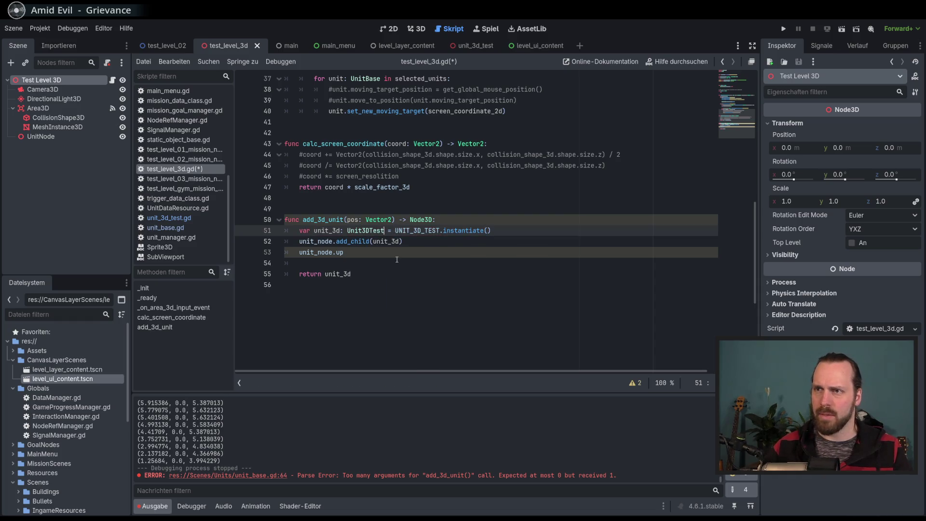
Step: Retype the method name after unit_node and check it against the Unit3DTest class script
left_click(385, 257)
key("BackSpace")
key("BackSpace")
key("BackSpace")
type(".")
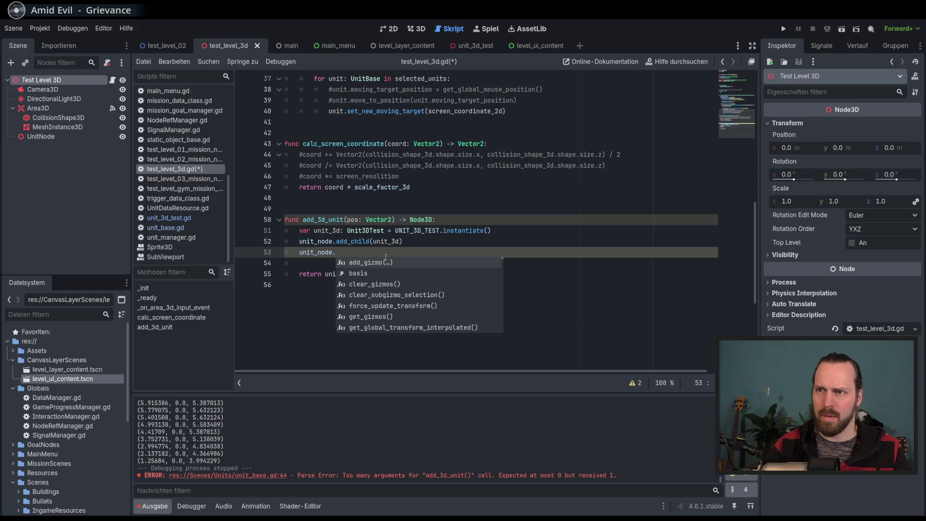
type("upda")
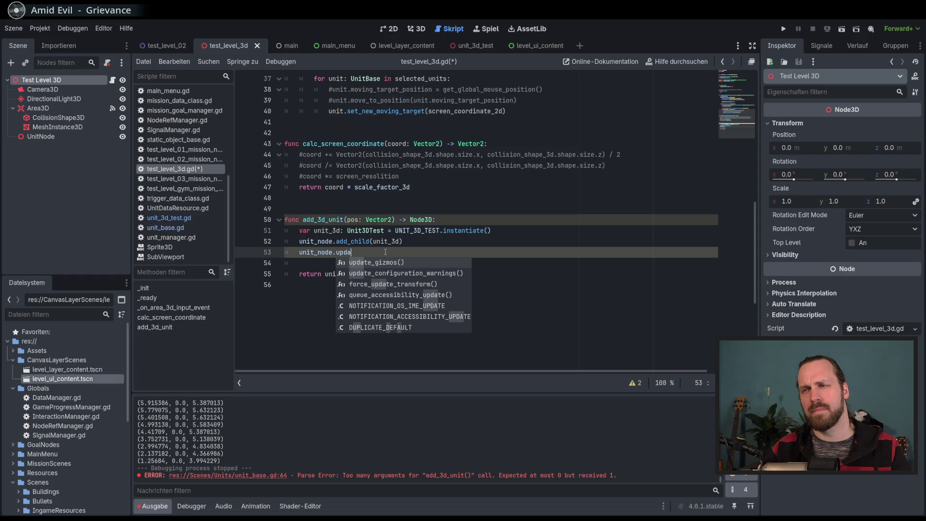
type("te_3")
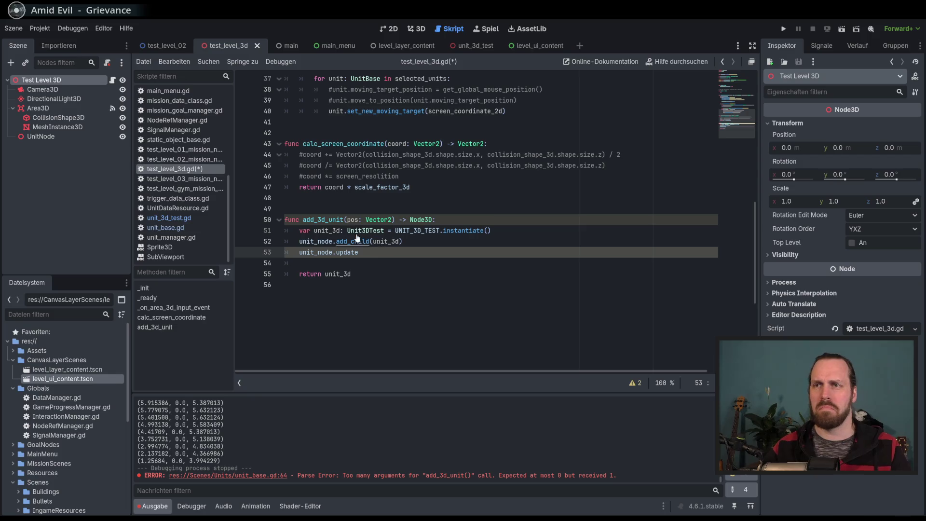
left_click(381, 232, "ctrl")
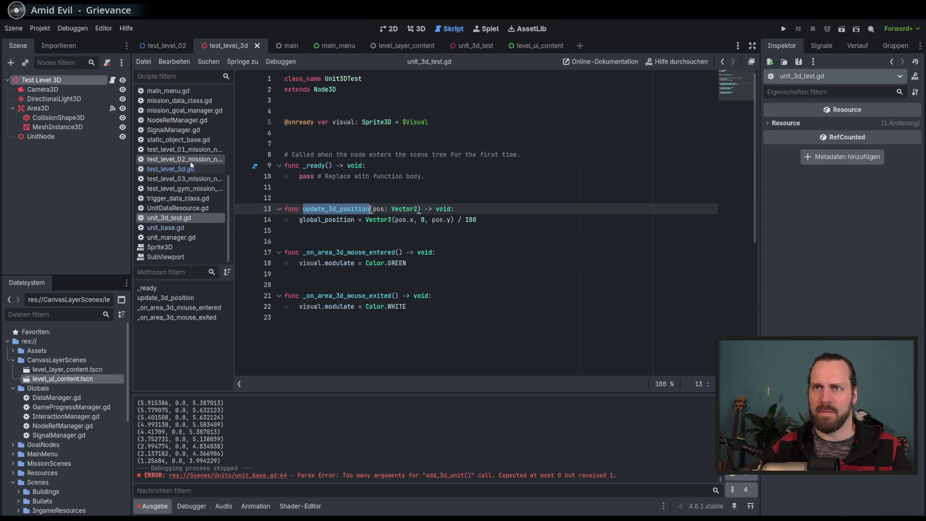
left_click(177, 169)
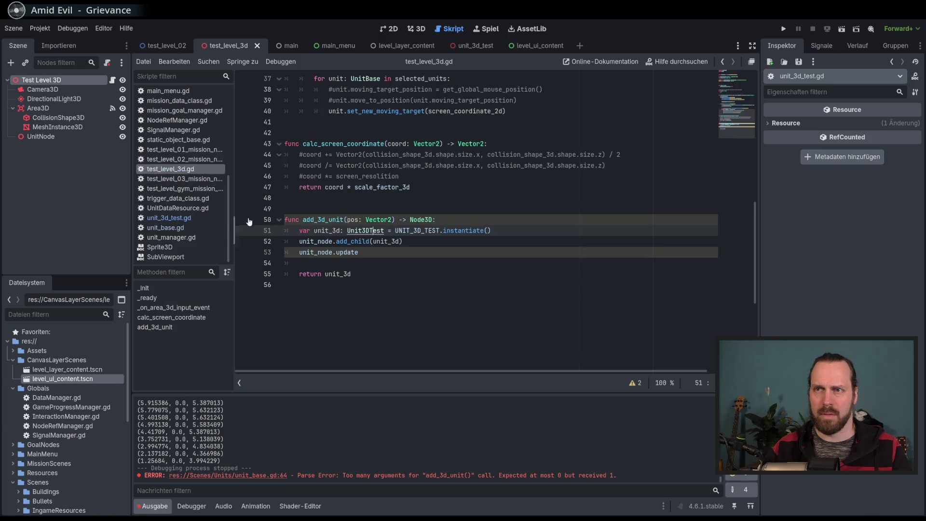
Step: Complete line 53 as unit_node.update_3d_position(pos)
left_click(367, 252)
key("BackSpace")
key("ctrl+space")
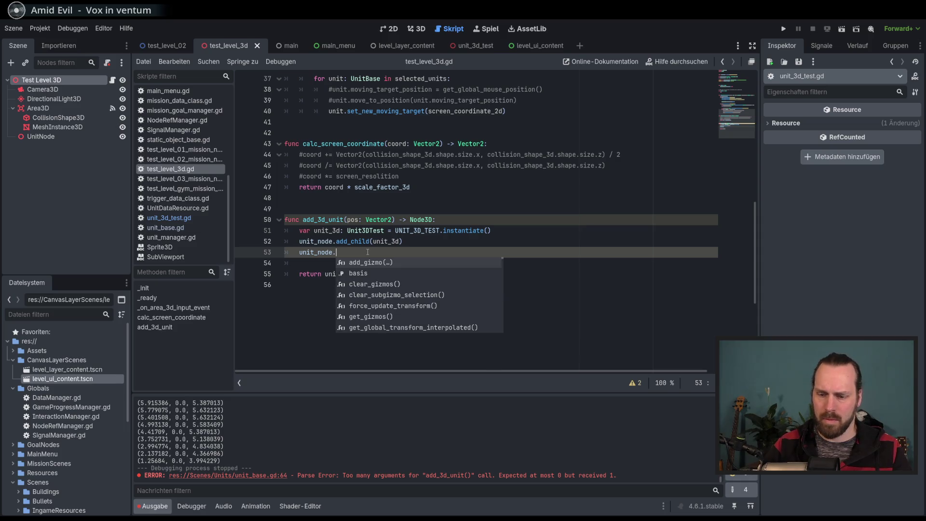
type("update_3")
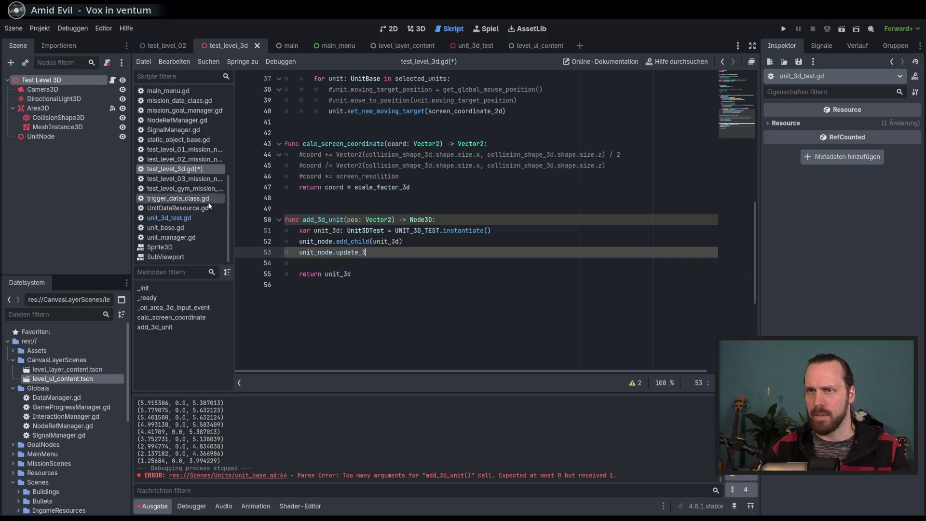
left_click(180, 222)
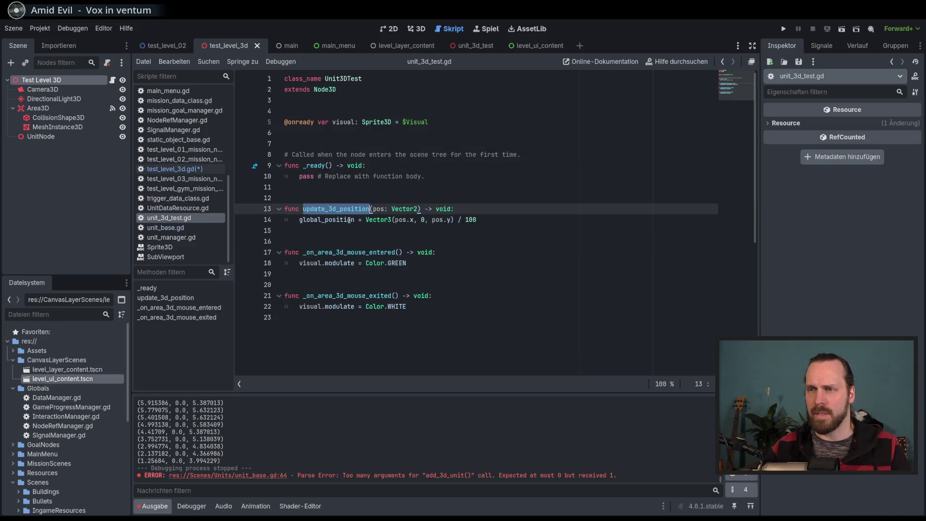
left_click(175, 169)
type("d_position(pos")
Step: Run the project, choose Spielen, and pick the Test Level GYM mission
key("F6")
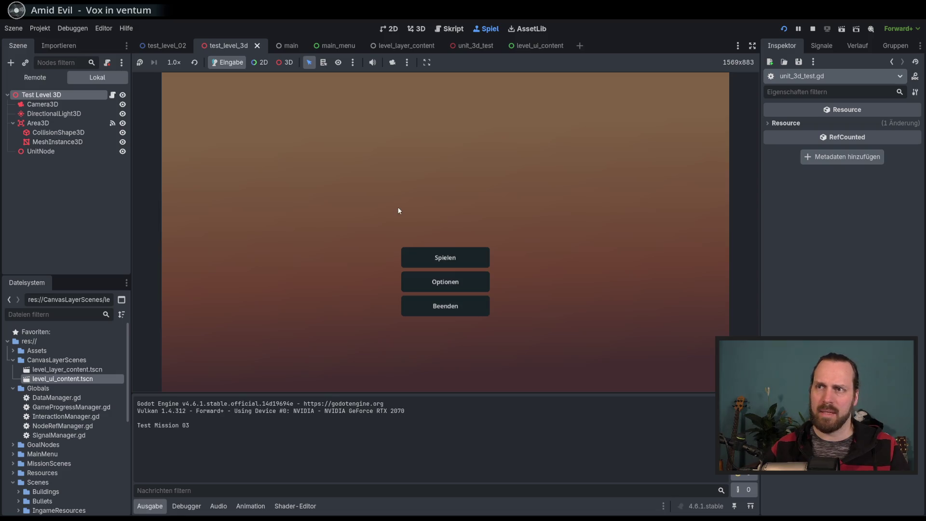
left_click(450, 252)
left_click(284, 121)
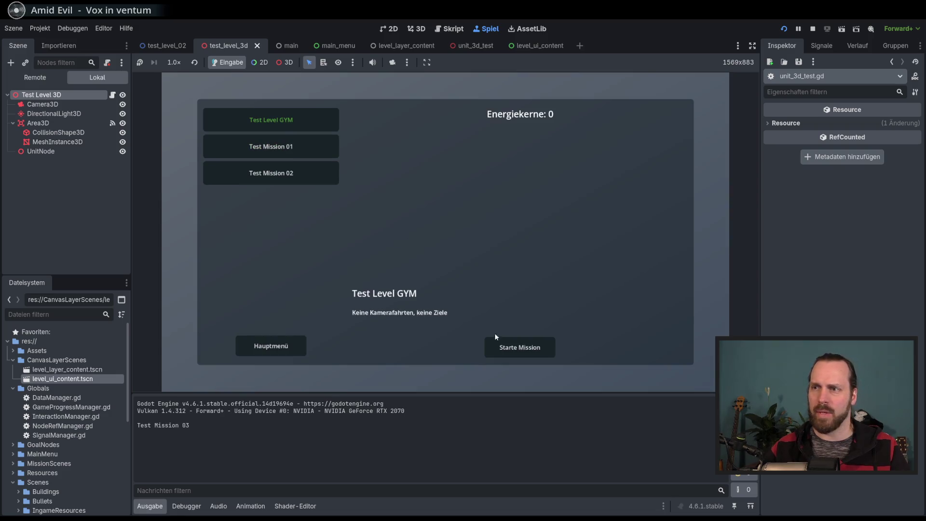
Step: Launch the Test Level GYM mission and examine the Unit3DTest instantiate on line 51
left_click(523, 346)
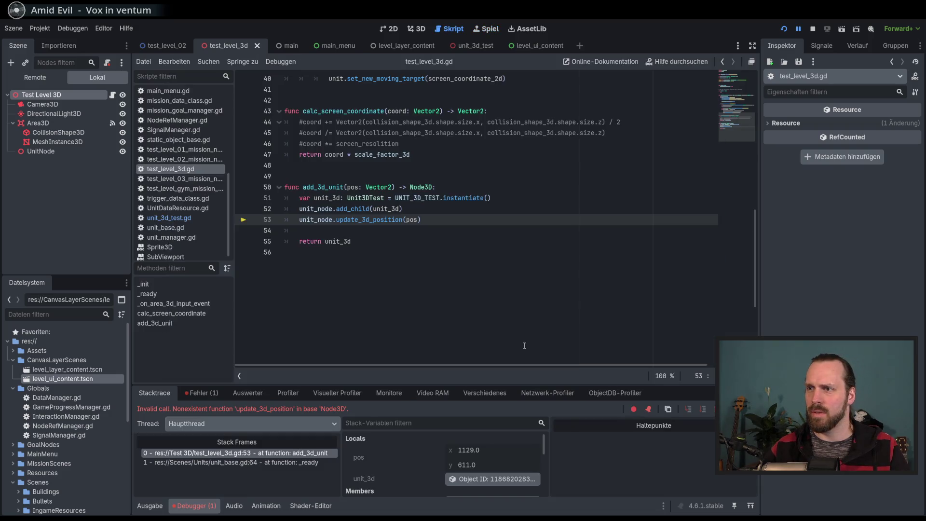
left_click(403, 243)
left_click(426, 210)
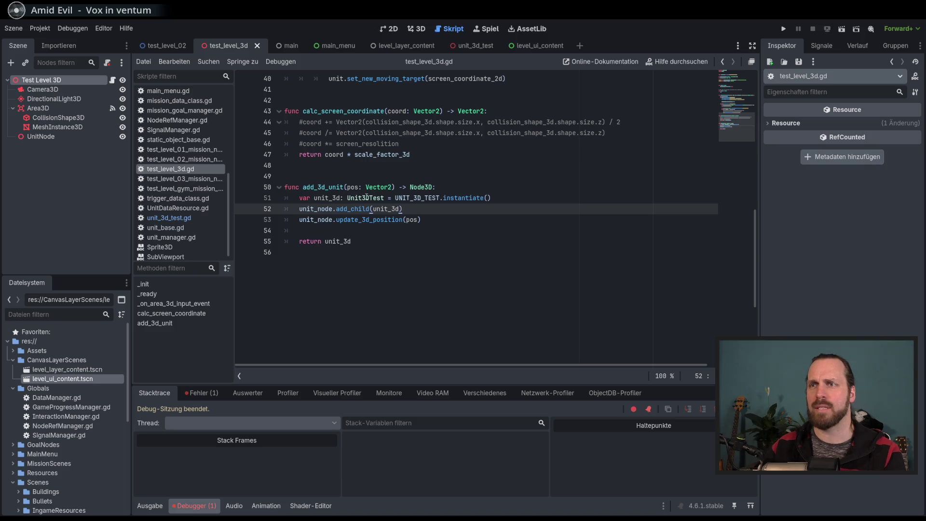
double_click(366, 197)
double_click(463, 198)
Step: Compare update_3d_position in unit_3d_test.gd, then return to line 52 of test_level_3d.gd
left_click(454, 209)
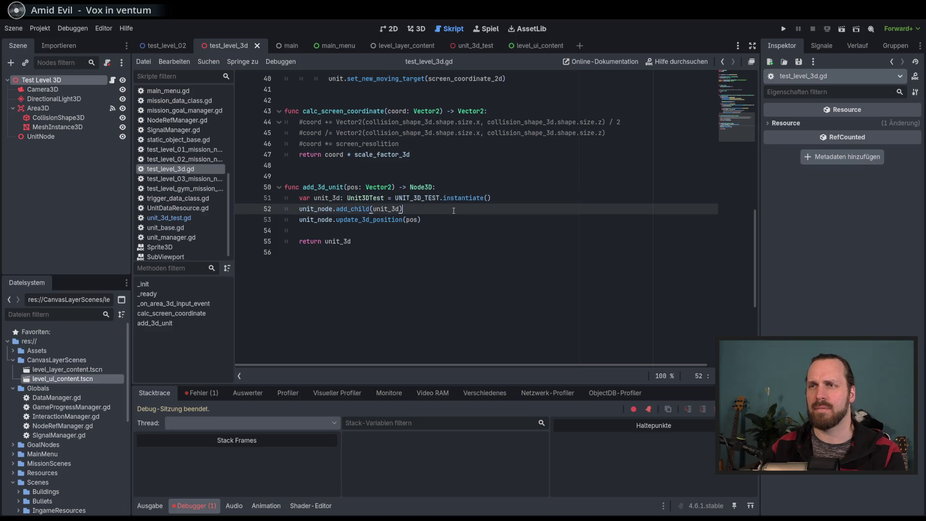
left_click(365, 197)
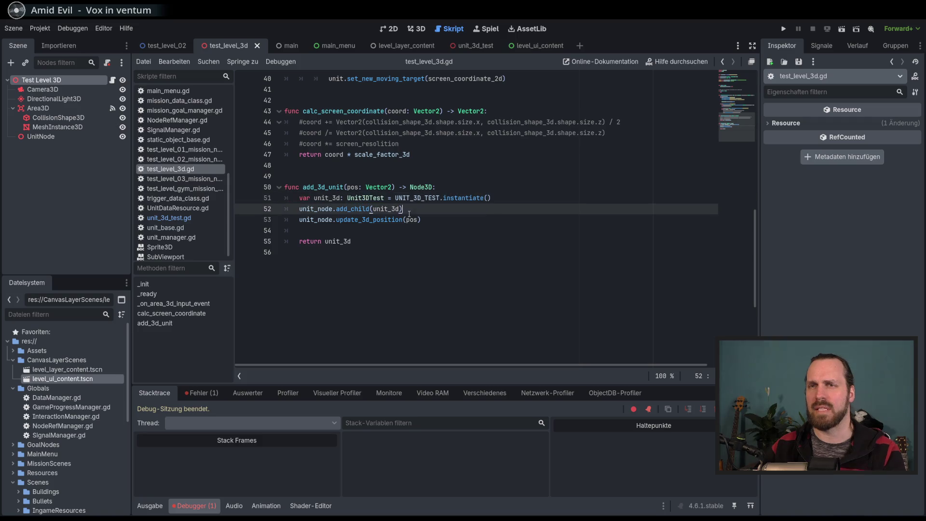
left_click(365, 198, "ctrl")
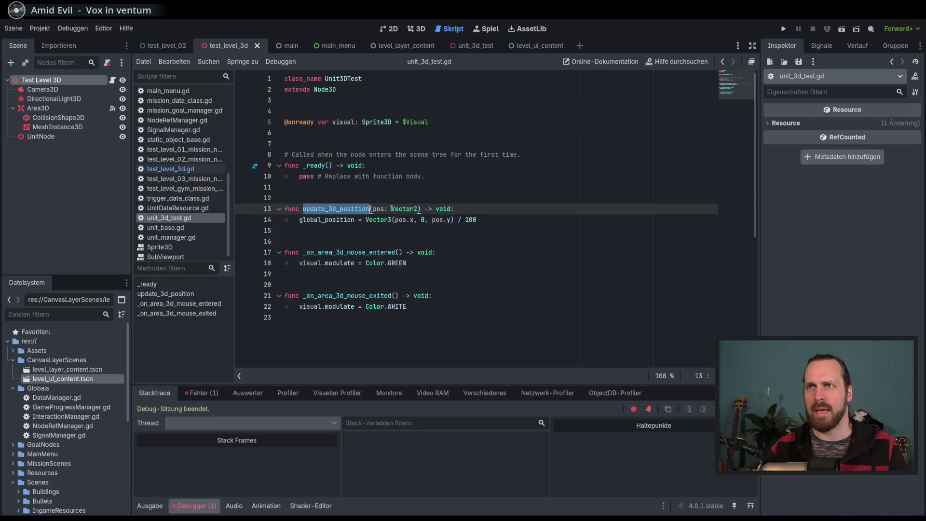
left_click(171, 169)
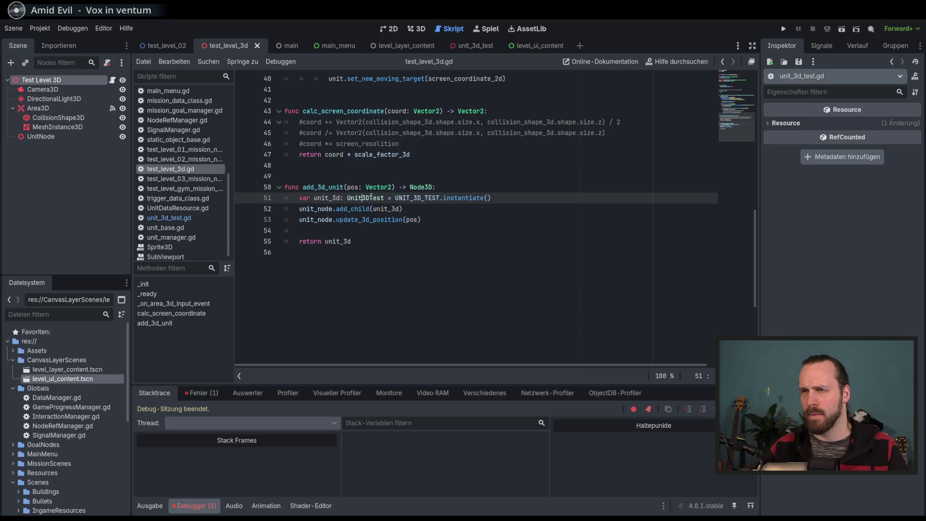
left_click(413, 208)
Step: Change line 52 to unit_node.add_child(unit_3d as Unit3DTest)
type("as")
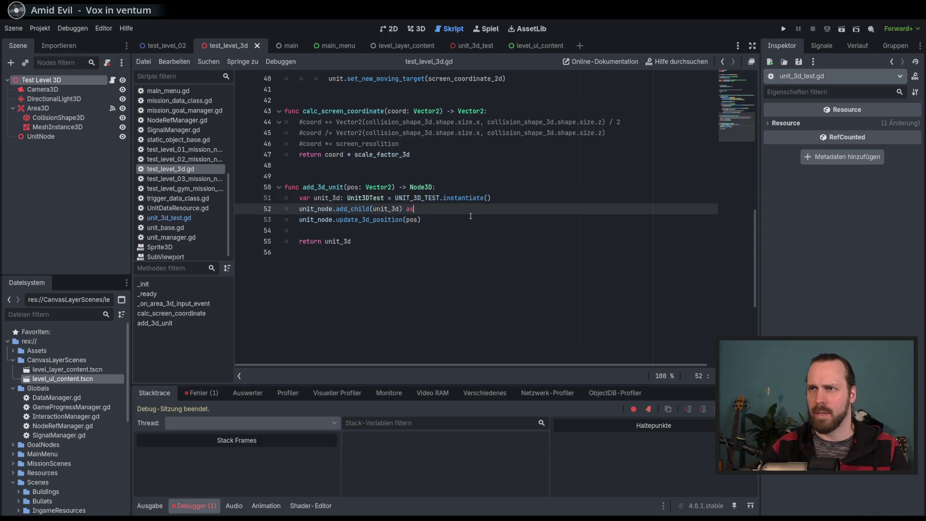
type(" Uni")
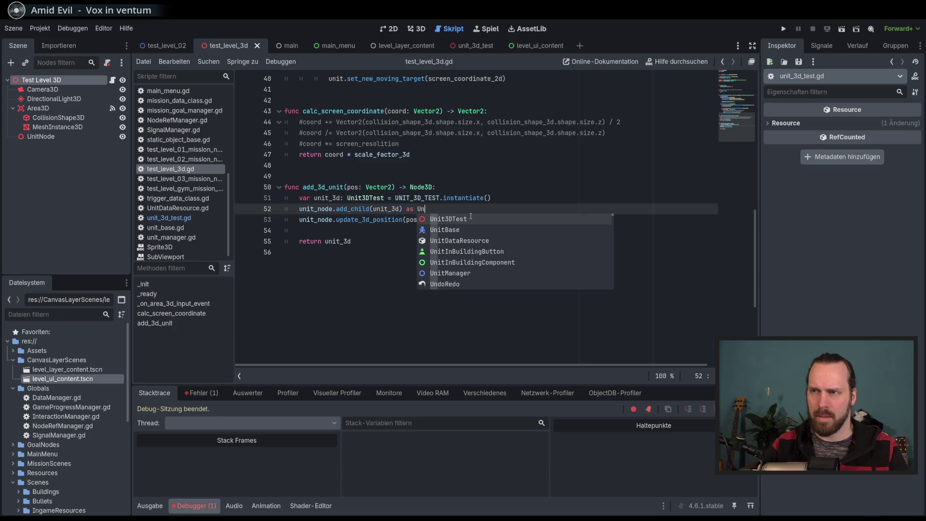
key("Return")
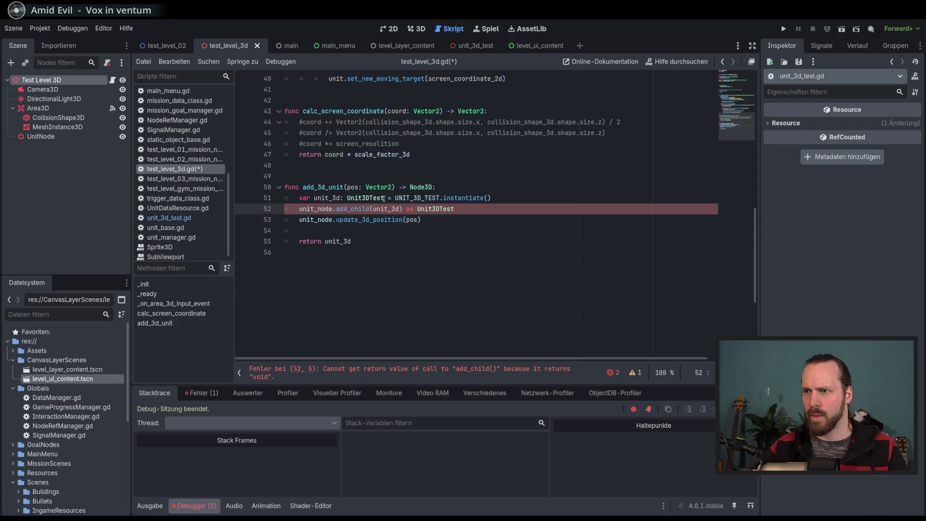
left_click_drag(474, 214, 403, 210)
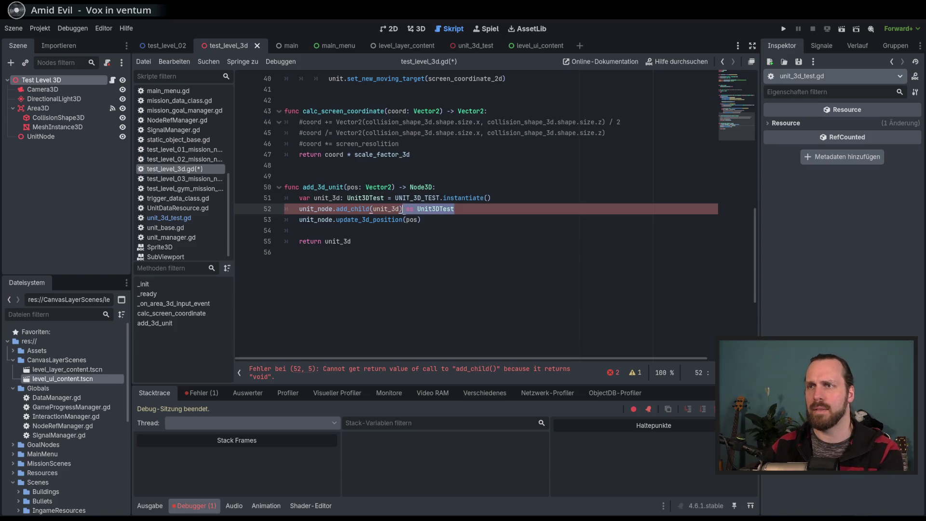
left_click(402, 209)
key("BackSpace")
key("End")
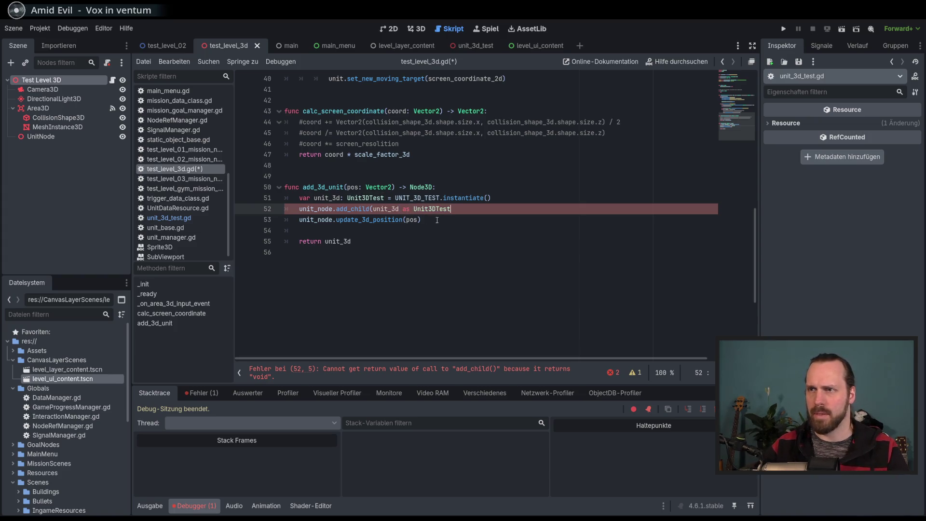
type(")")
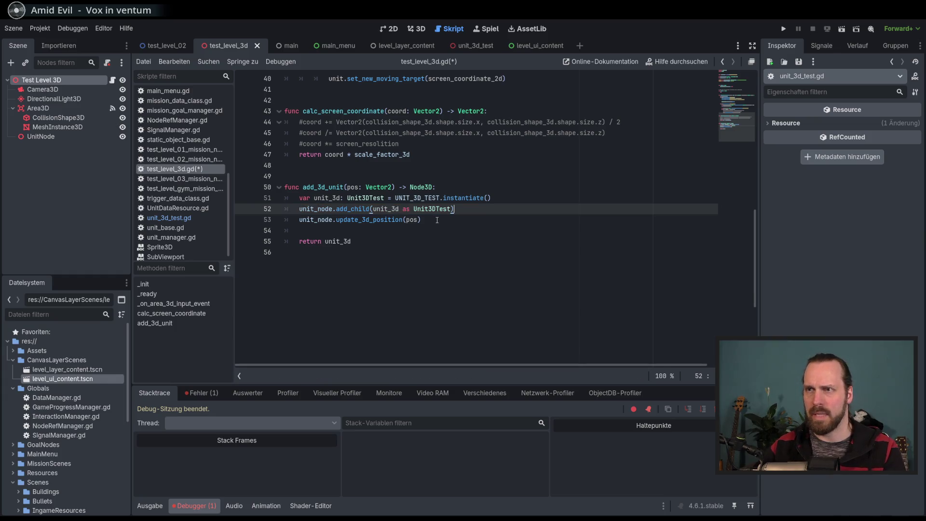
Step: Delete ': Unit3DTest' on line 51, keep update_3d_position(pos) on line 53, and run with F5
key("Up")
key("ctrl+shift+Left")
key("ctrl+shift+Left")
key("BackSpace")
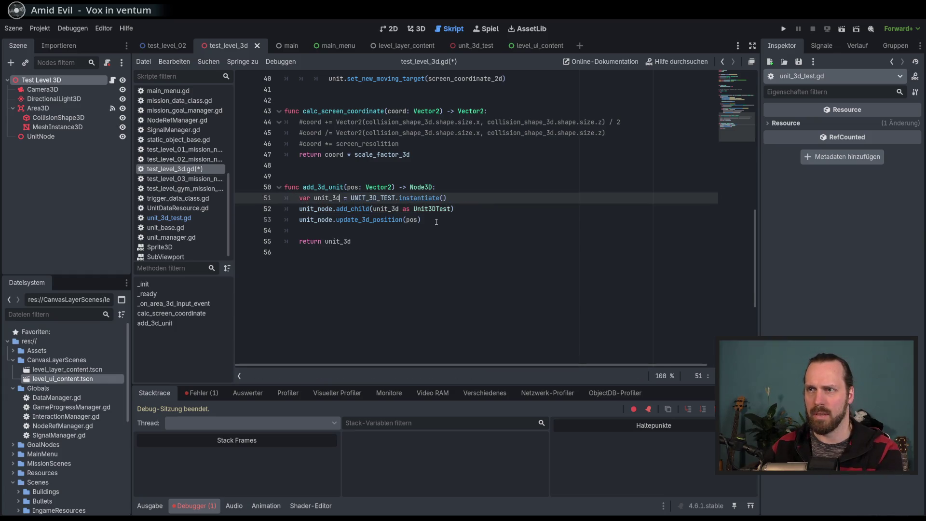
left_click(435, 222)
key("ctrl+shift+Left")
key("ctrl+shift+Left")
key("ctrl+shift+Left")
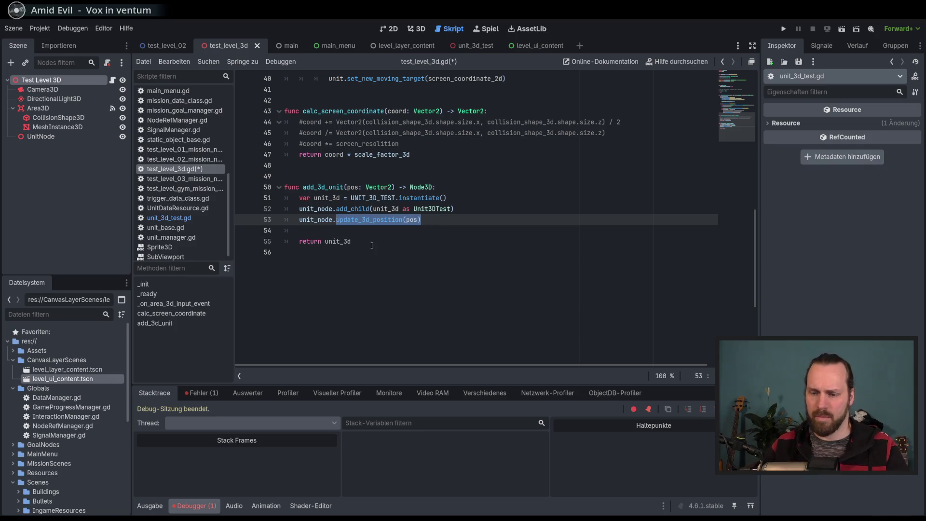
key("BackSpace")
type("update")
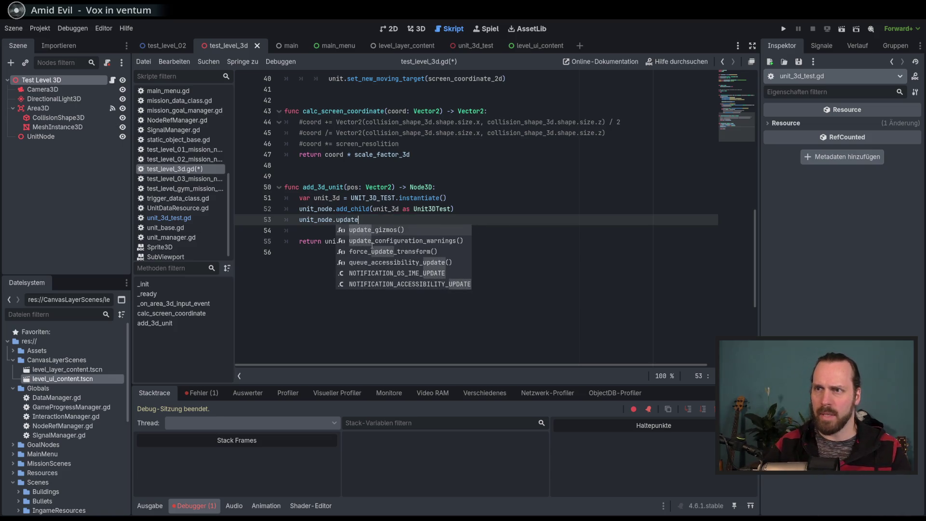
type("_3")
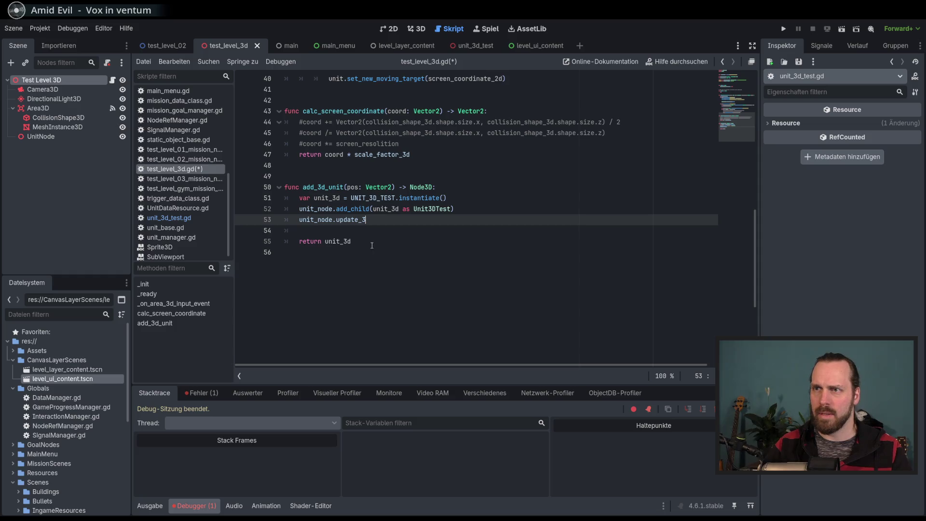
key("ctrl+z")
key("ctrl+z")
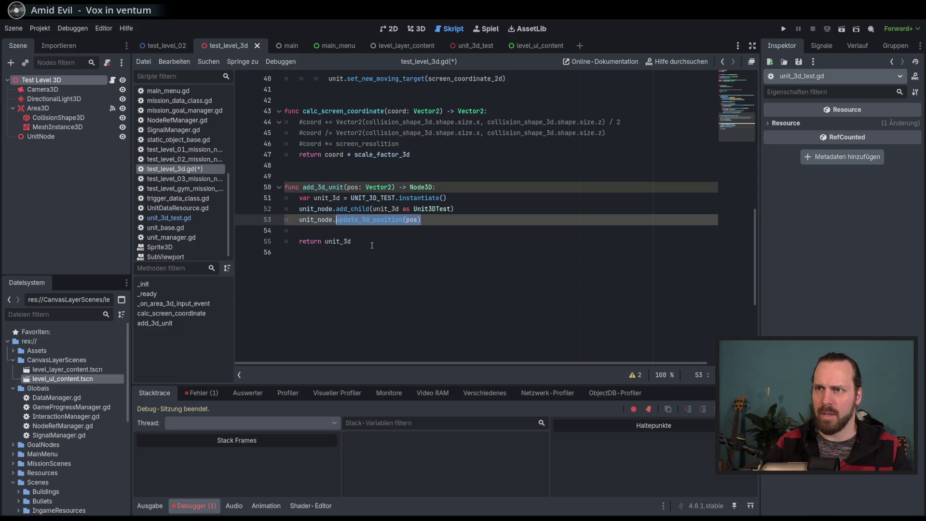
left_click(466, 225)
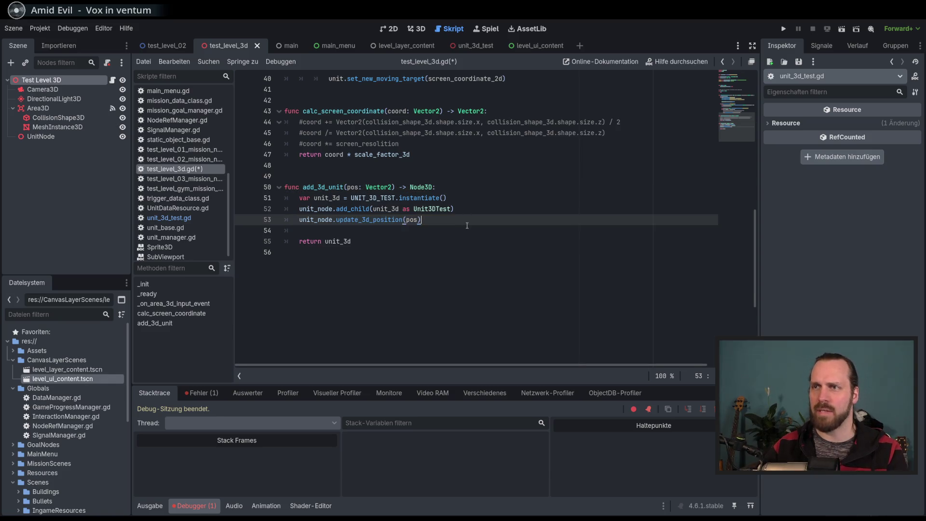
key("F5")
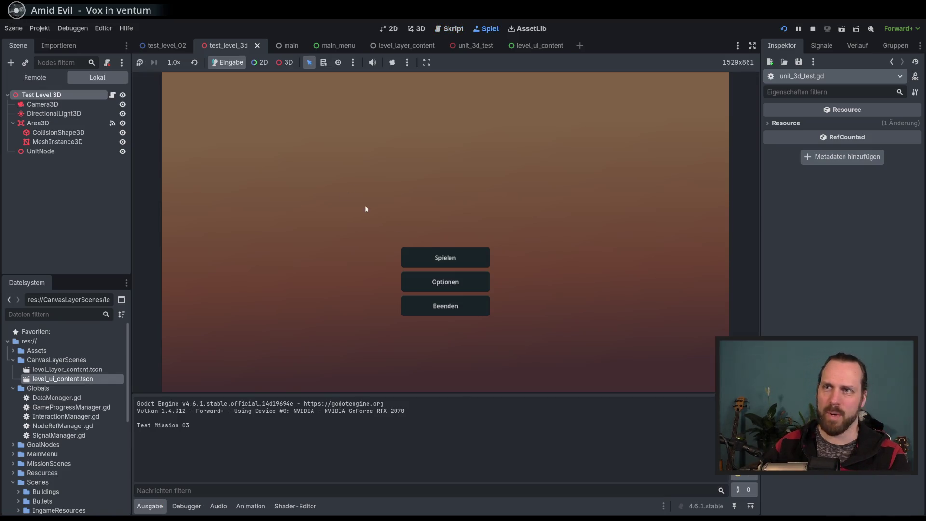
left_click(445, 257)
left_click(270, 119)
left_click(519, 347)
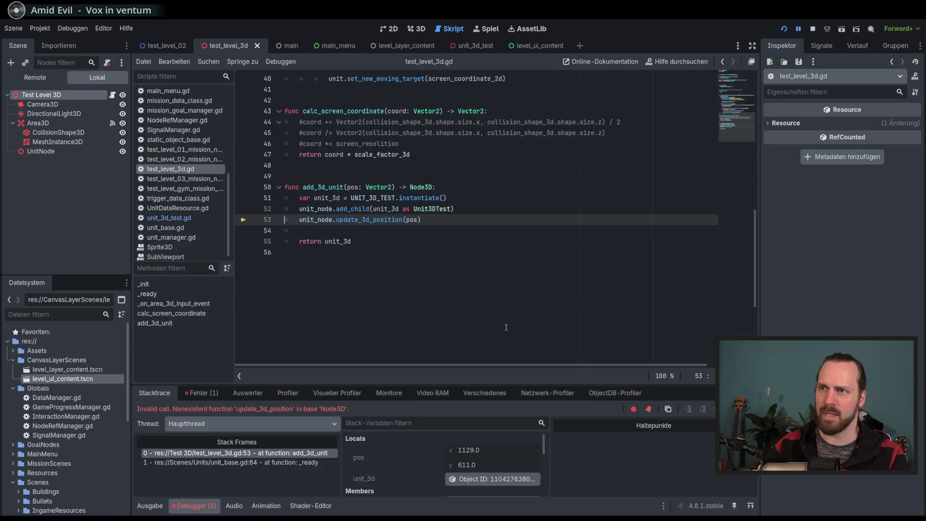
left_click(445, 262)
key("F8")
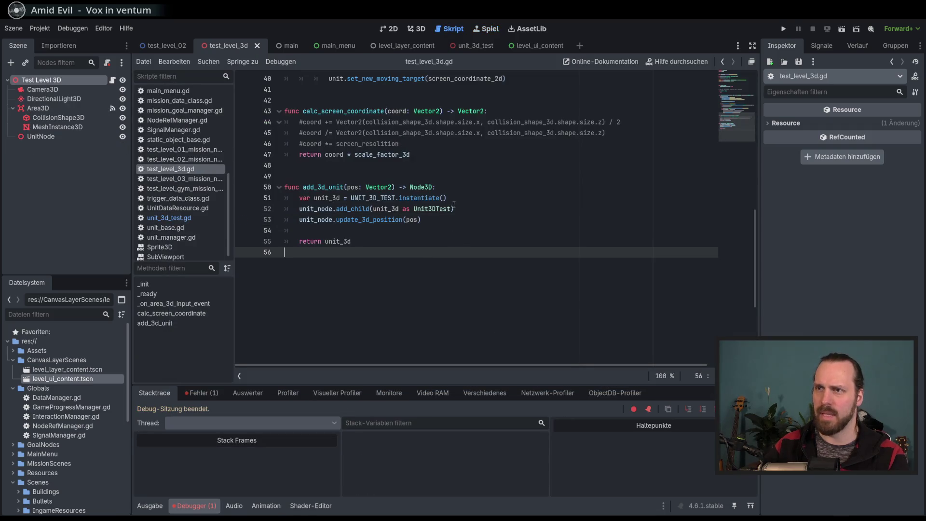
left_click_drag(451, 208, 400, 208)
key("BackSpace")
left_click(460, 218)
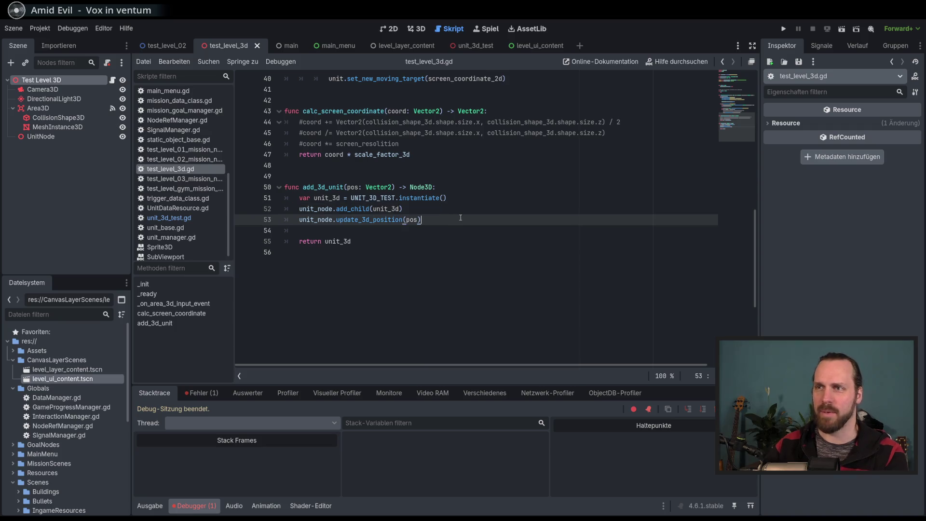
key("ctrl+s")
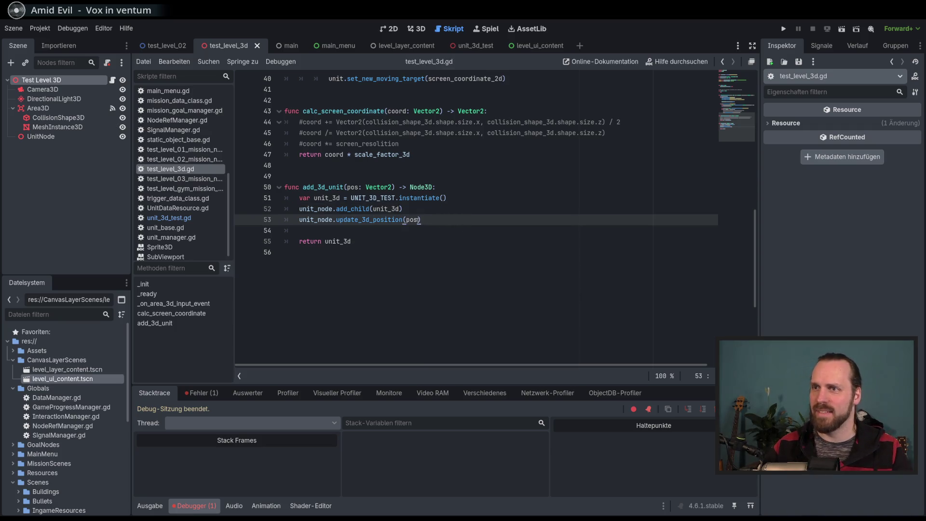
key("Up")
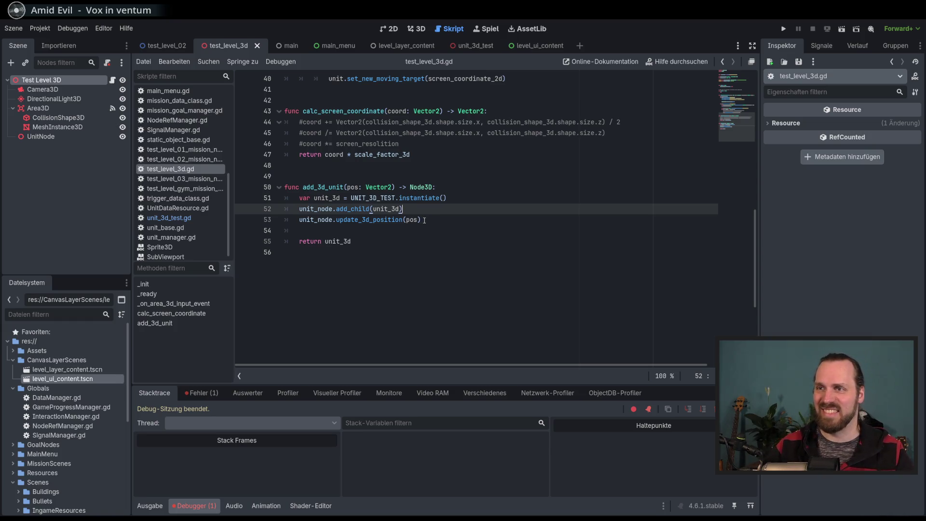
key("Down")
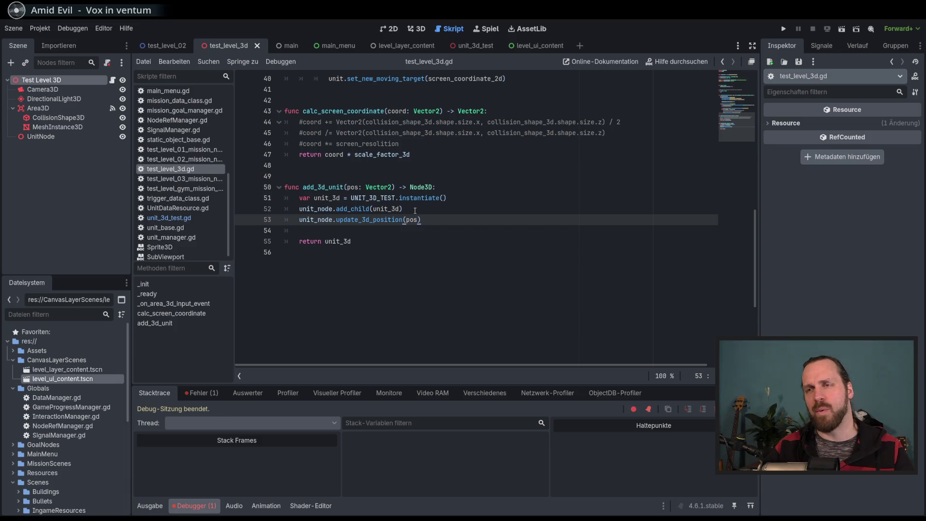
left_click(416, 208)
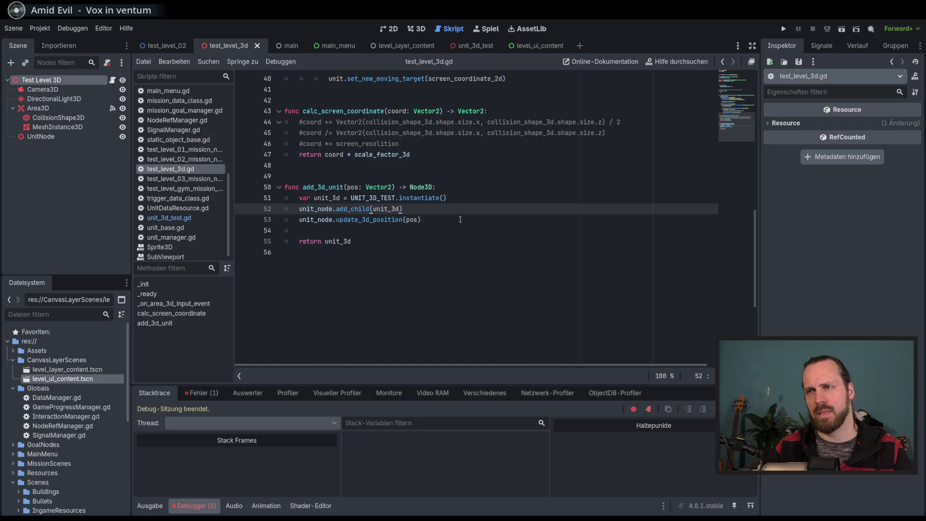
left_click(177, 208)
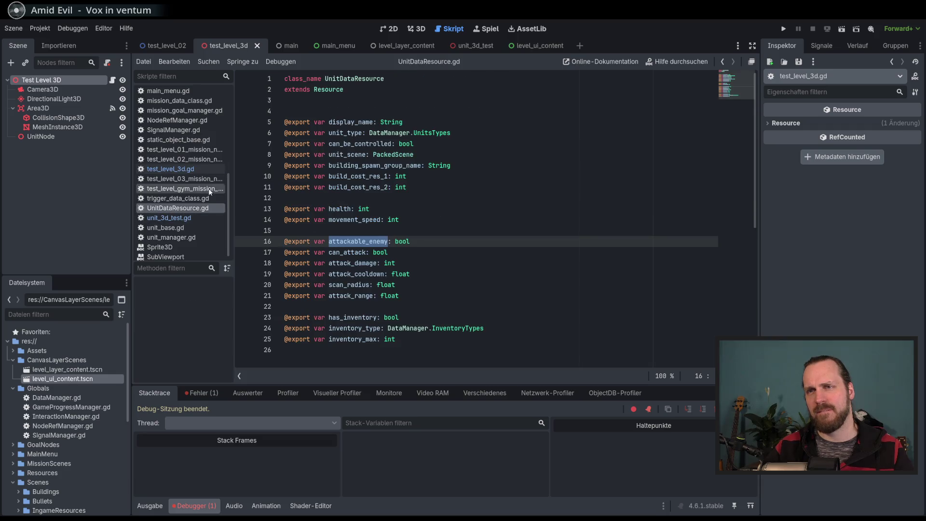
left_click(173, 169)
left_click(176, 219)
double_click(336, 209)
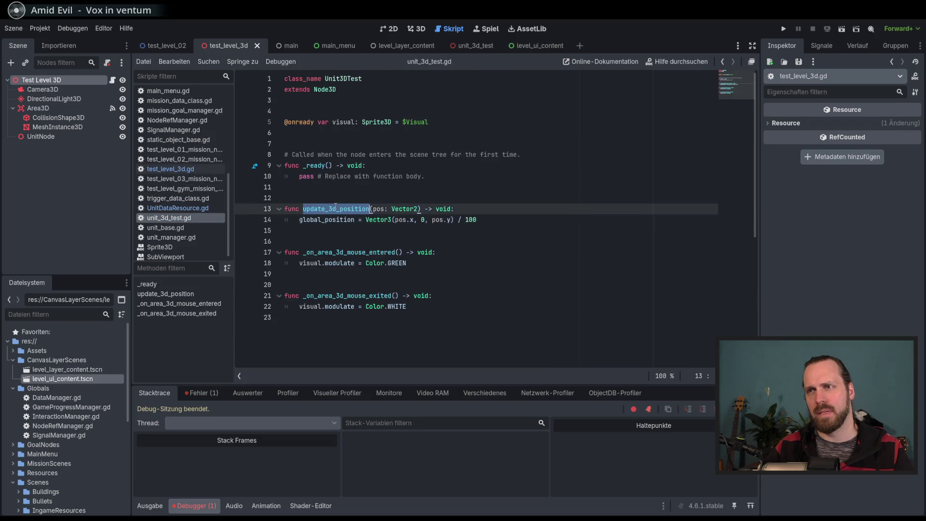
double_click(343, 79)
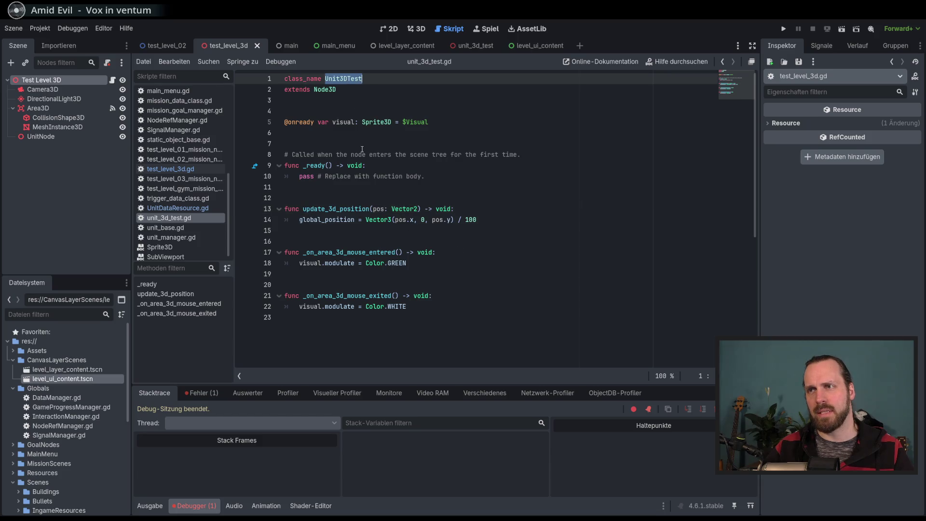
double_click(340, 209)
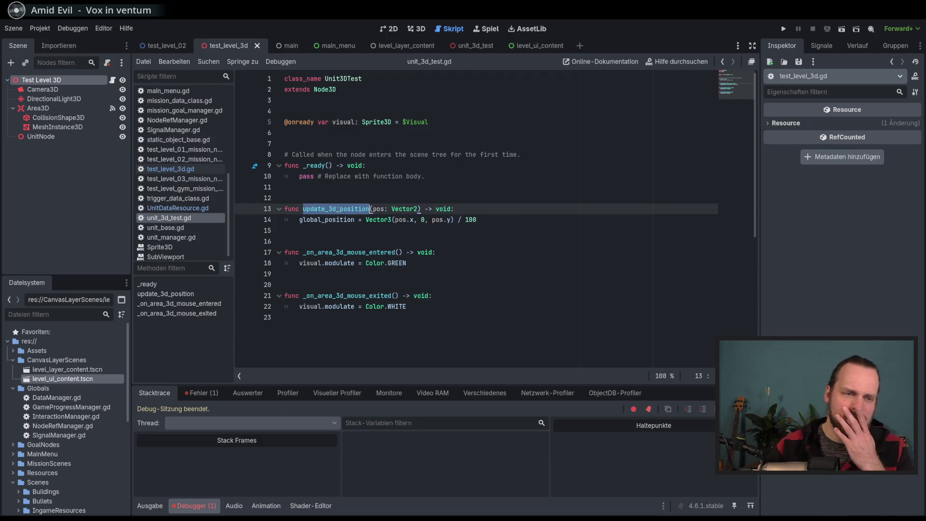
left_click(185, 170)
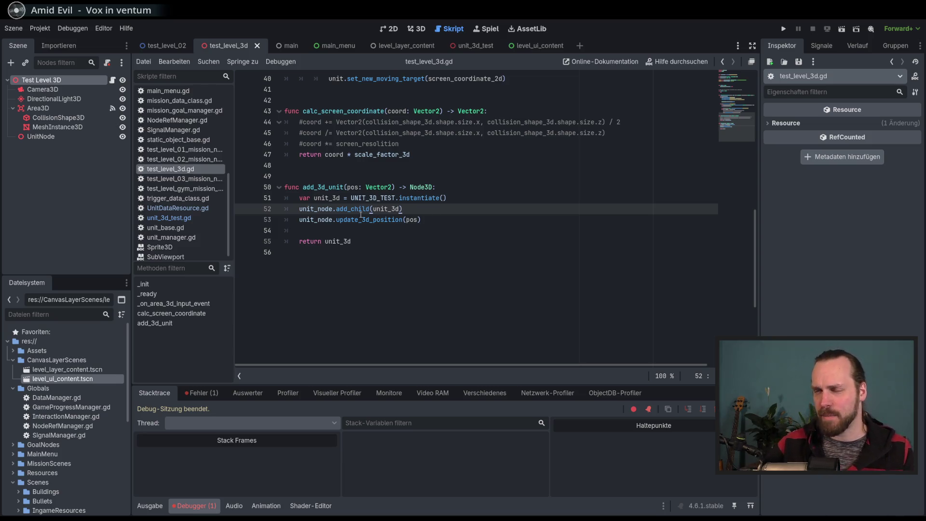
double_click(384, 208)
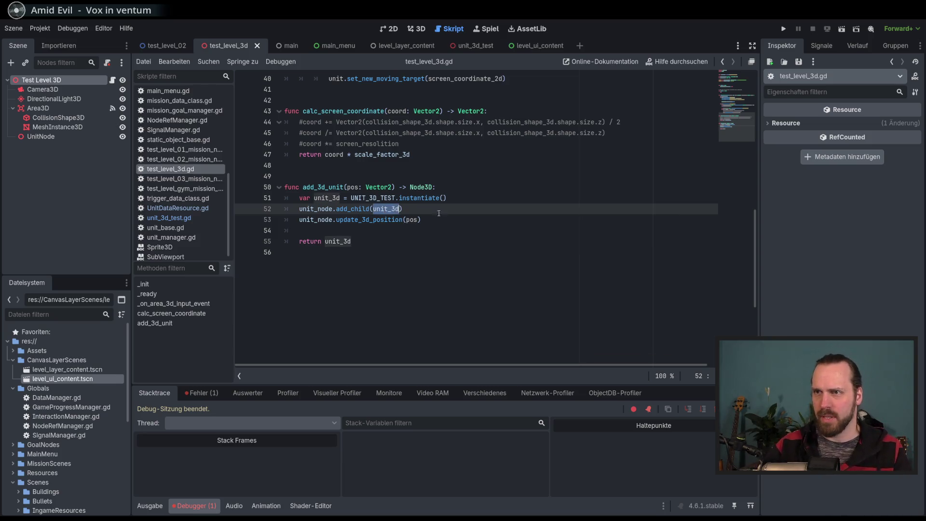
left_click(442, 217)
scroll(333, 113, "up", 9)
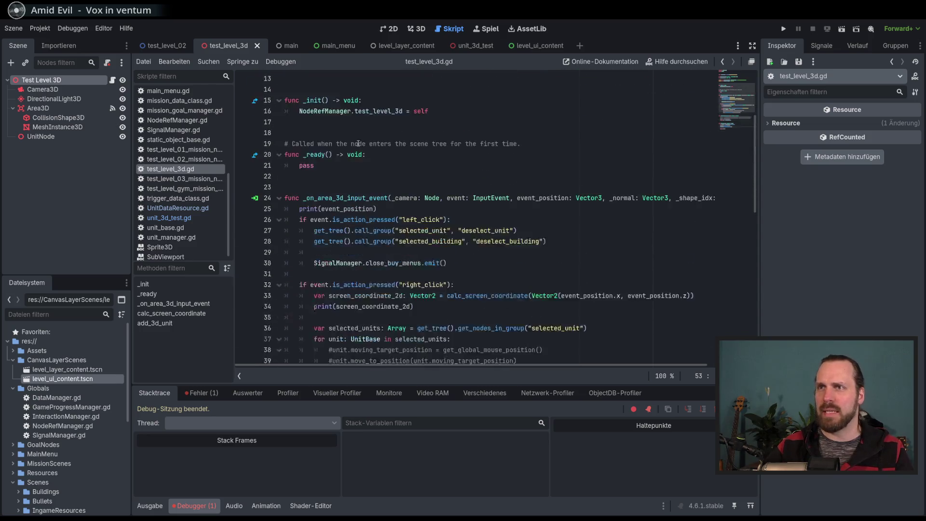
scroll(332, 114, "up", 5)
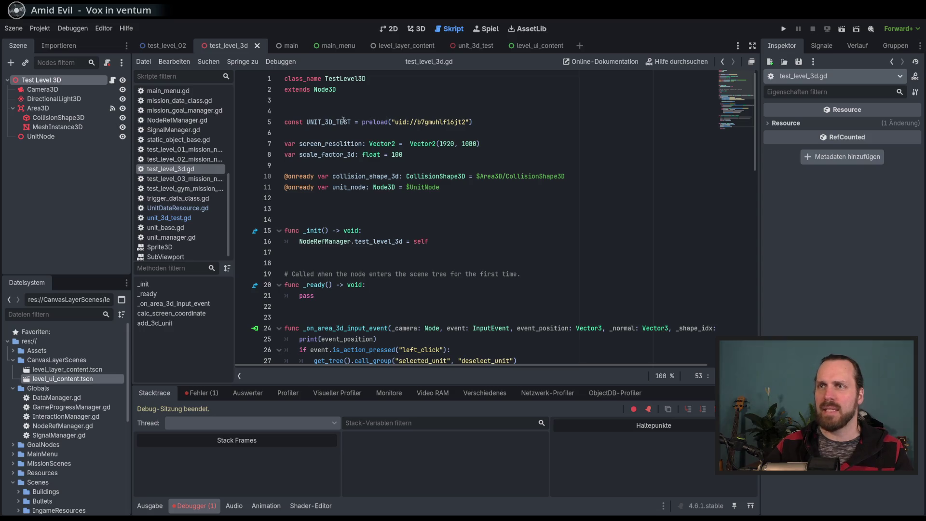
scroll(405, 231, "down", 6)
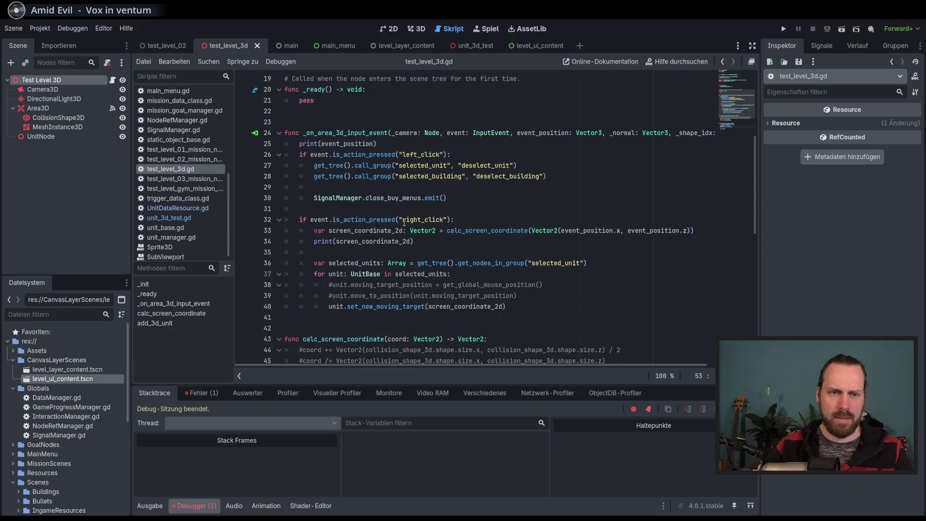
scroll(404, 222, "down", 5)
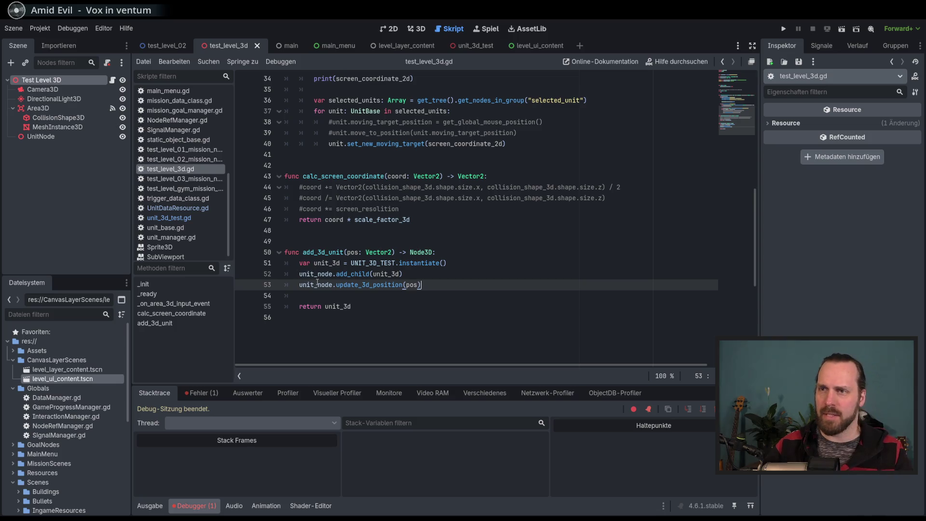
Step: Replace unit_node with unit_3d on line 53 and start retyping the update call
double_click(322, 284)
type("un")
key("Return")
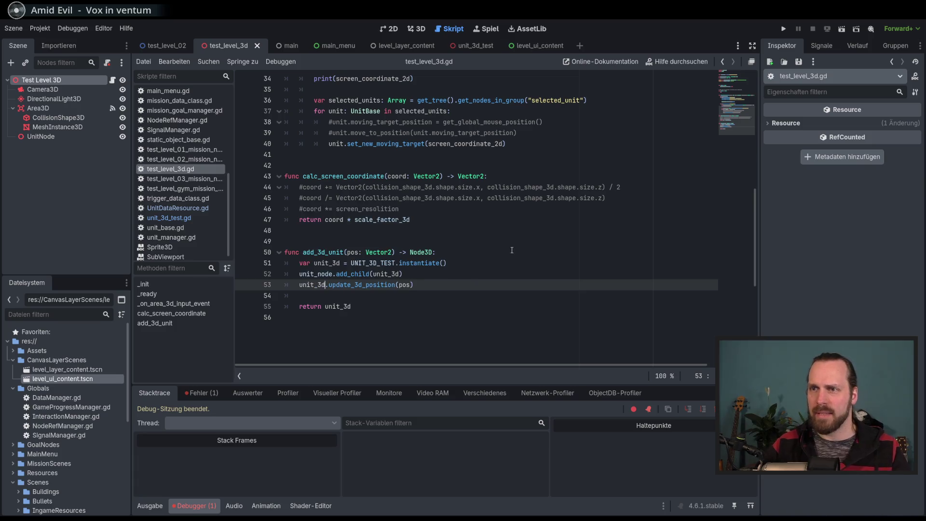
left_click(330, 284, "shift")
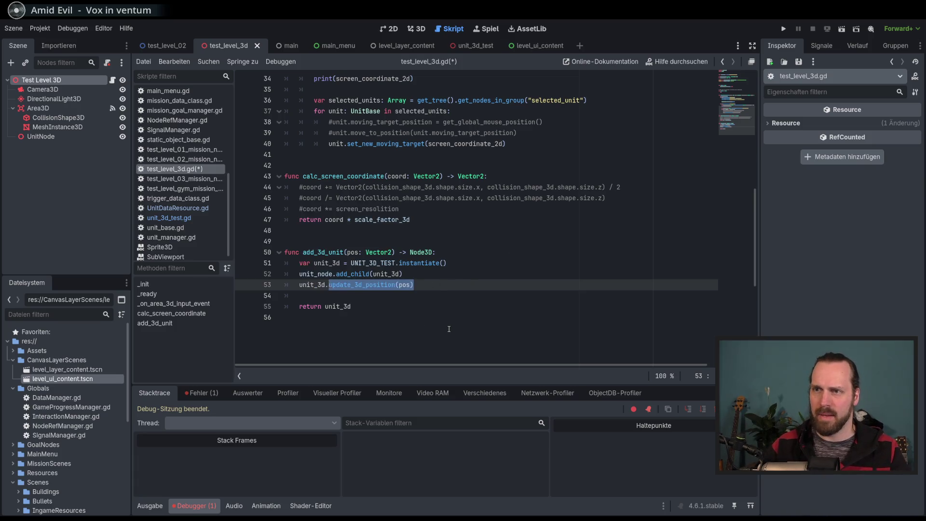
type("ipda")
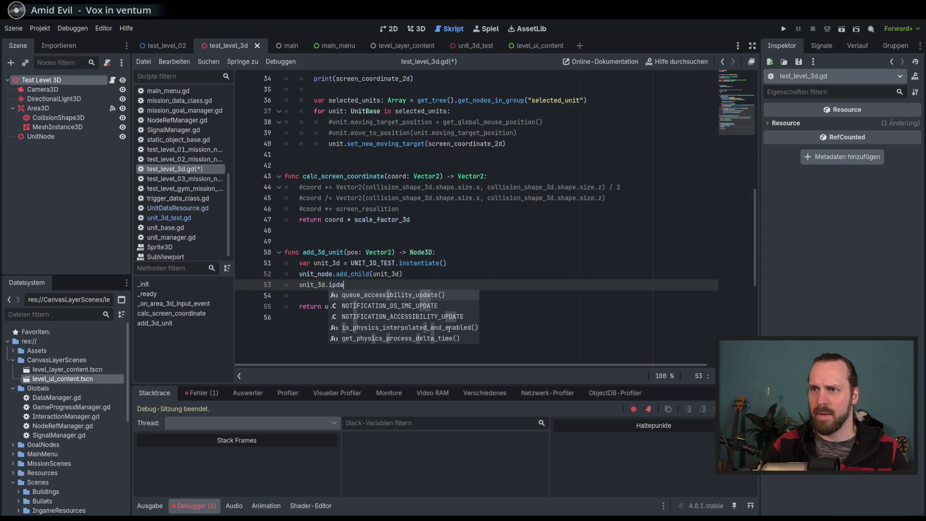
key("BackSpace")
key("BackSpace")
key("BackSpace")
type("upda")
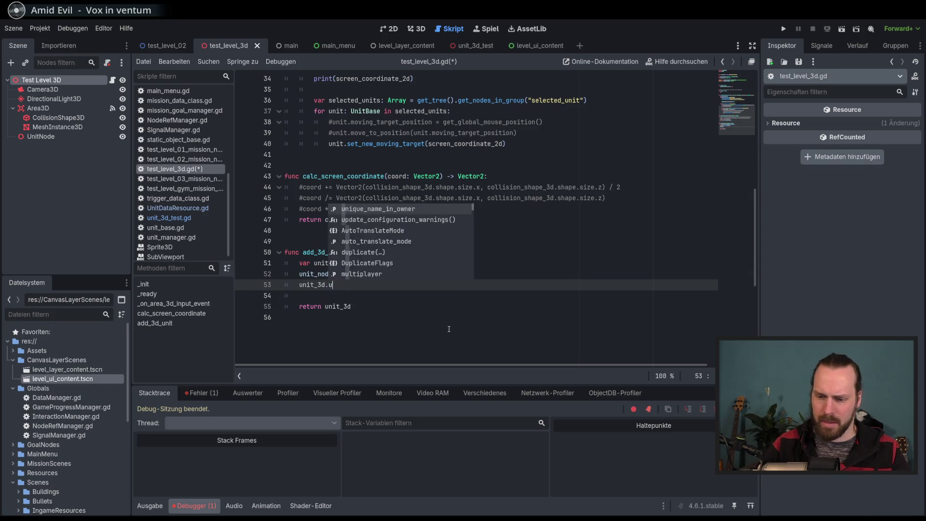
left_click(435, 269)
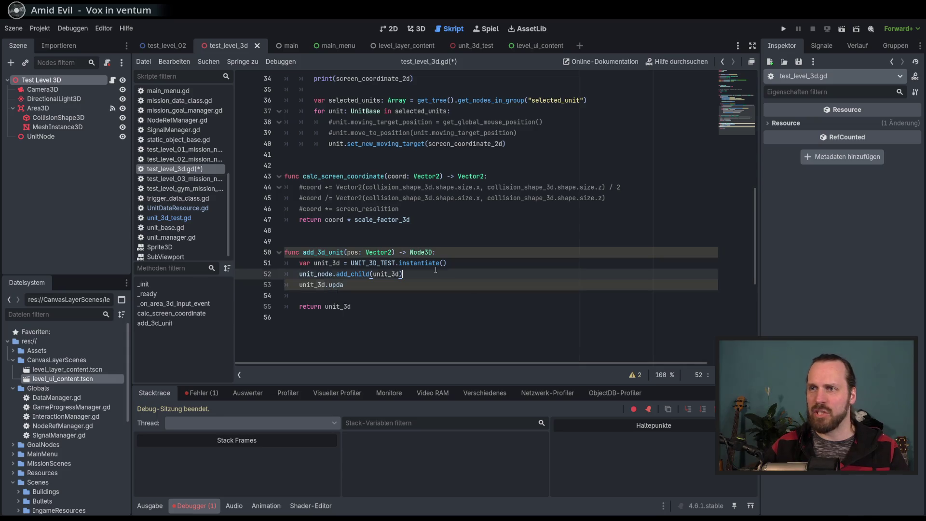
Step: Declare unit_3d with the type Unit3DTest on line 51
left_click(342, 263)
type(": Unit")
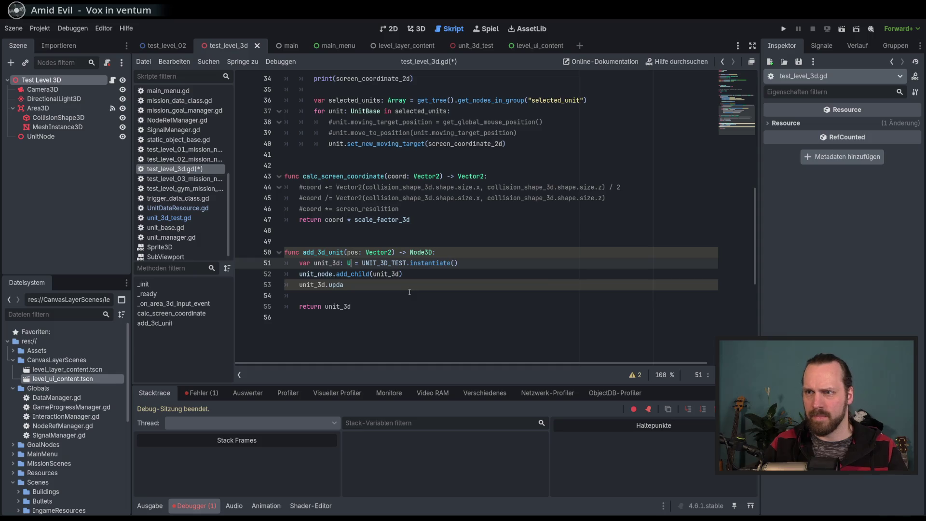
key("Return")
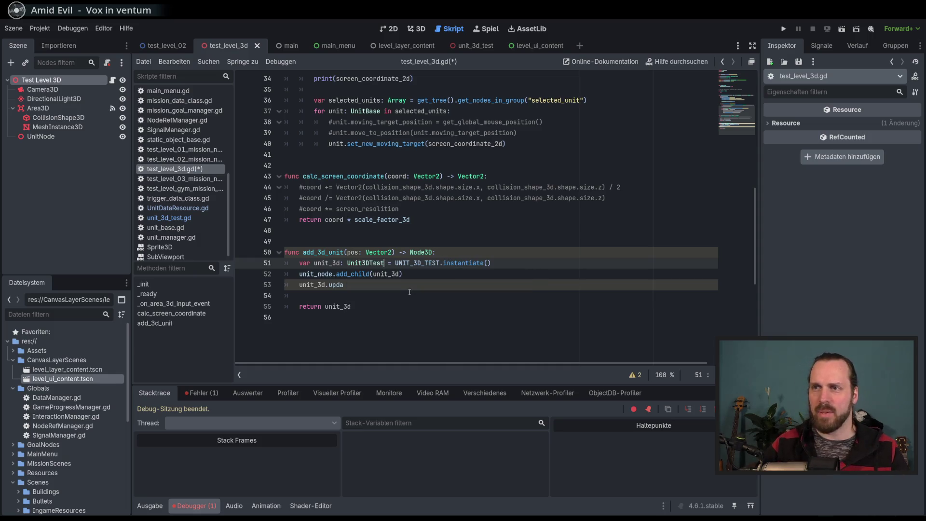
Step: Finish line 53 as unit_3d.update_3d_position(pos), save the script, and run with F5
left_click(364, 285)
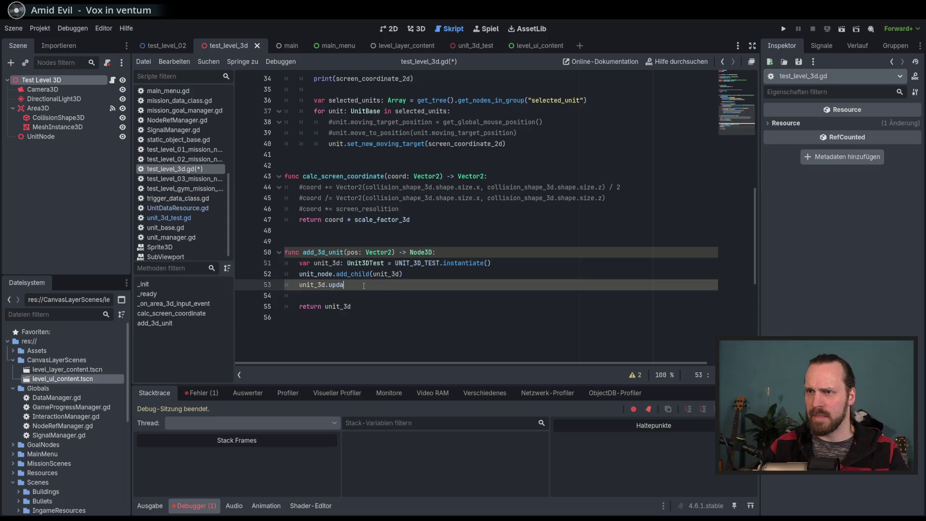
type("upda")
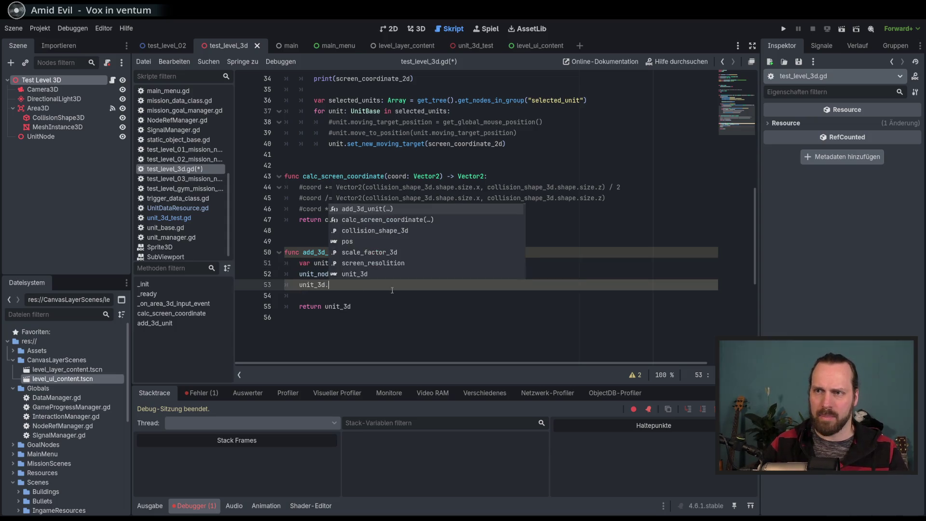
key("Return")
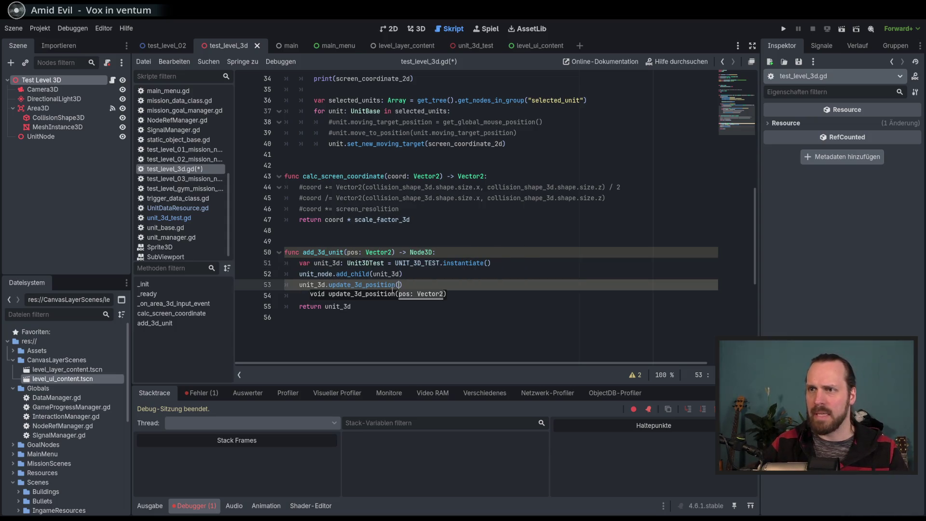
type("pos)")
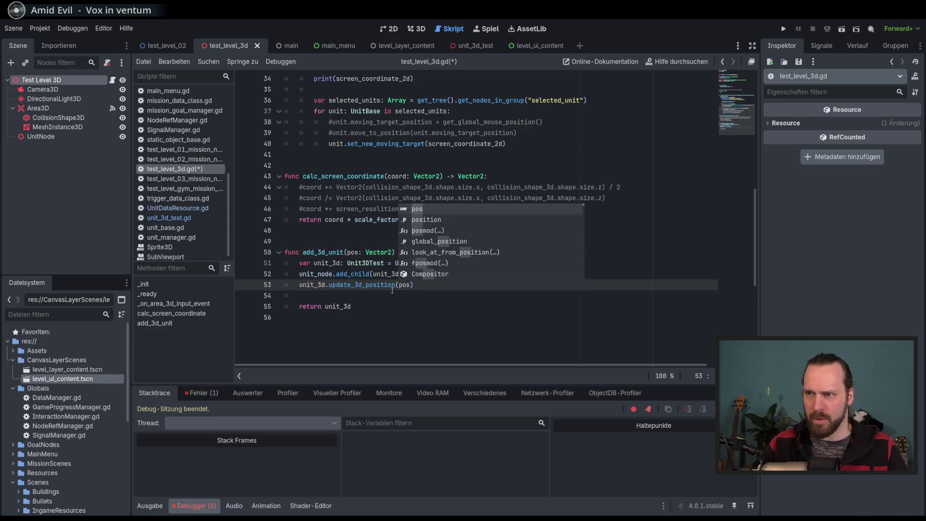
key("ctrl+s")
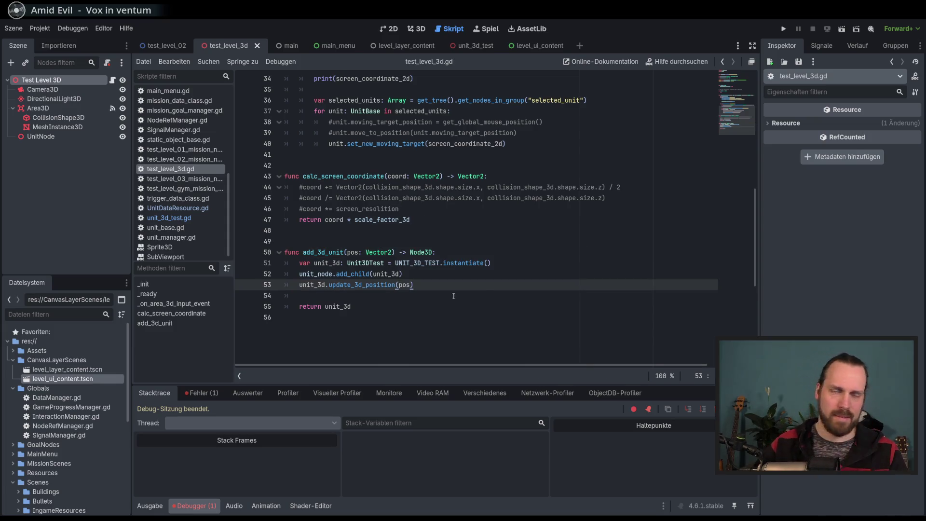
key("F5")
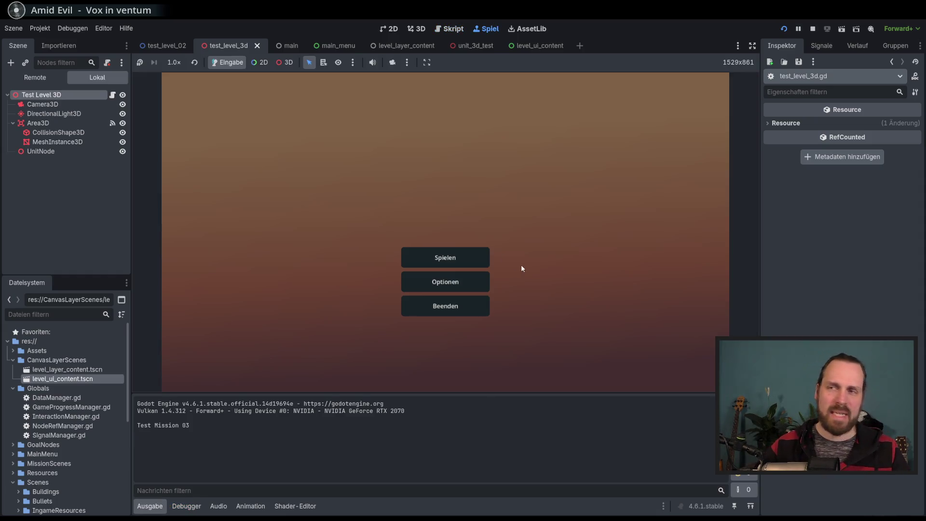
Step: Go to mission selection and start the Test Level GYM mission
left_click(479, 256)
left_click(309, 126)
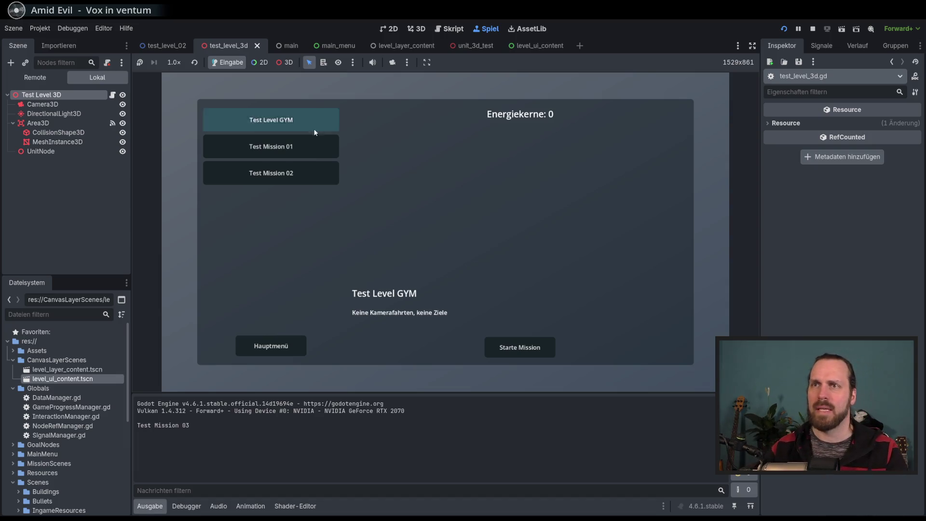
left_click(528, 349)
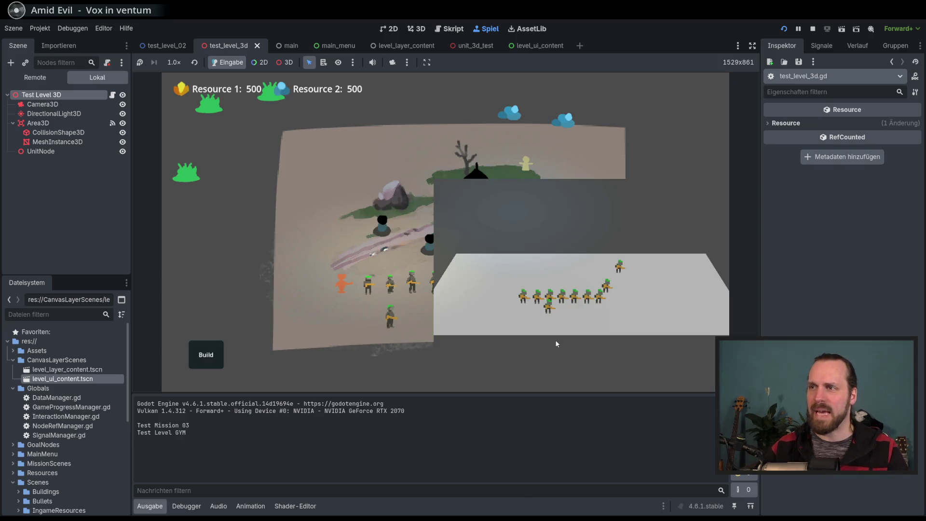
Step: Box-select the soldiers and move them toward the house, down the map, then to the orange unit
left_click_drag(378, 302, 209, 129)
right_click(314, 224)
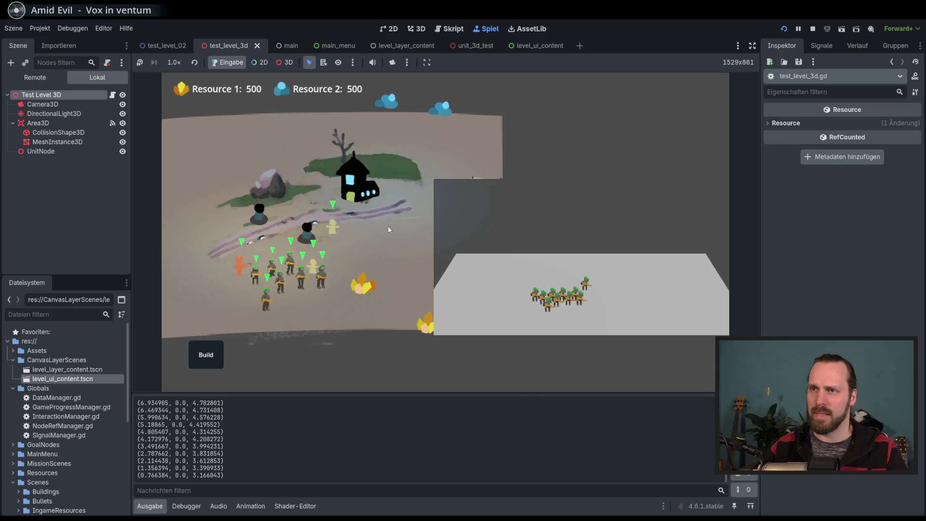
right_click(265, 301)
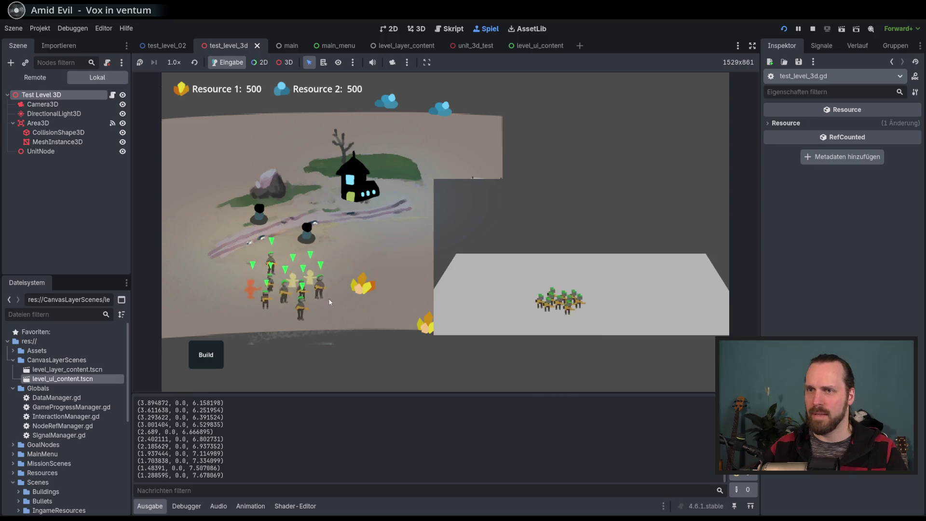
right_click(260, 271)
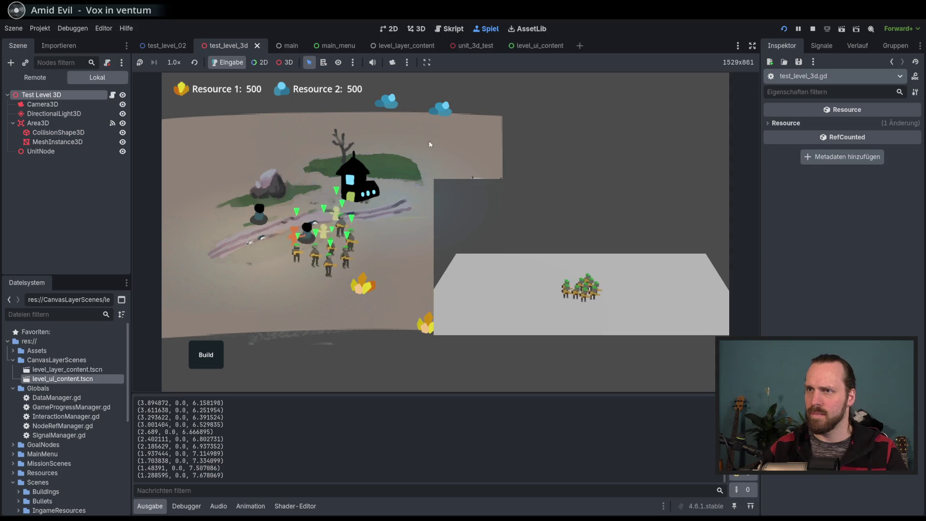
Step: Rotate and pan the camera, select then deselect a yellow unit, and end the mission from the pause menu
left_click_drag(237, 127, 331, 308)
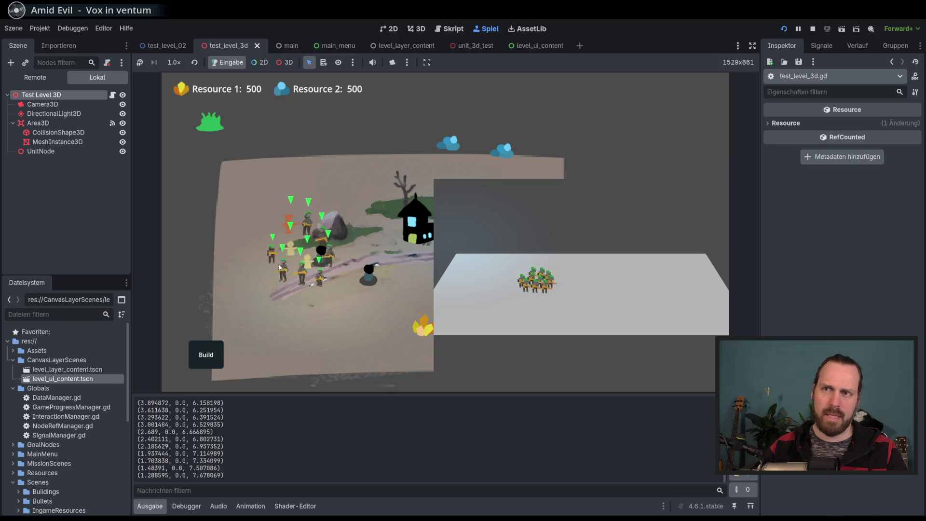
left_click_drag(292, 264, 242, 304)
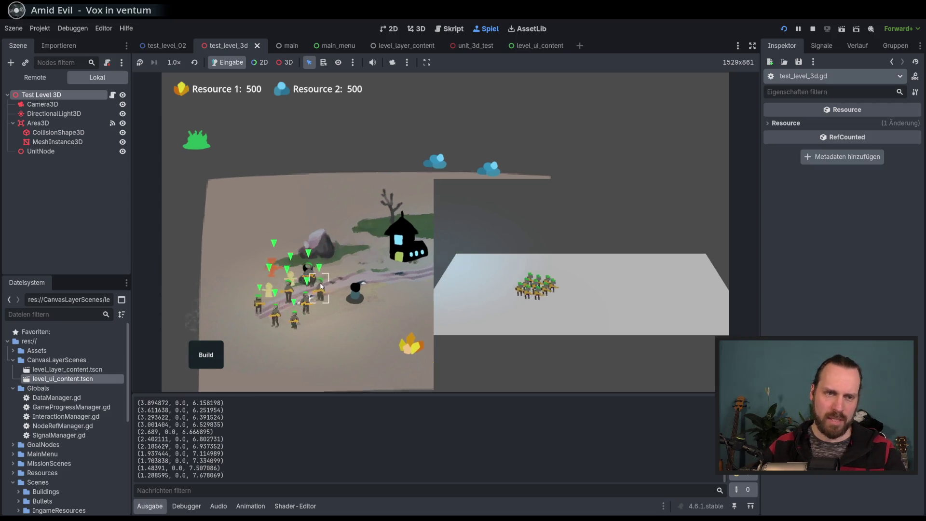
left_click(257, 290)
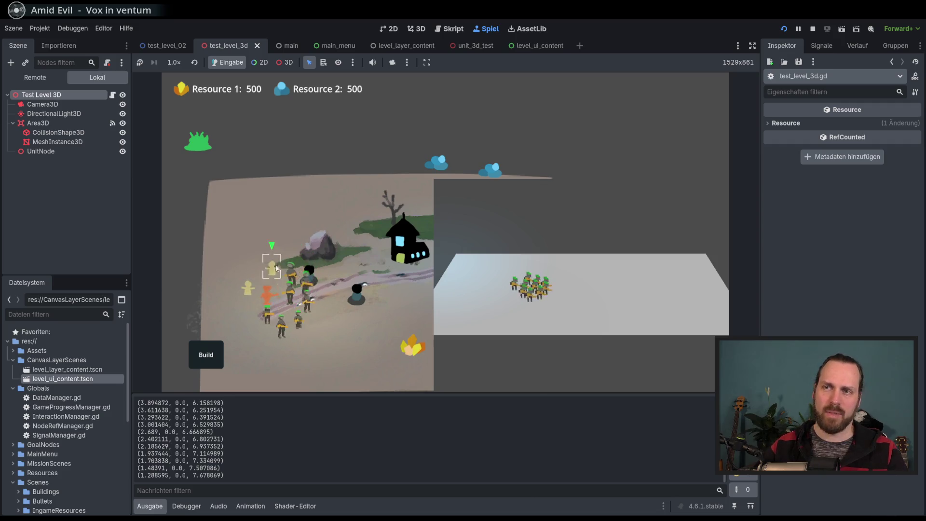
left_click(310, 338)
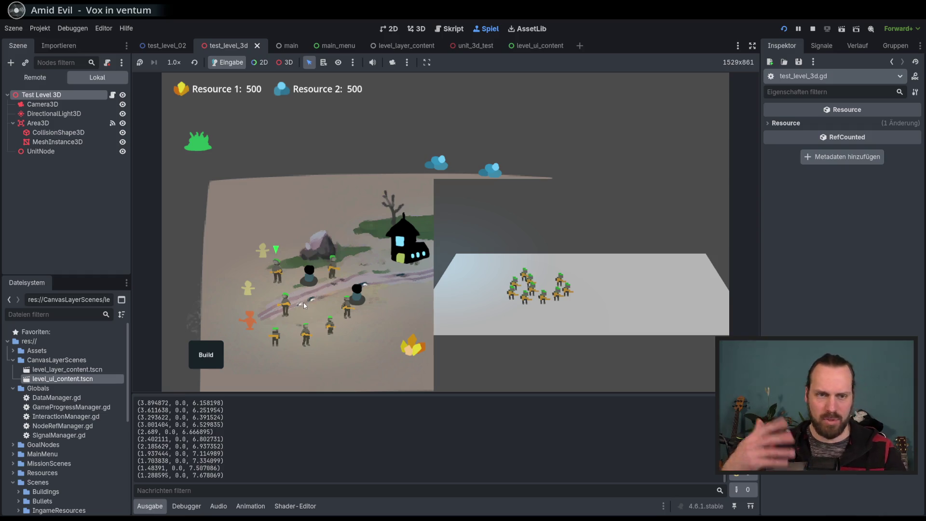
key("s")
key("d")
key("w")
key("a")
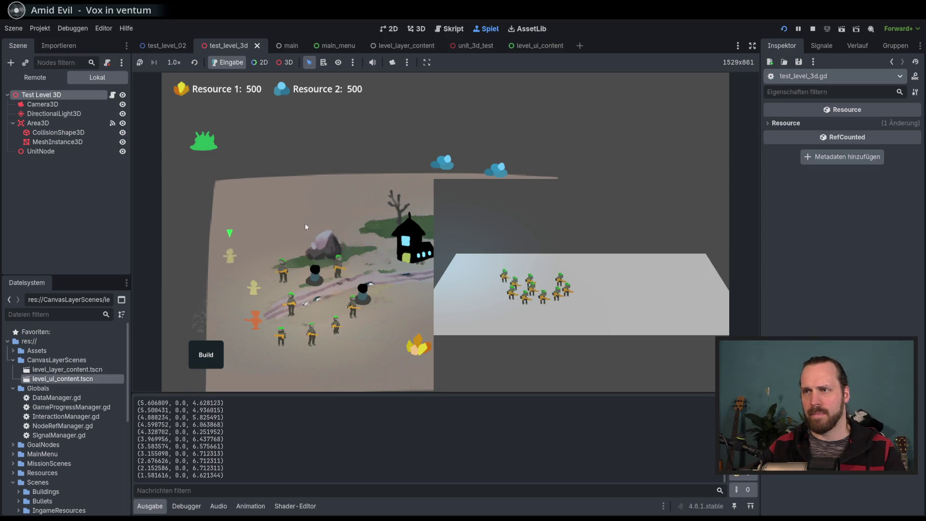
key("d")
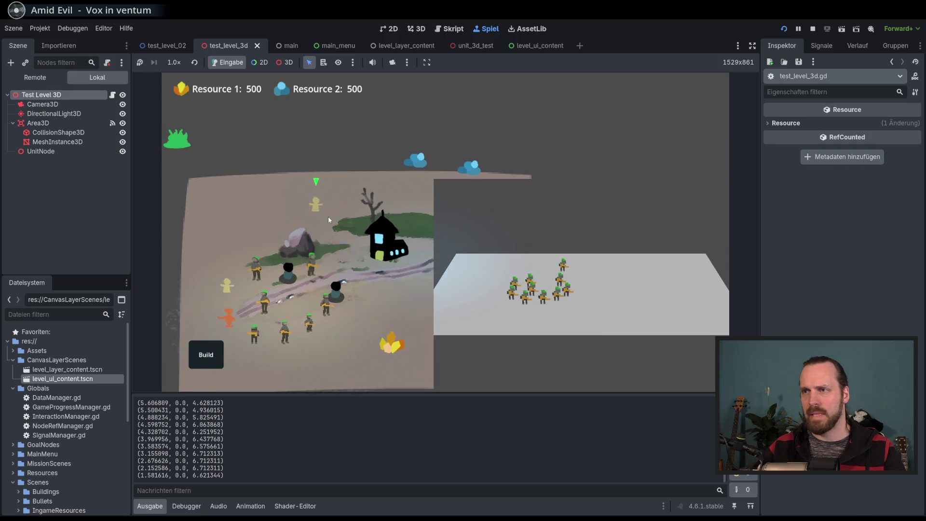
left_click(386, 239)
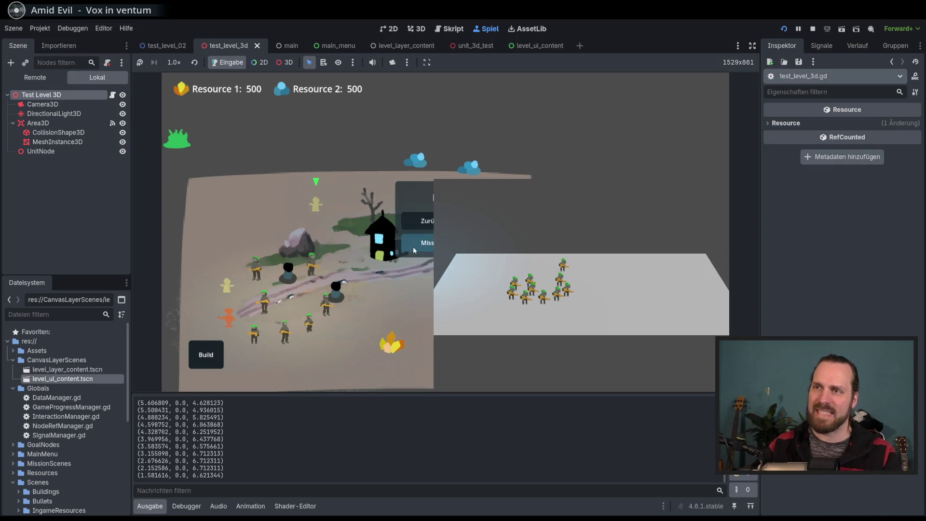
left_click(417, 246)
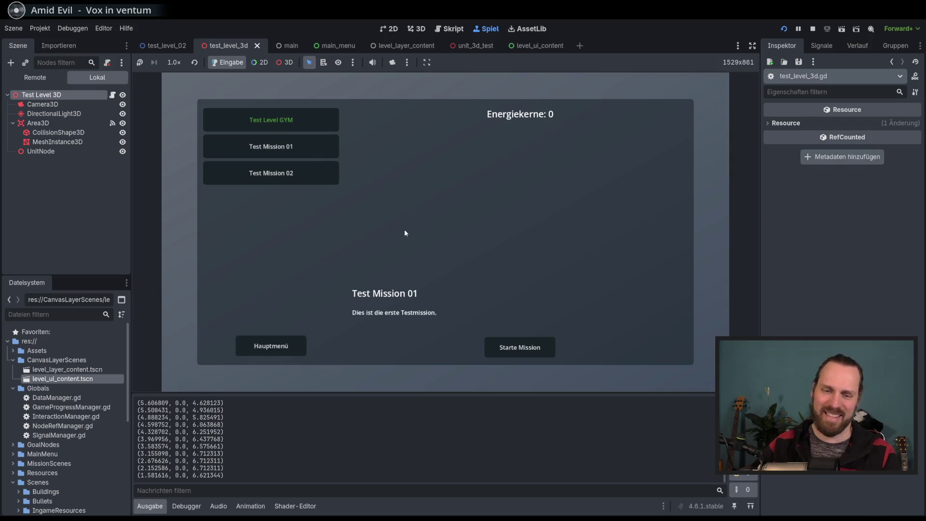
Step: Stop the running game (F8) and bring up the level_ui_content scene in the editor
key("F8")
left_click(535, 45)
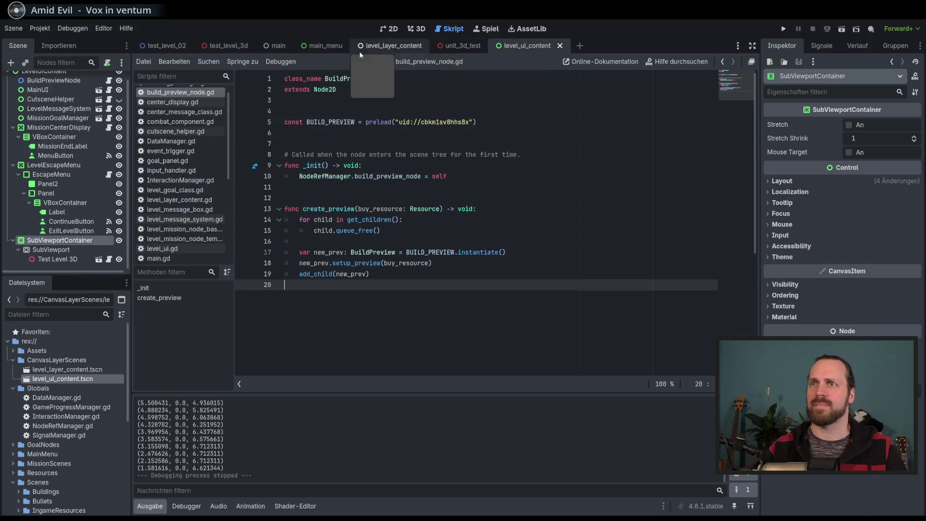
left_click(393, 29)
left_click(344, 45)
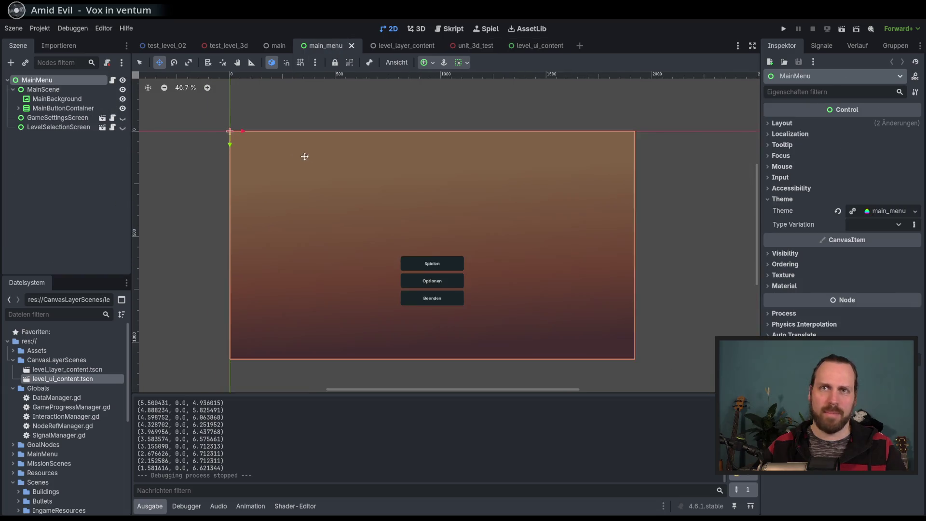
left_click(532, 43)
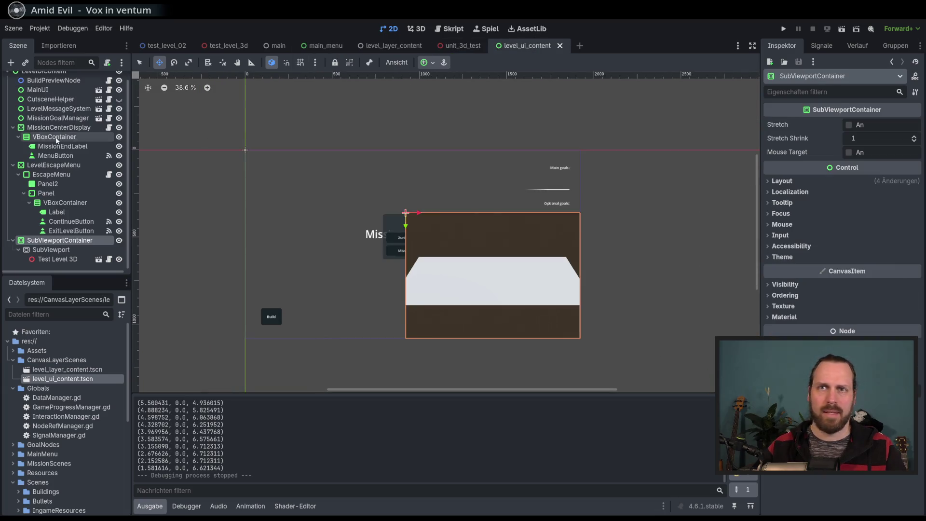
Step: Move SubViewportContainer to just below BuildPreviewNode under LevelUIContent, then save and run with F5
mouse_move(62, 240)
left_mouse_down()
mouse_move(68, 134)
mouse_move(70, 161)
left_mouse_up()
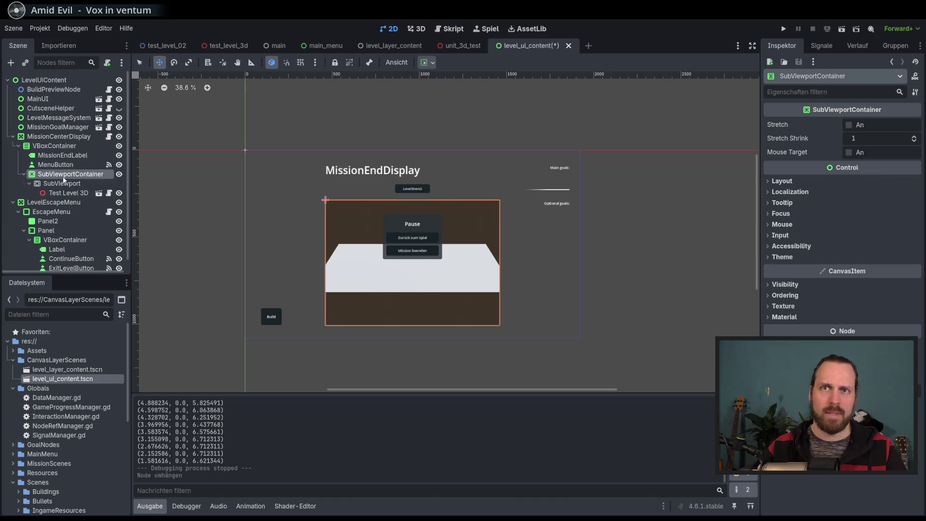
key("ctrl+z")
mouse_move(56, 253)
left_mouse_down()
mouse_move(70, 87)
mouse_move(63, 133)
mouse_move(55, 87)
mouse_move(78, 126)
left_mouse_up()
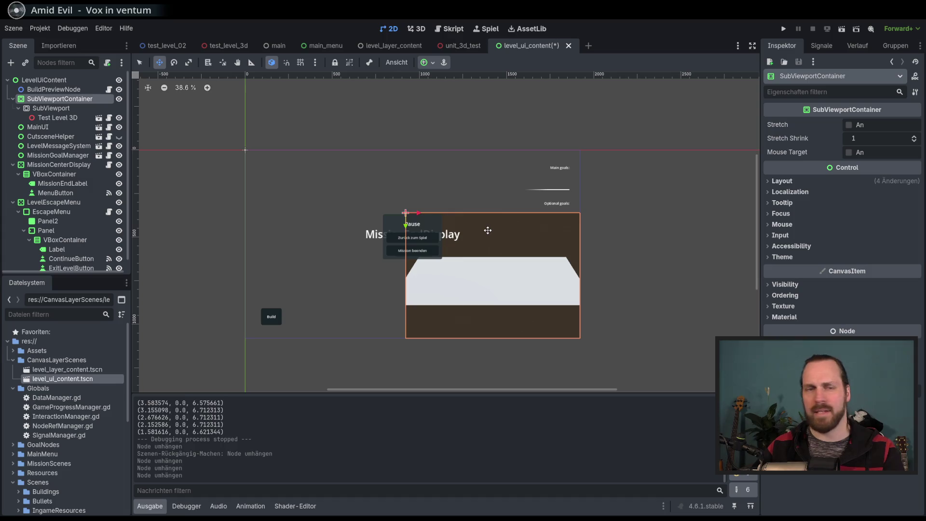
key("F5")
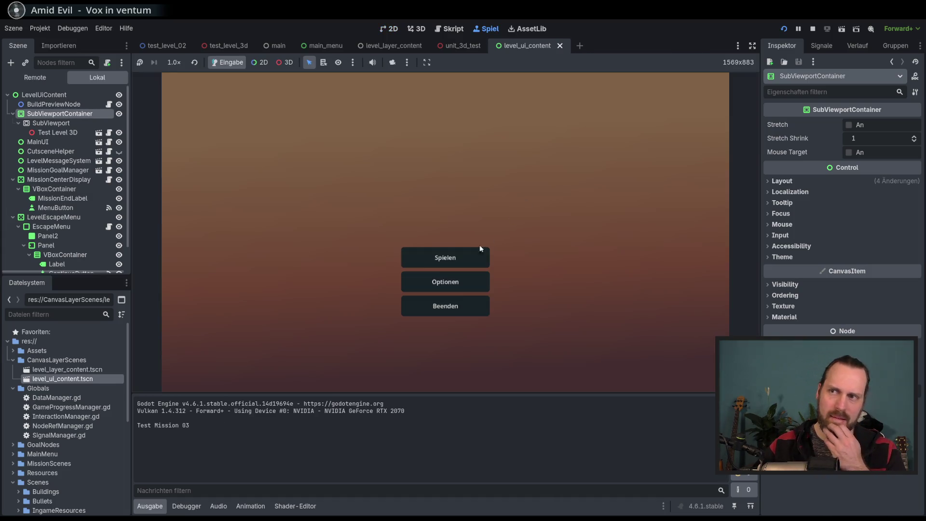
Step: Start the Test Level GYM mission from the main menu and resume it from the pause menu
left_click(478, 251)
left_click(290, 121)
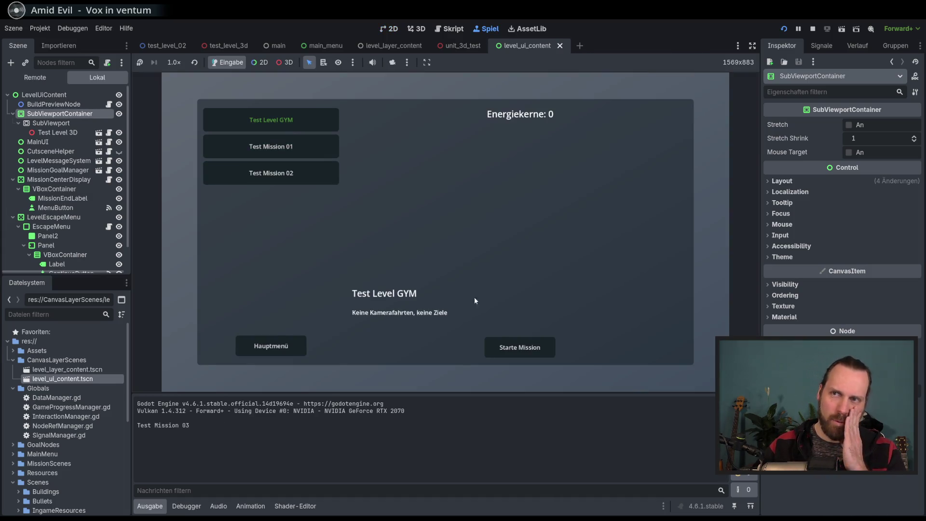
left_click(519, 347)
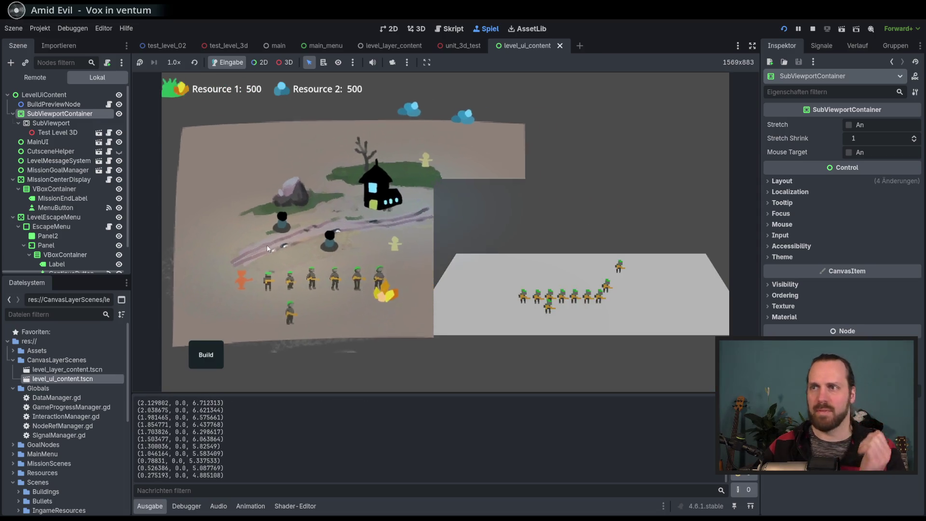
key("Escape")
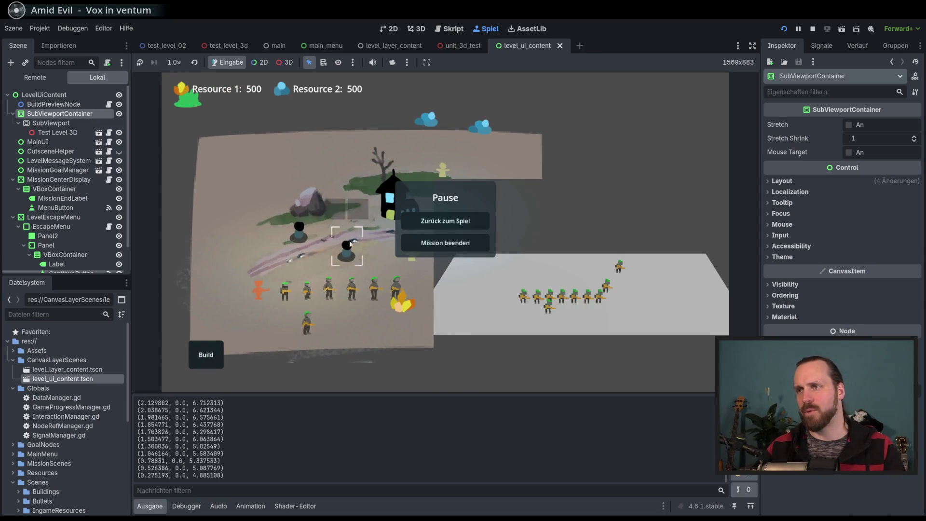
left_click(445, 220)
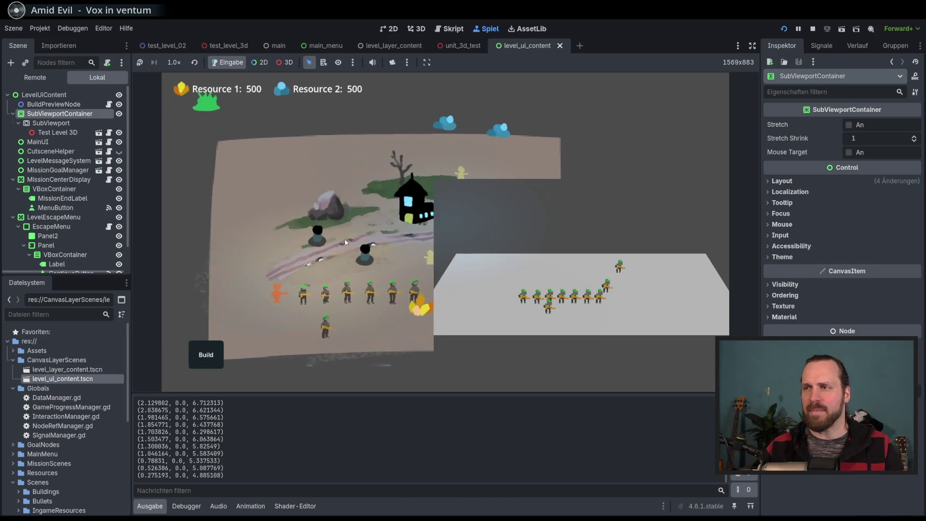
Step: Box-select the left units, order them toward the upper-left rocks, pan with WASD, and issue another move
left_click_drag(232, 154, 477, 354)
right_click(249, 177)
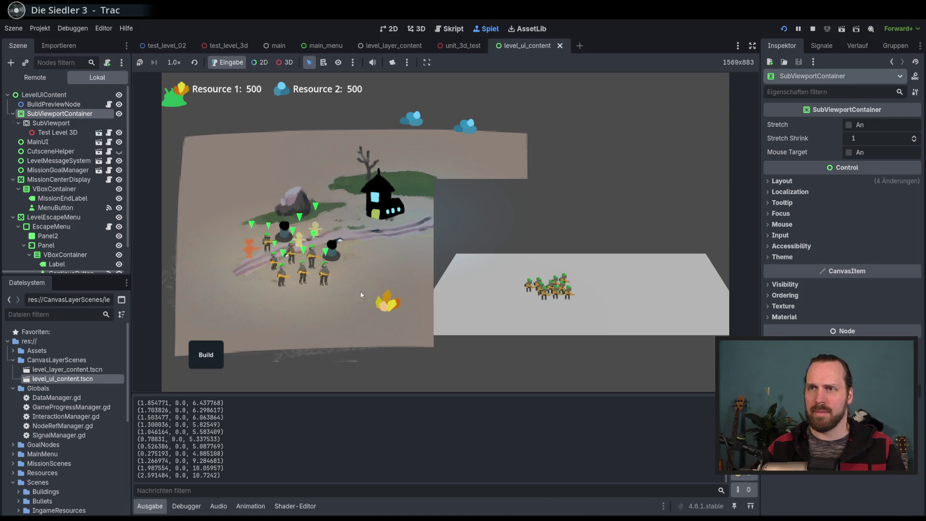
key("d")
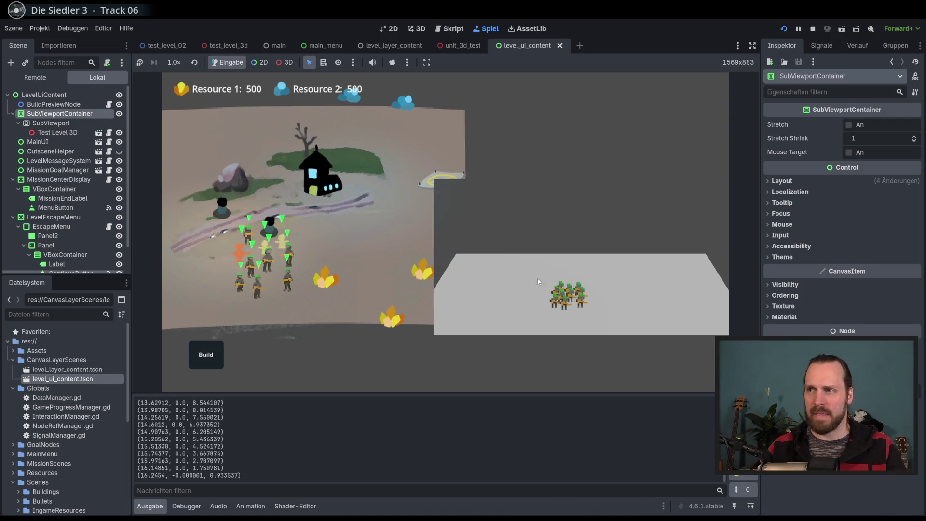
key("a")
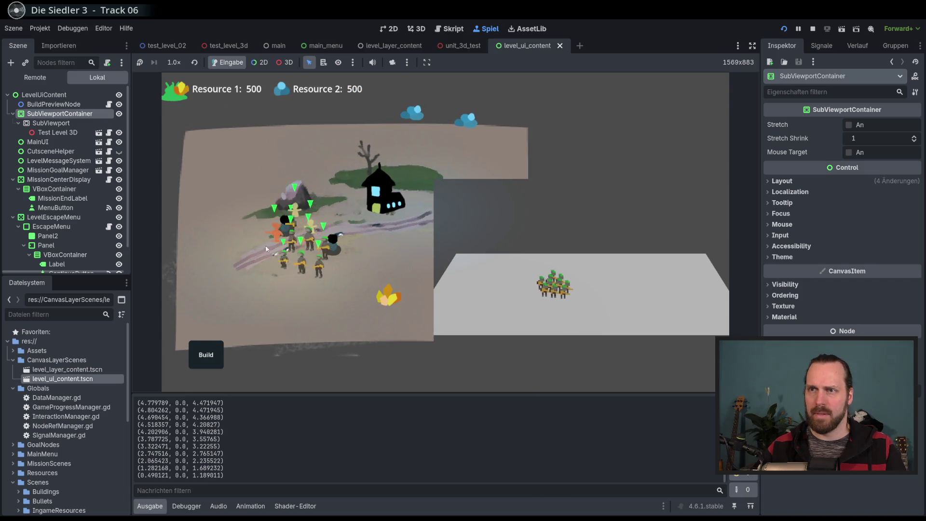
key("w")
key("a")
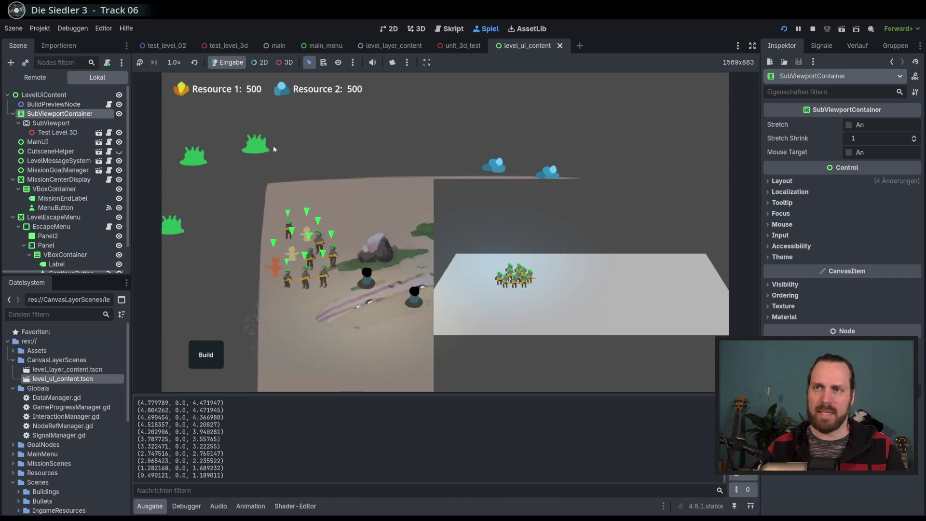
key("w")
key("a")
key("a")
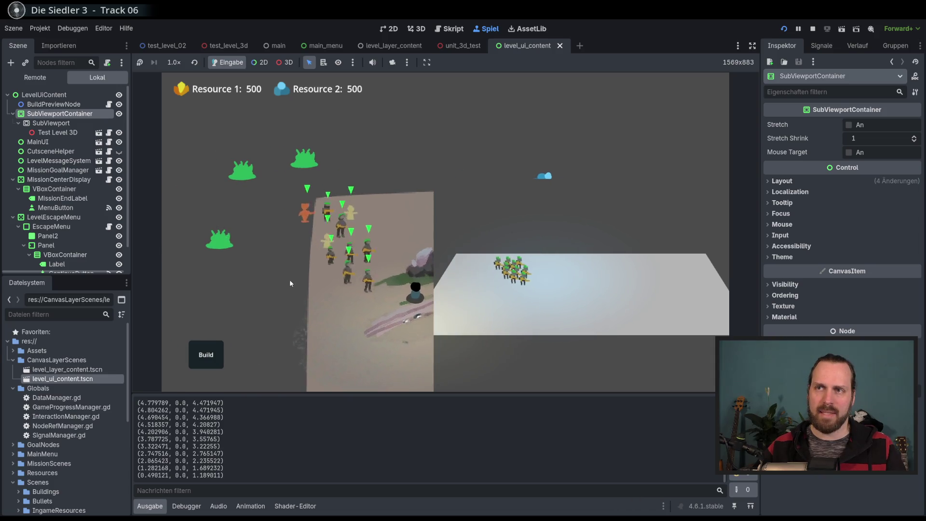
right_click(306, 159)
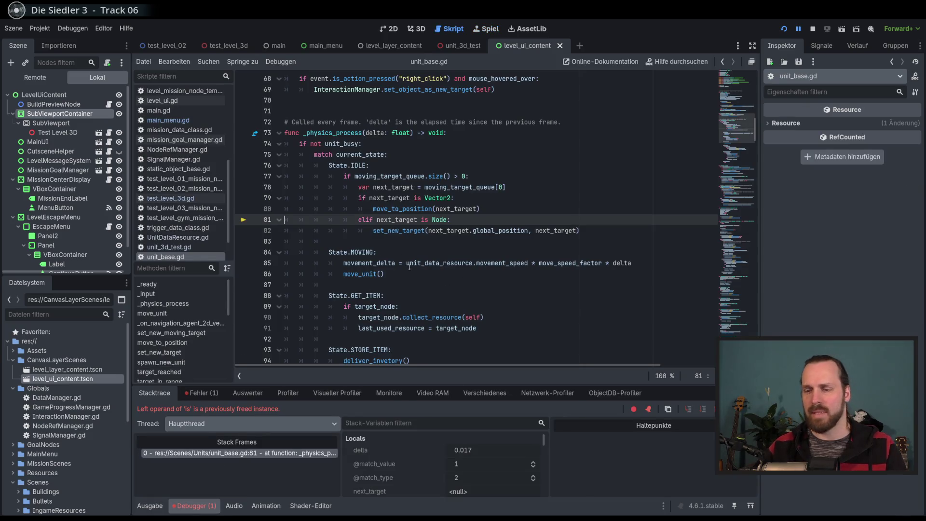
Step: Relaunch the game with F5 and start Test Mission 01 from the level list
key("F5")
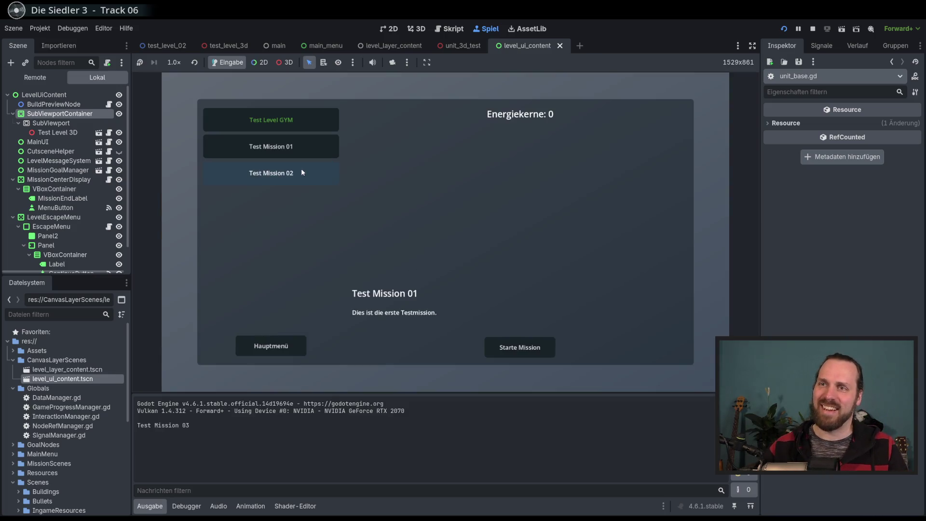
left_click(330, 157)
left_click(507, 343)
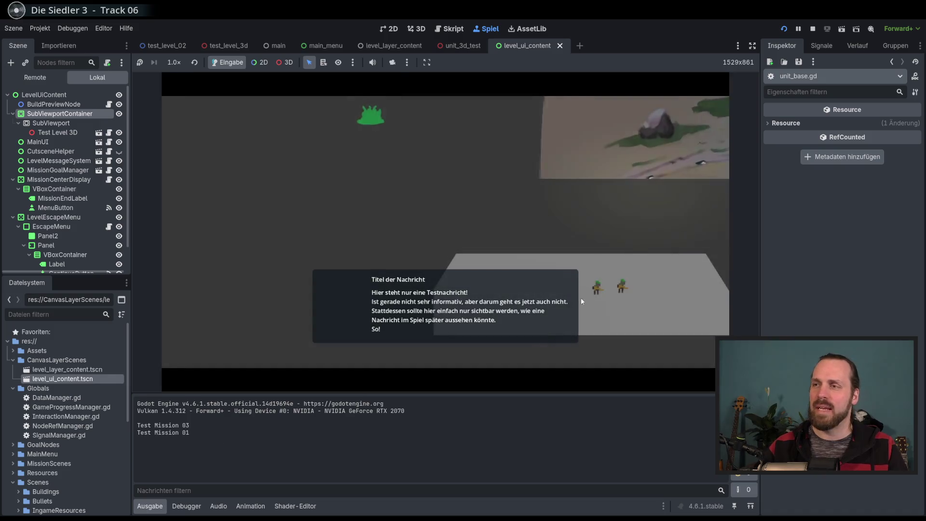